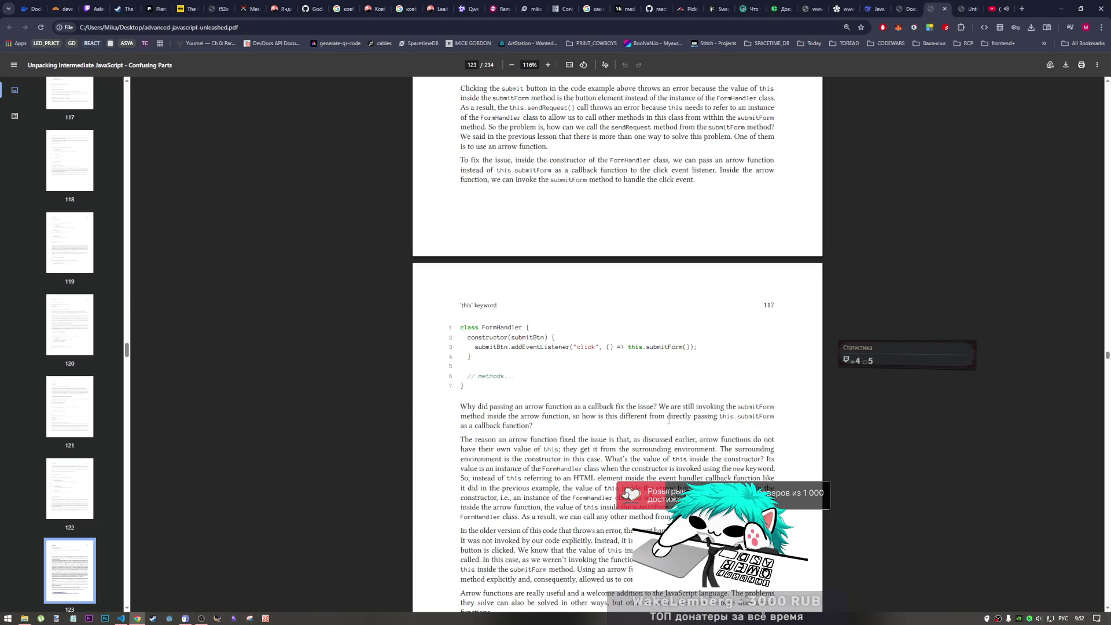
{"action": "scroll", "coordinate": [669, 421], "scroll_direction": "down", "scroll_amount": 1}
{"action": "scroll", "coordinate": [662, 433], "scroll_direction": "down", "scroll_amount": 1}
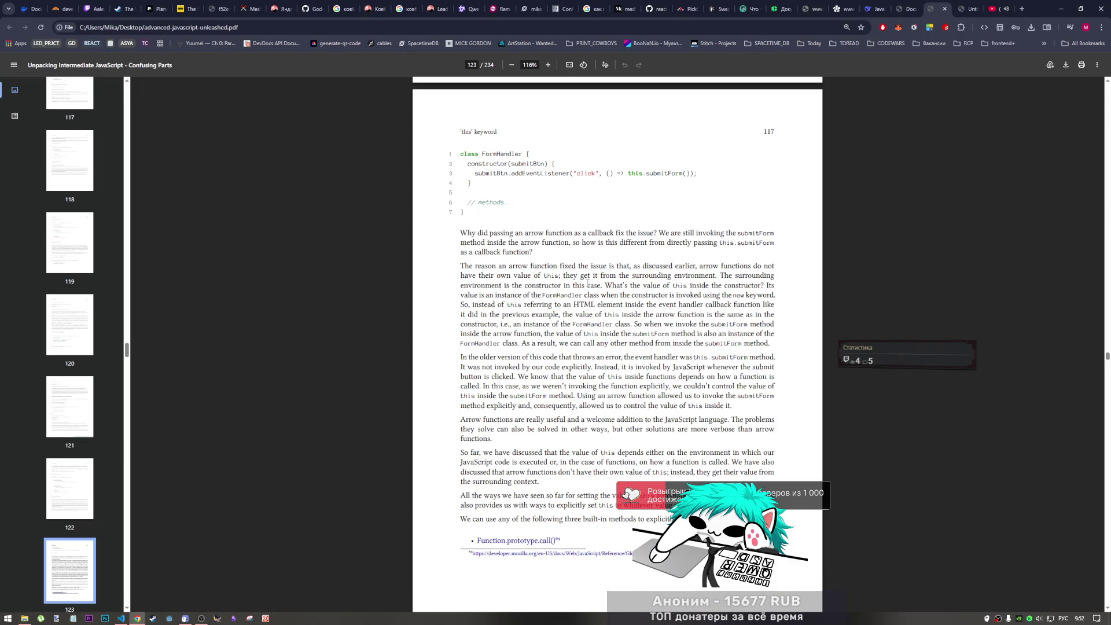
{"action": "scroll", "coordinate": [588, 283], "scroll_direction": "down", "scroll_amount": 2}
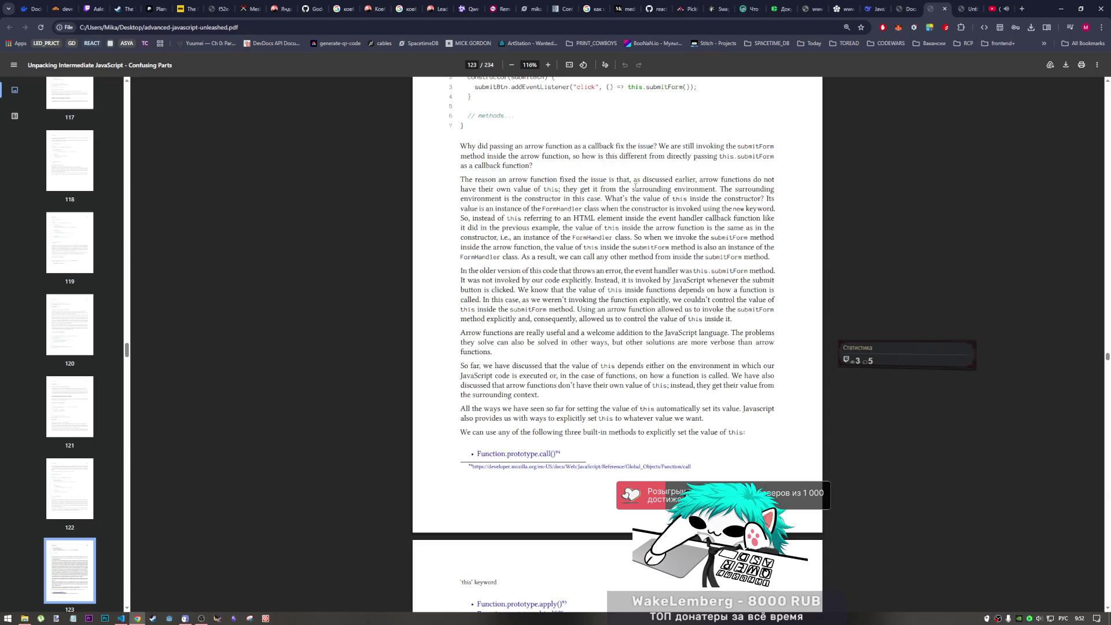
{"action": "scroll", "coordinate": [510, 178], "scroll_direction": "up", "scroll_amount": 2}
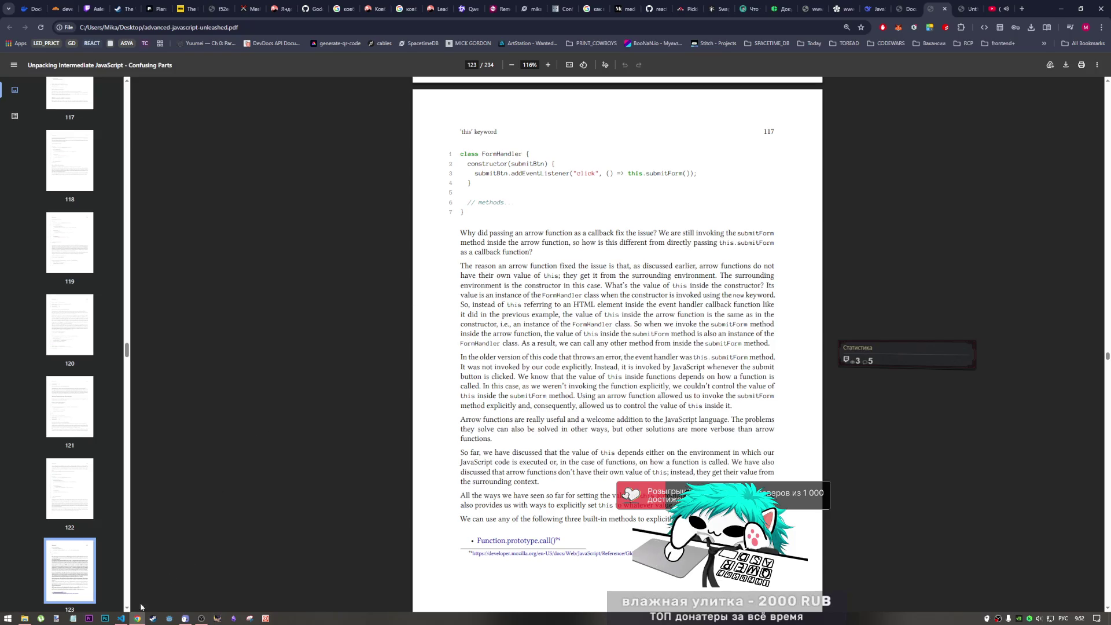
{"action": "left_click", "coordinate": [120, 618]}
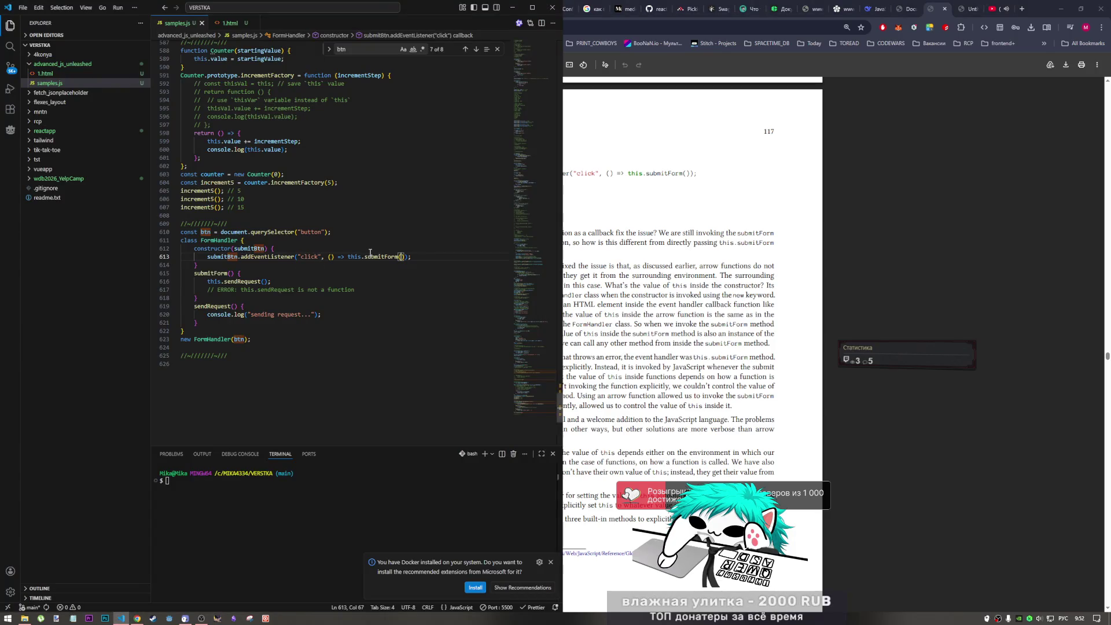
{"action": "scroll", "coordinate": [285, 292], "scroll_direction": "up", "scroll_amount": 2}
{"action": "left_click", "coordinate": [615, 324]}
{"action": "scroll", "coordinate": [615, 324], "scroll_direction": "up", "scroll_amount": 5}
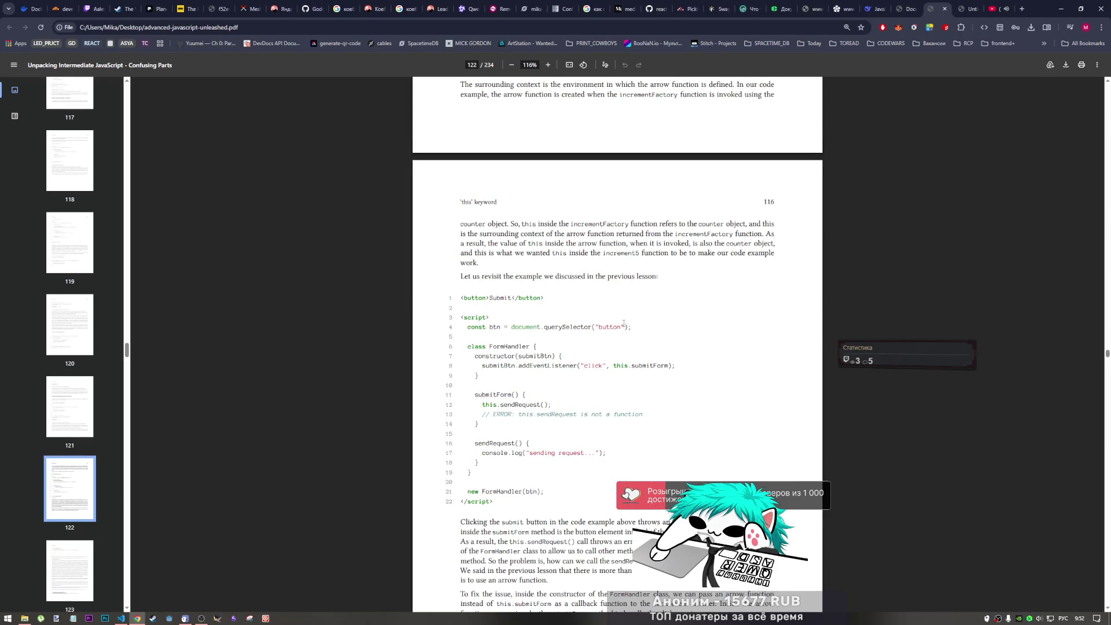
{"action": "scroll", "coordinate": [597, 337], "scroll_direction": "down", "scroll_amount": 1}
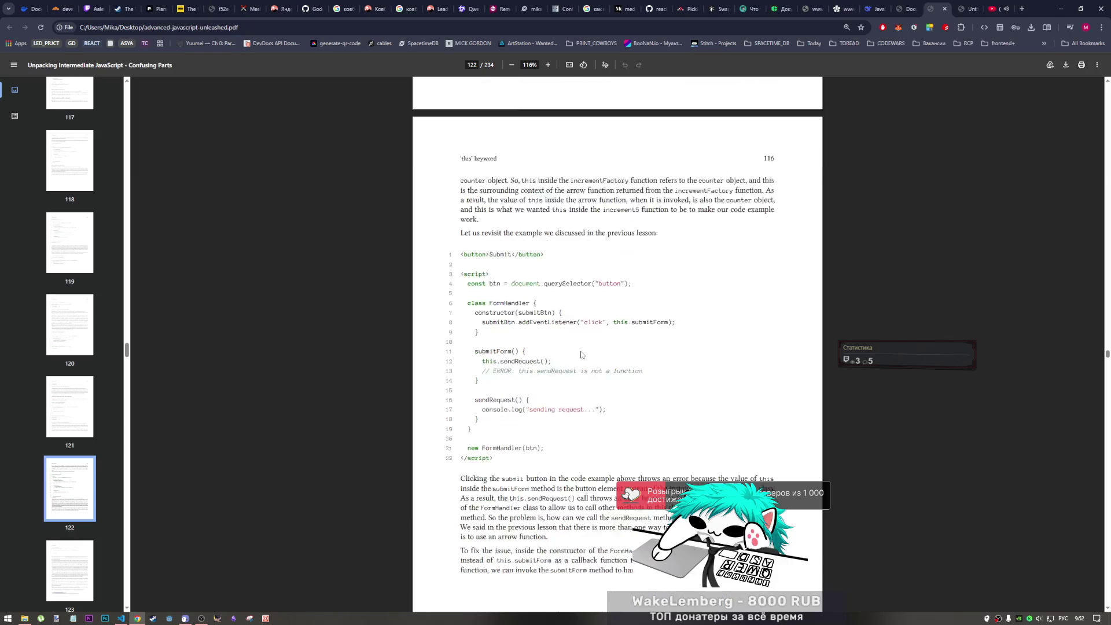
{"action": "scroll", "coordinate": [591, 343], "scroll_direction": "down", "scroll_amount": 2}
{"action": "scroll", "coordinate": [584, 347], "scroll_direction": "down", "scroll_amount": 1}
{"action": "scroll", "coordinate": [580, 351], "scroll_direction": "down", "scroll_amount": 2}
{"action": "scroll", "coordinate": [579, 353], "scroll_direction": "down", "scroll_amount": 1}
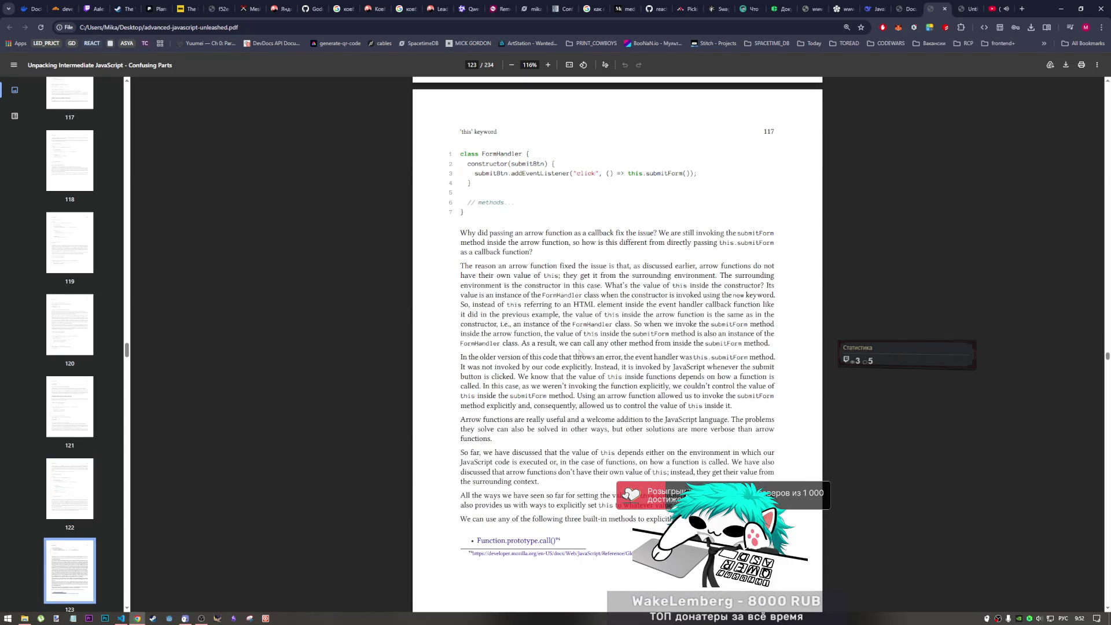
{"action": "left_click", "coordinate": [120, 619]}
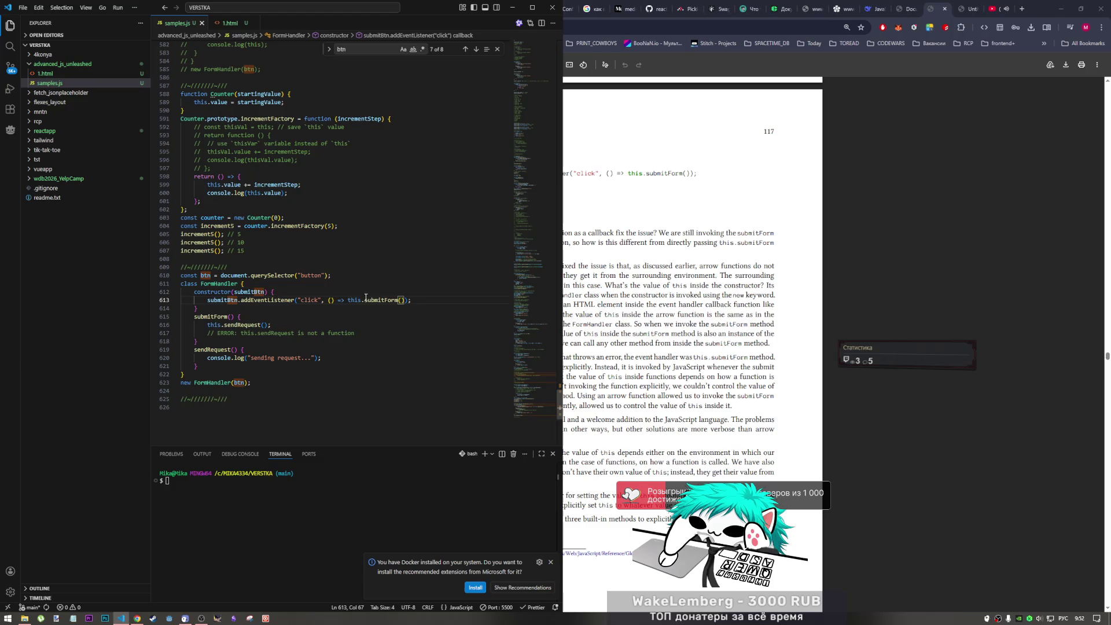
{"action": "left_click", "coordinate": [623, 310]}
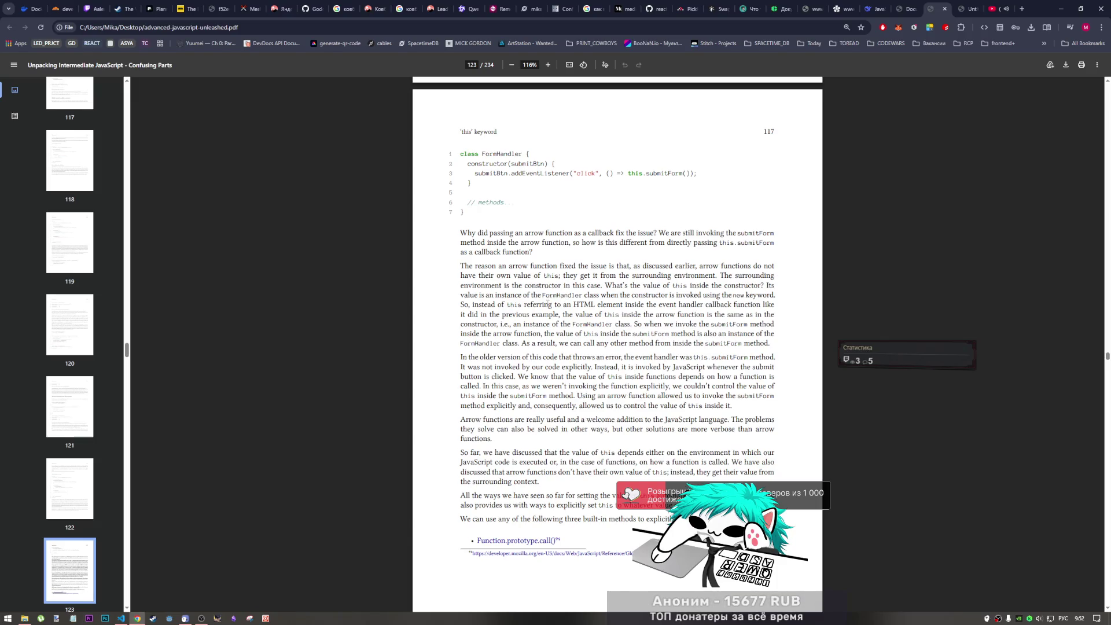
{"action": "scroll", "coordinate": [546, 305], "scroll_direction": "down", "scroll_amount": 2}
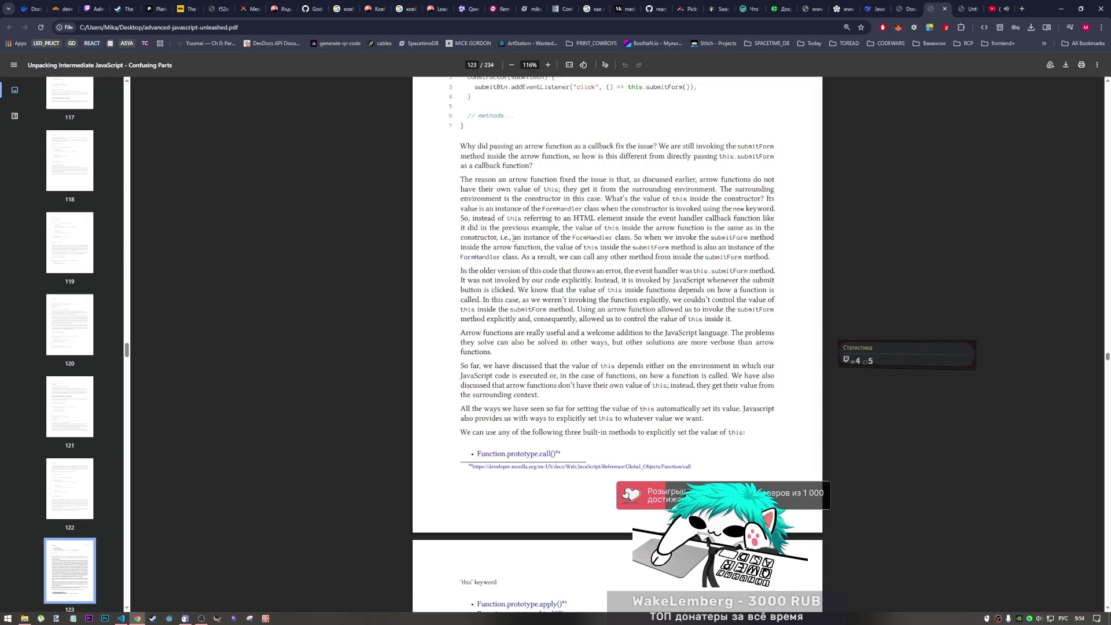
- Select 'an instance of the FormHandler class' in the book, then bring up samples.js in VS Code
{"action": "left_click_drag", "start_coordinate": [512, 237], "coordinate": [630, 239]}
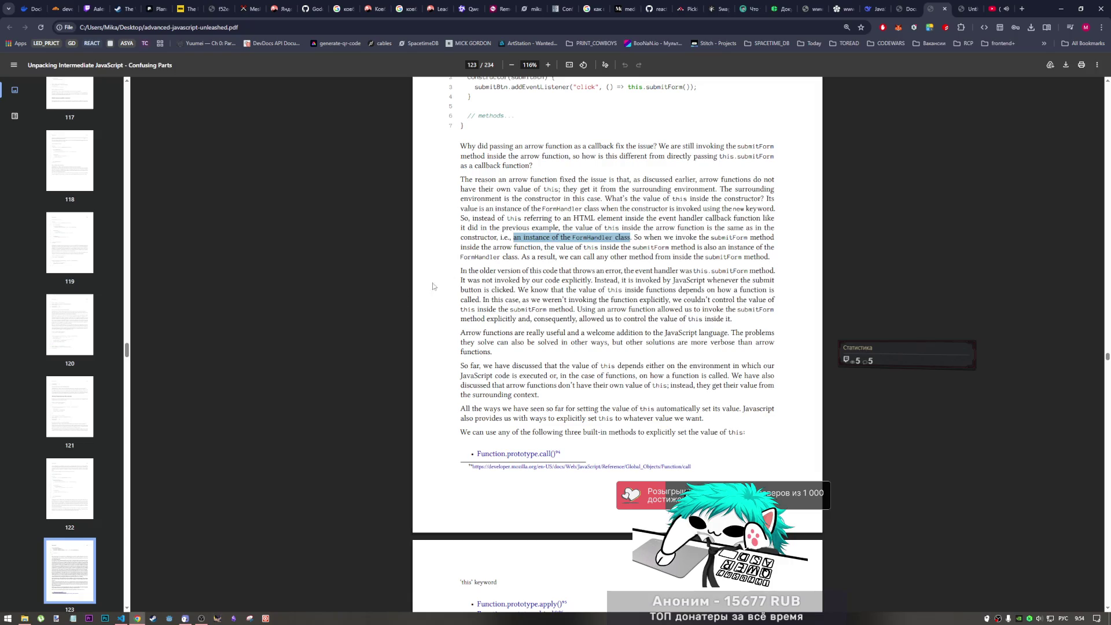
{"action": "left_click", "coordinate": [120, 619]}
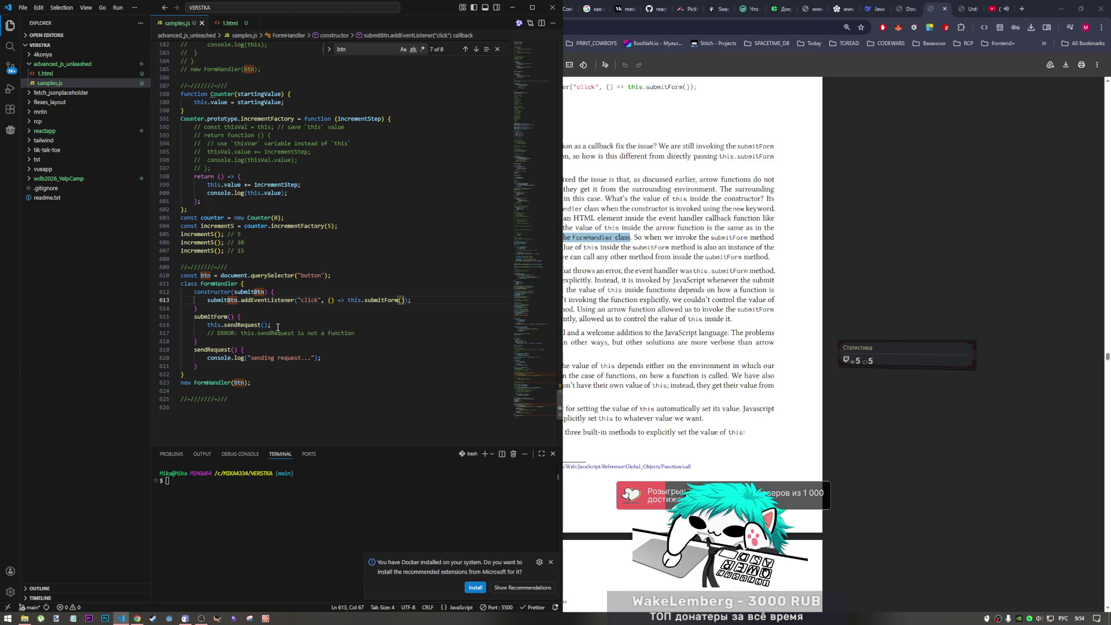
- Select the this.sendRequest(); call on line 616 in submitForm, then return to the book PDF
{"action": "left_click_drag", "start_coordinate": [272, 324], "coordinate": [206, 324]}
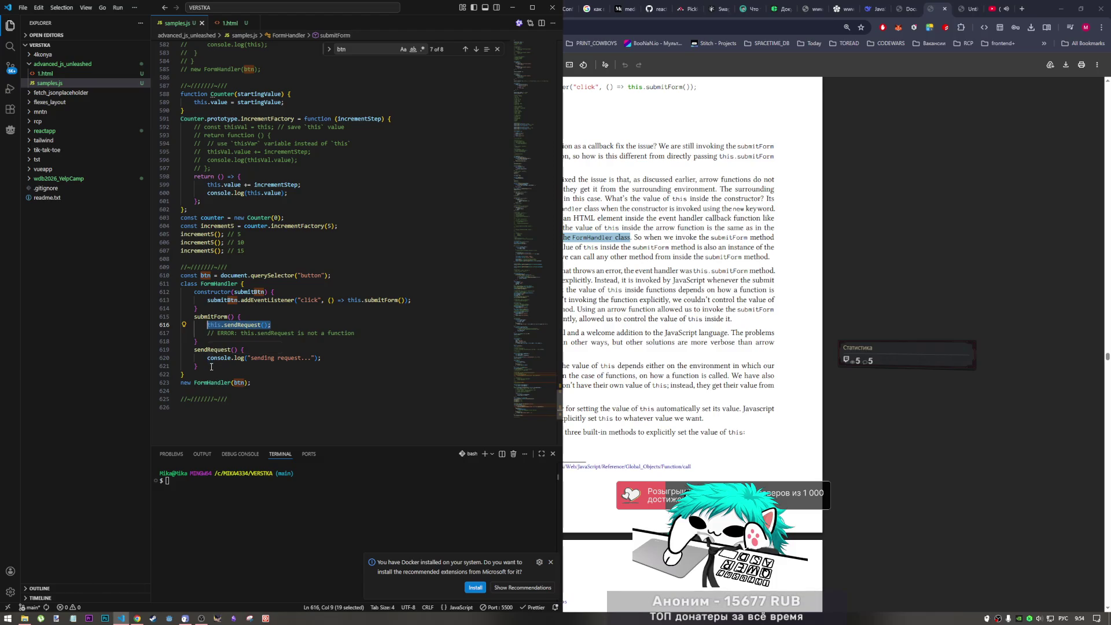
{"action": "left_click", "coordinate": [566, 399]}
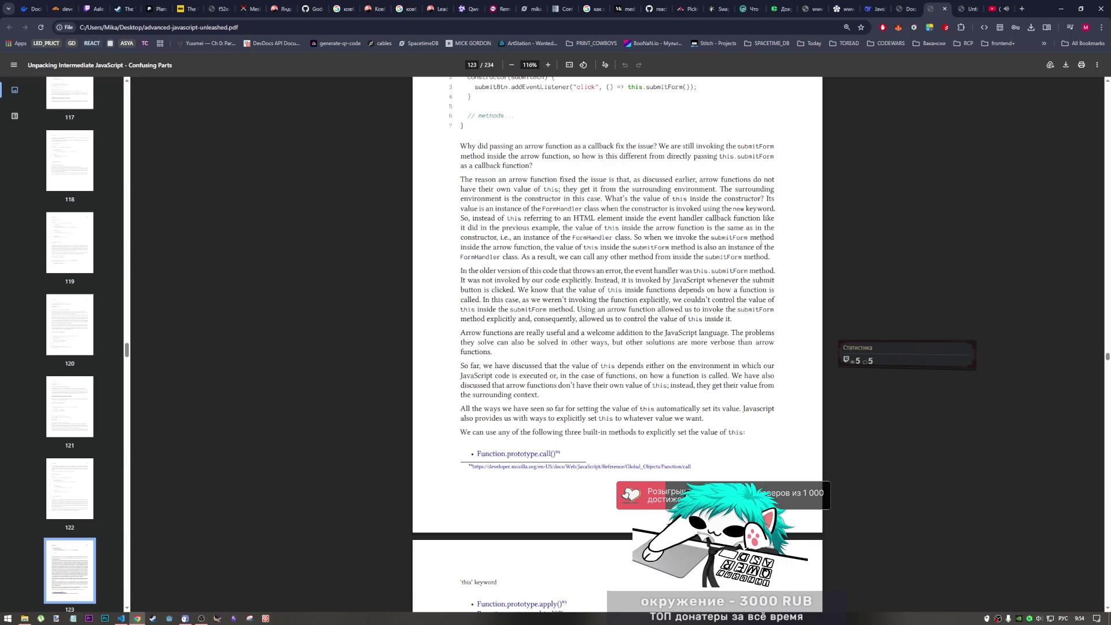
- Mark the words 'submitForm' and 'arrow function' in the book's explanation paragraph
{"action": "double_click", "coordinate": [712, 237]}
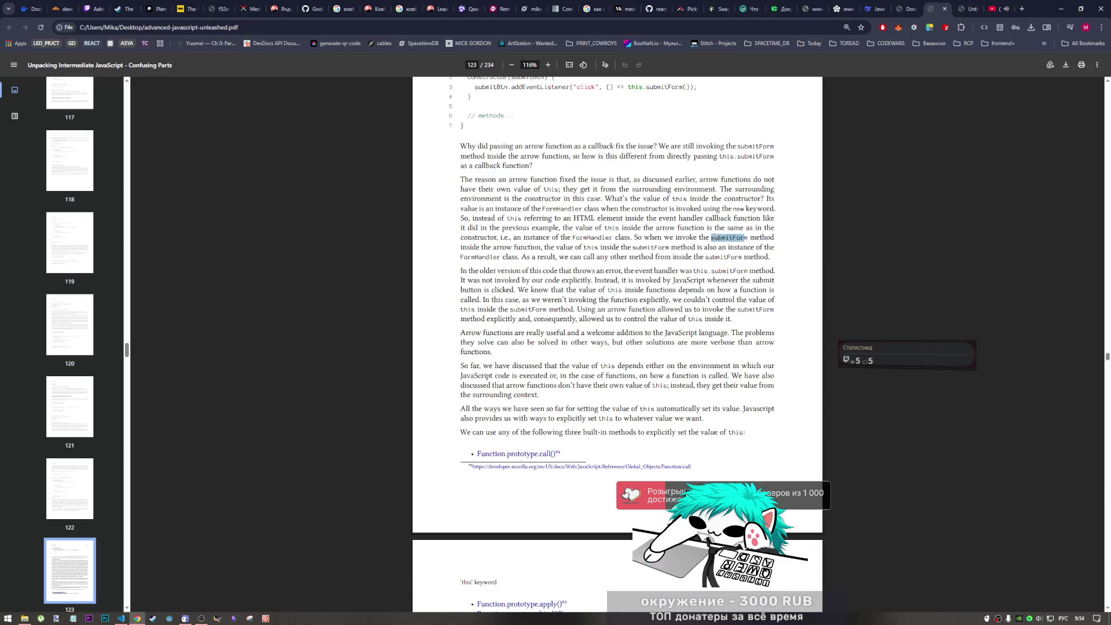
{"action": "left_click_drag", "start_coordinate": [711, 237], "coordinate": [747, 237]}
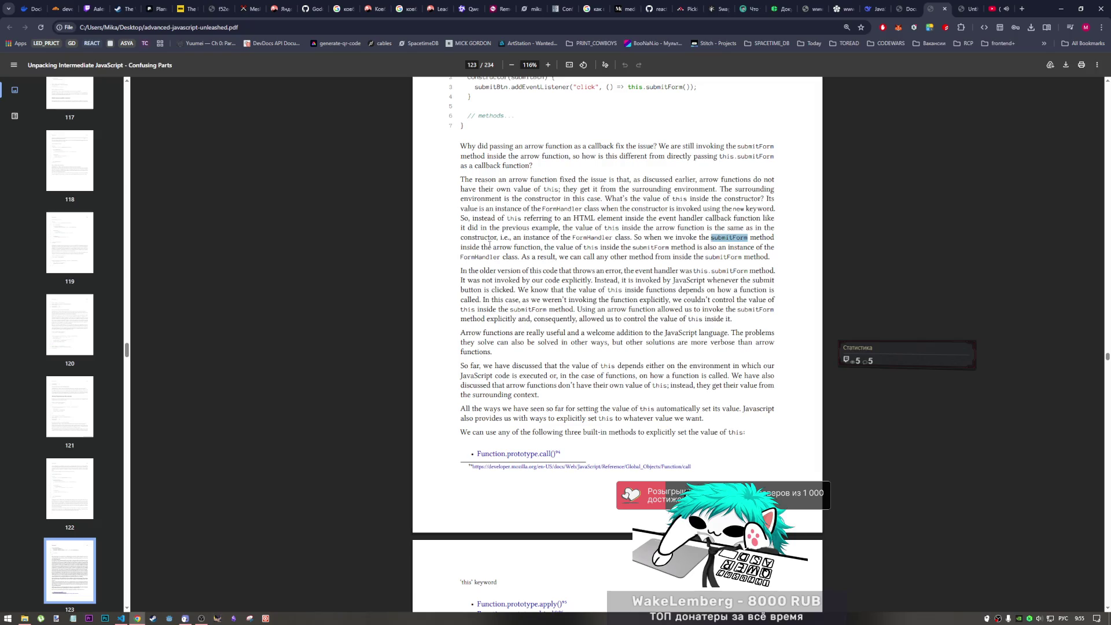
{"action": "left_click_drag", "start_coordinate": [490, 248], "coordinate": [542, 249]}
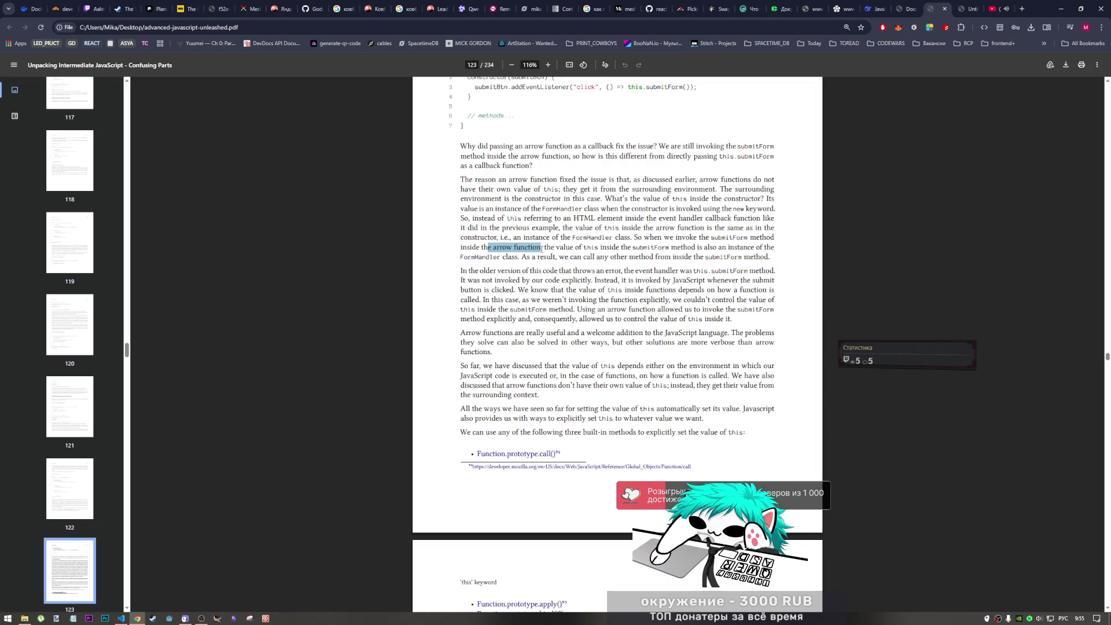
{"action": "left_click", "coordinate": [544, 248]}
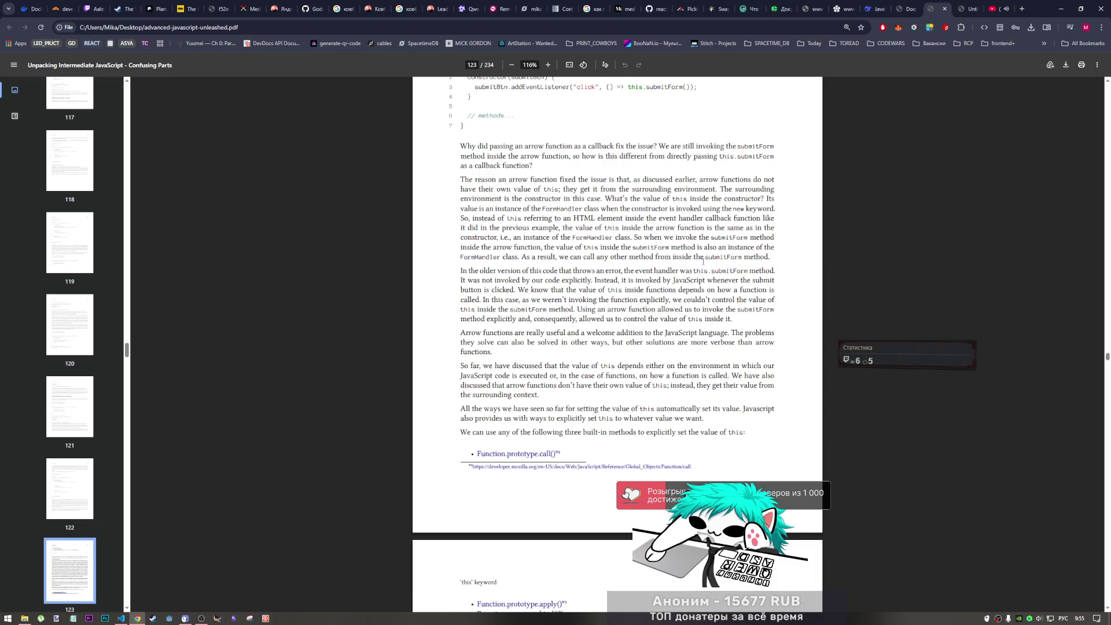
- Highlight 'can call any other method from inside the', then switch to samples.js in VS Code
{"action": "left_click_drag", "start_coordinate": [571, 258], "coordinate": [628, 258]}
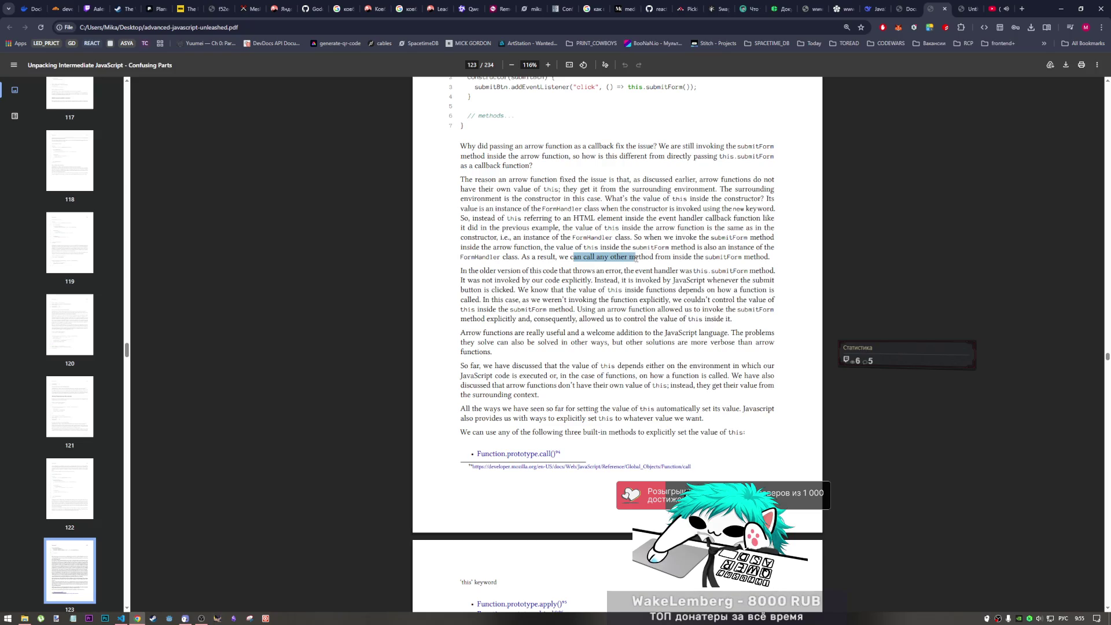
{"action": "left_click_drag", "start_coordinate": [627, 258], "coordinate": [725, 258]}
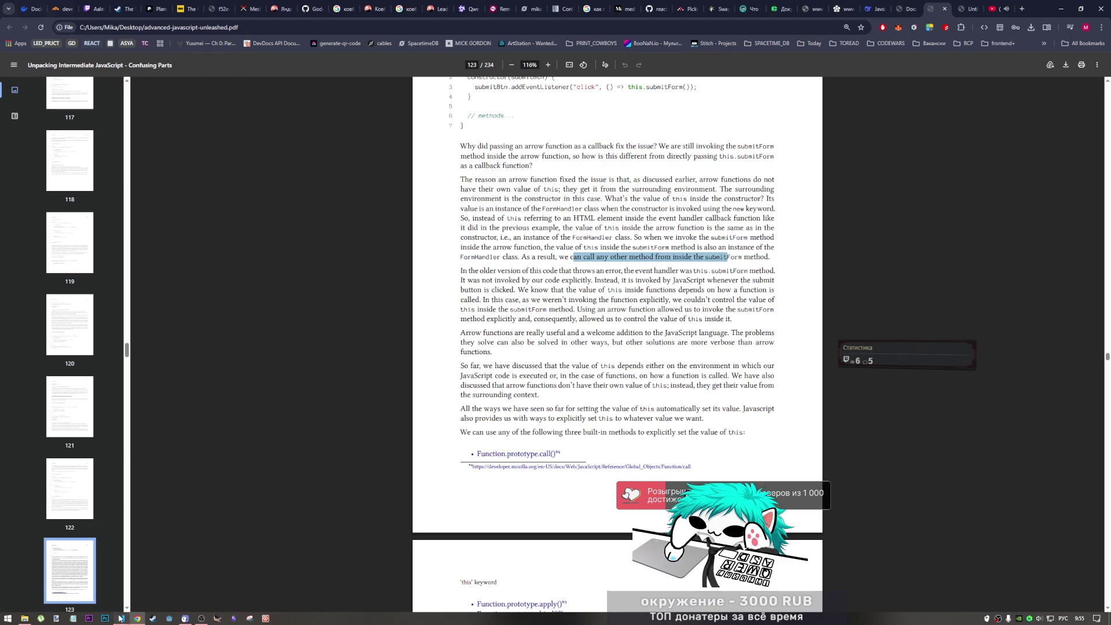
{"action": "left_click", "coordinate": [121, 618]}
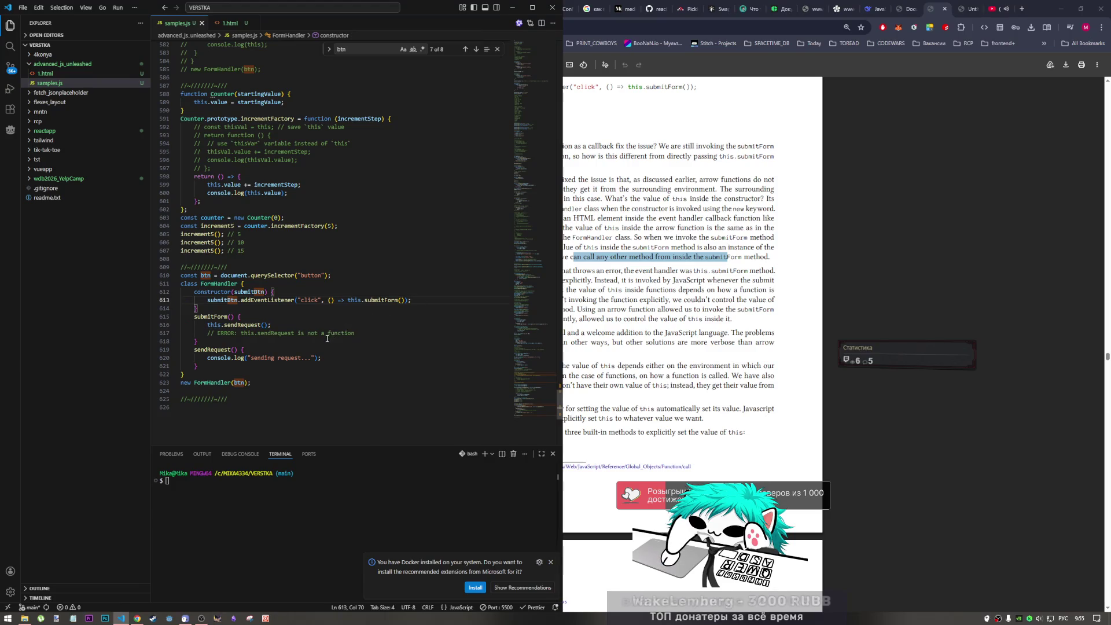
- Duplicate the sendRequest method directly below itself in the FormHandler class
{"action": "left_click_drag", "start_coordinate": [202, 366], "coordinate": [194, 349]}
{"action": "key", "text": "ctrl+c"}
{"action": "left_click", "coordinate": [202, 366]}
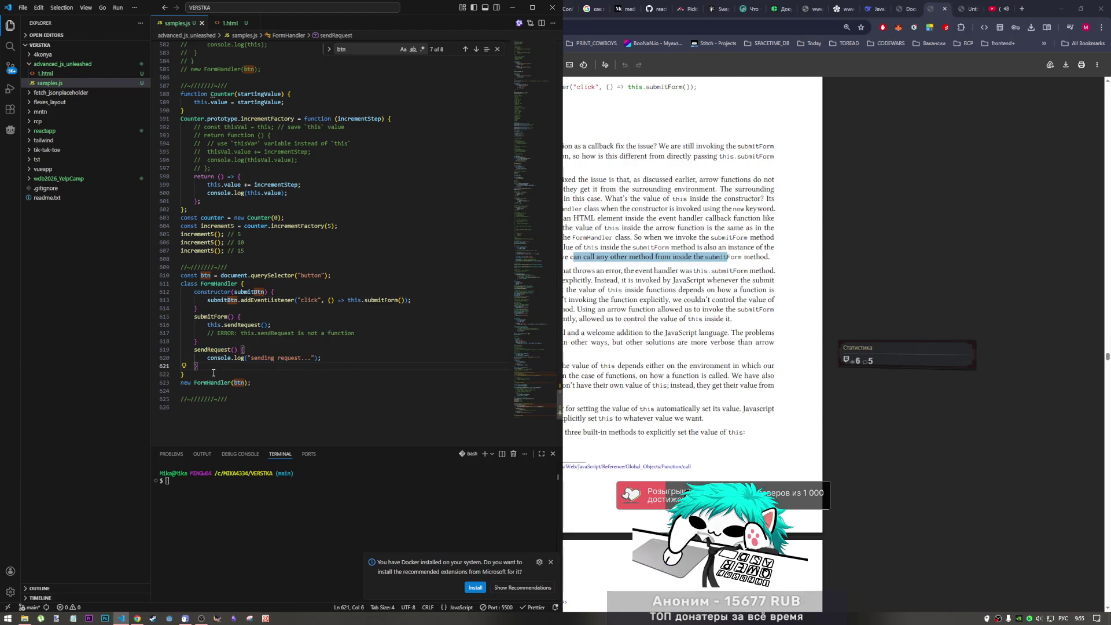
{"action": "key", "text": "Return"}
{"action": "key", "text": "ctrl+v"}
- Rename the copy to sendSomething and change its log message to "something!"
{"action": "left_click", "coordinate": [214, 375]}
{"action": "left_click", "coordinate": [211, 376]}
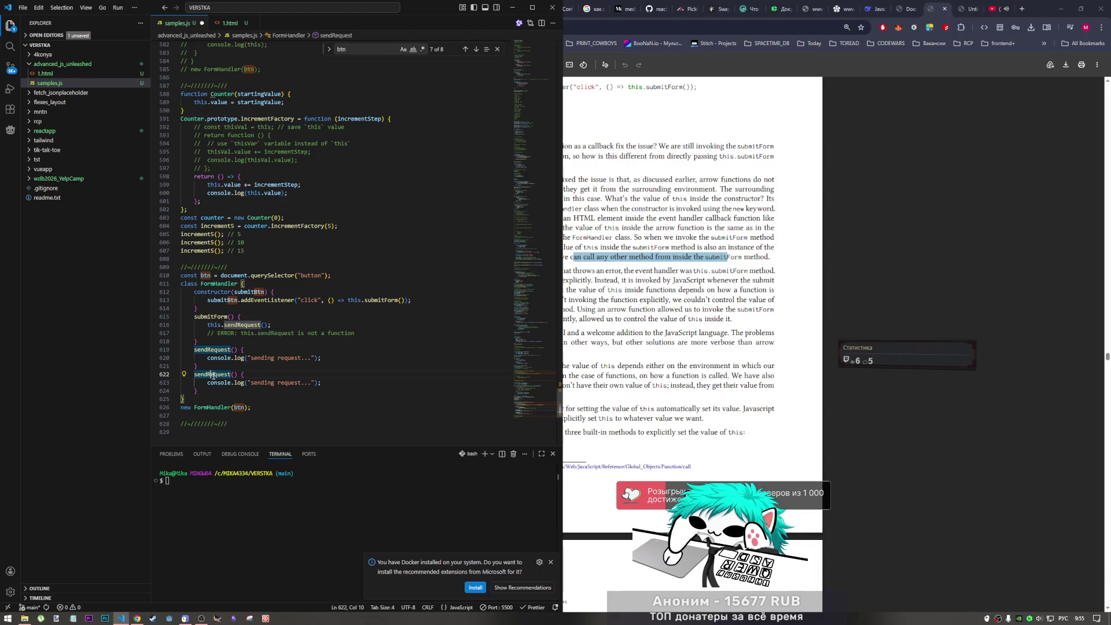
{"action": "left_click_drag", "start_coordinate": [229, 375], "coordinate": [208, 374]}
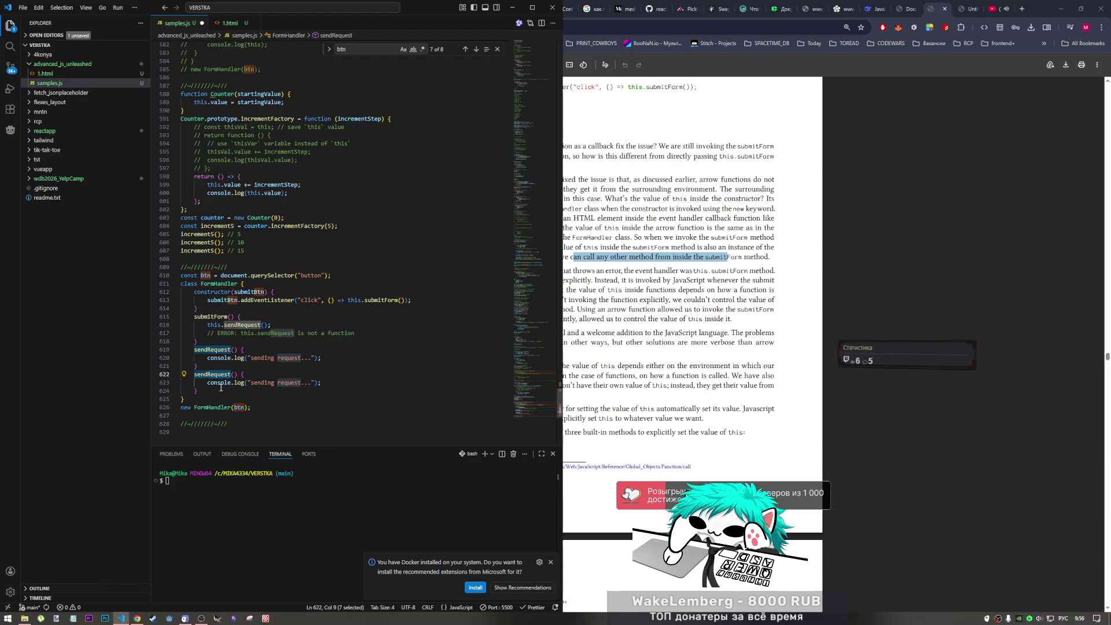
{"action": "type", "text": "Reply"}
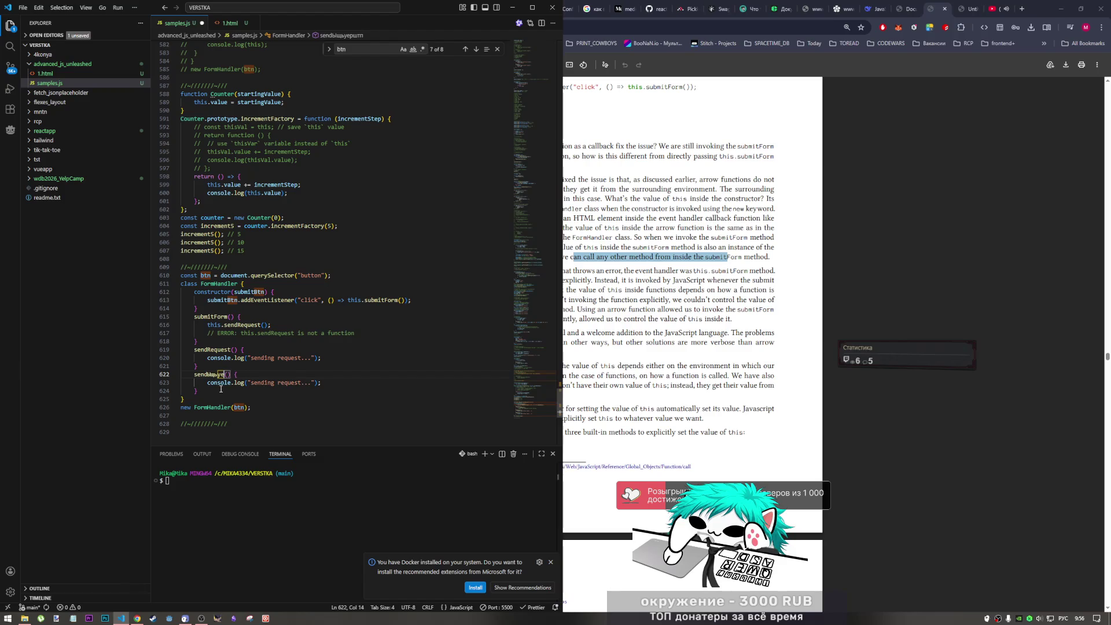
{"action": "key", "text": "BackSpace"}
{"action": "key", "text": "BackSpace"}
{"action": "key", "text": "BackSpace"}
{"action": "type", "text": "ome"}
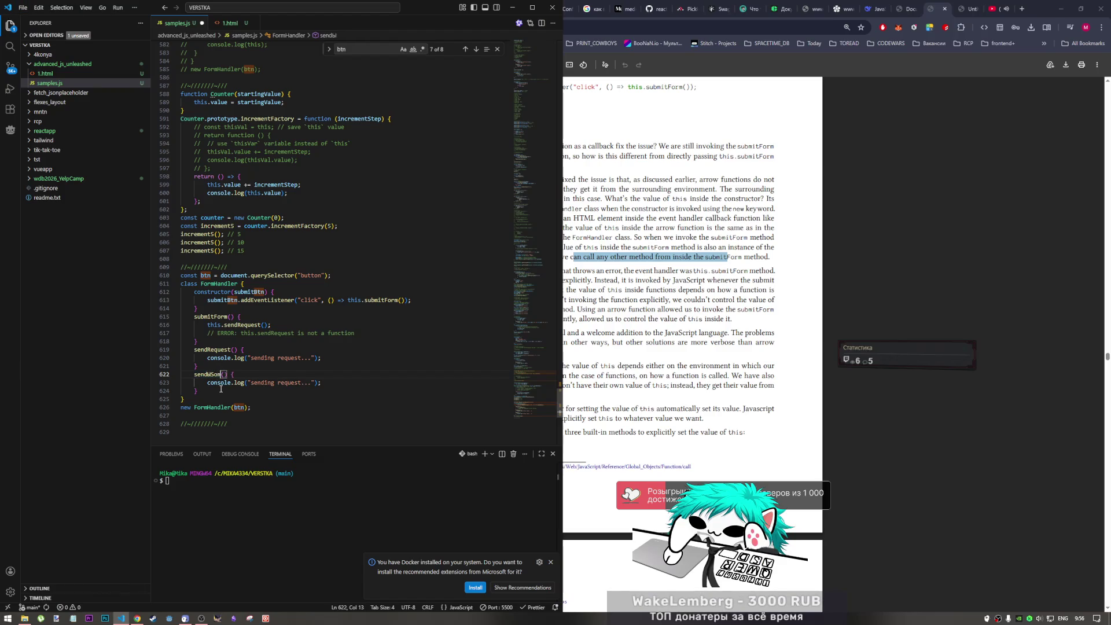
{"action": "key", "text": "Left"}
{"action": "key", "text": "Left"}
{"action": "key", "text": "Left"}
{"action": "key", "text": "Left"}
{"action": "key", "text": "Right"}
{"action": "key", "text": "Right"}
{"action": "key", "text": "Right"}
{"action": "type", "text": "t"}
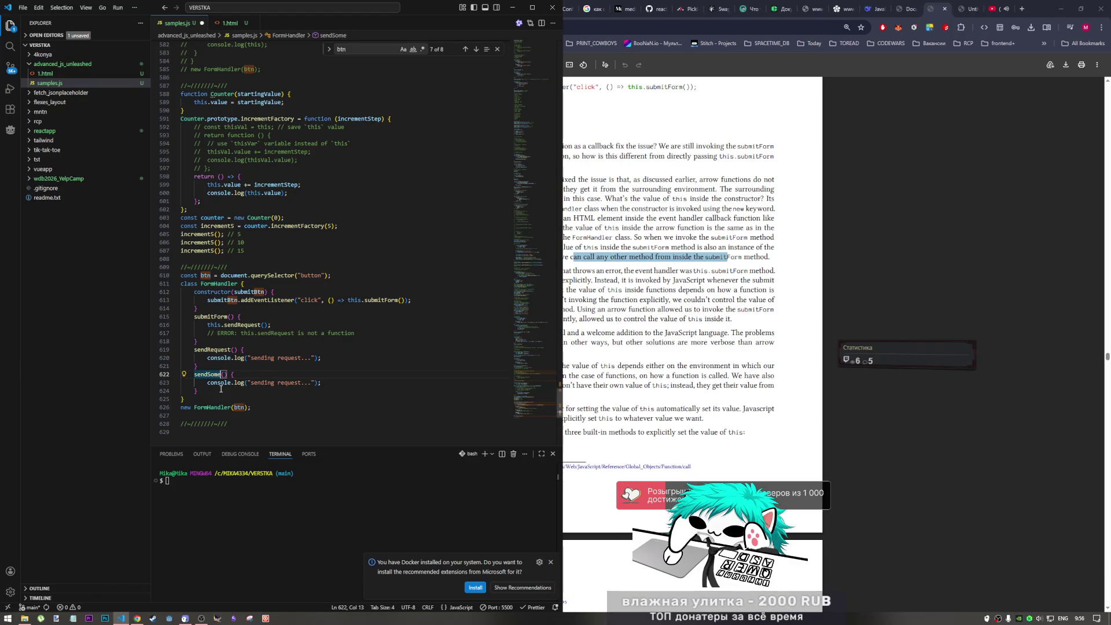
{"action": "type", "text": "hing"}
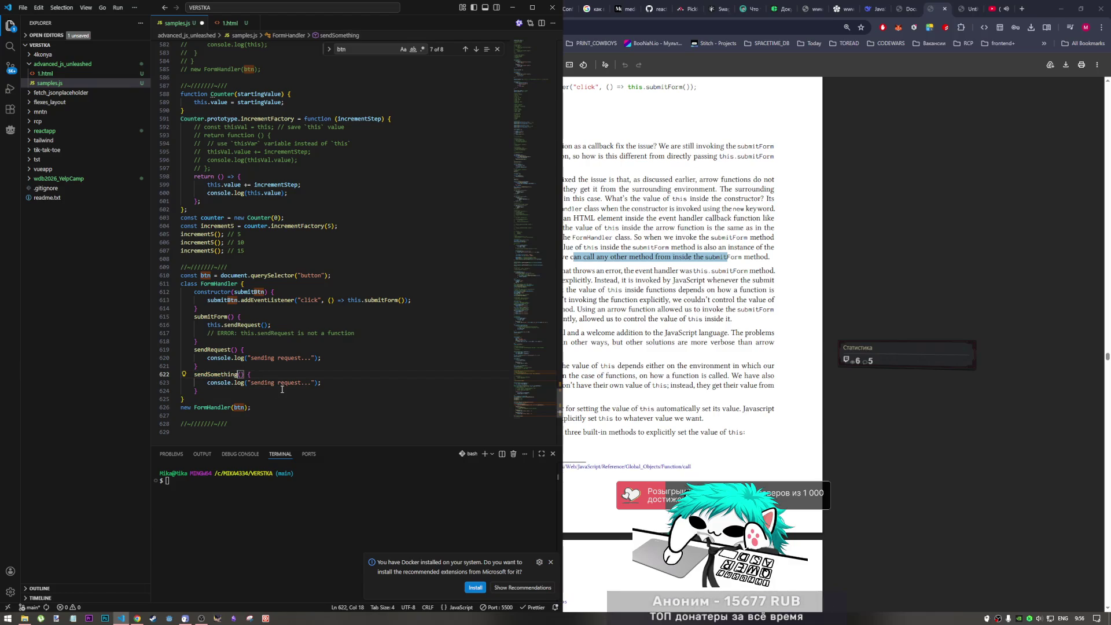
{"action": "left_click_drag", "start_coordinate": [301, 382], "coordinate": [251, 383]}
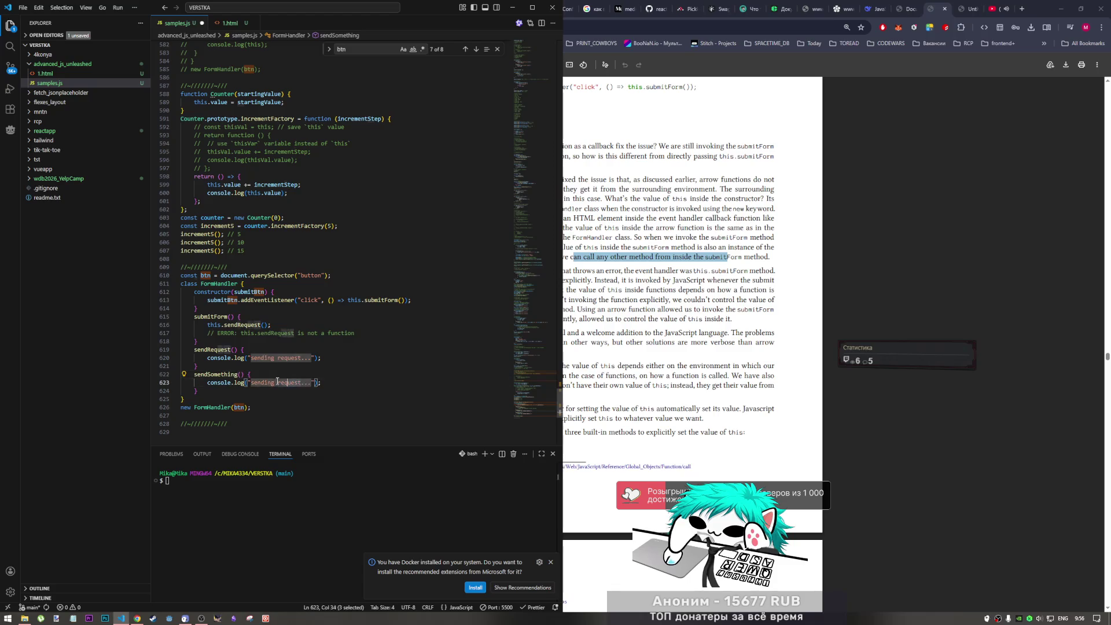
{"action": "type", "text": "some"}
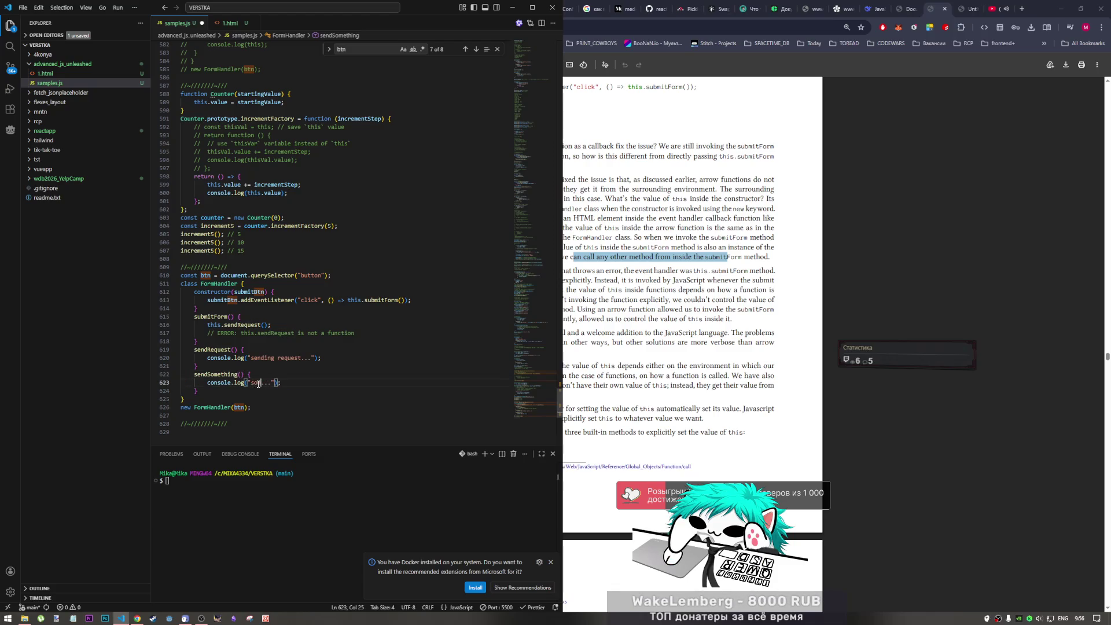
{"action": "type", "text": "thing"}
{"action": "key", "text": "Delete"}
{"action": "key", "text": "Delete"}
{"action": "key", "text": "Delete"}
{"action": "type", "text": "!"}
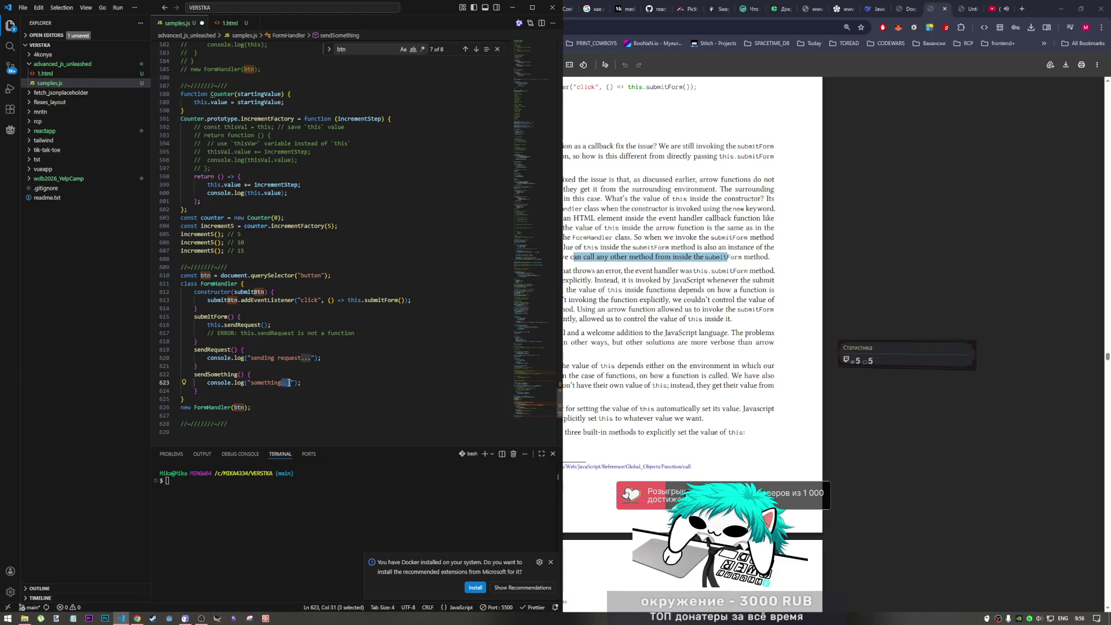
- Add a this.sendSomething(); call after this.sendRequest() in submitForm and save samples.js
{"action": "left_click", "coordinate": [303, 317]}
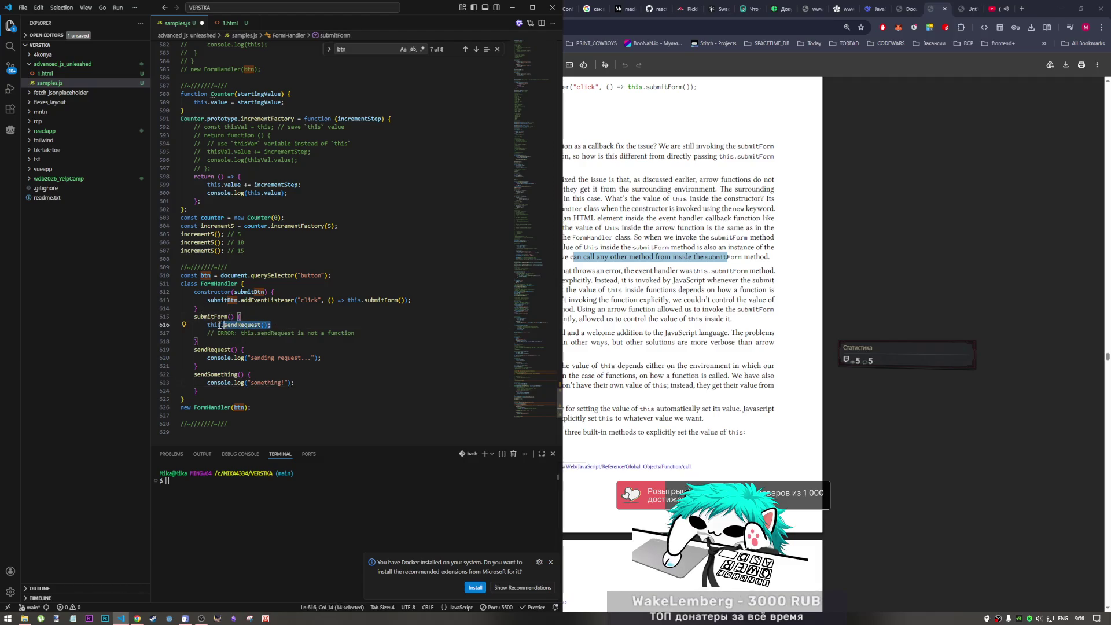
{"action": "left_click_drag", "start_coordinate": [271, 325], "coordinate": [206, 324]}
{"action": "left_click_drag", "start_coordinate": [243, 374], "coordinate": [193, 374]}
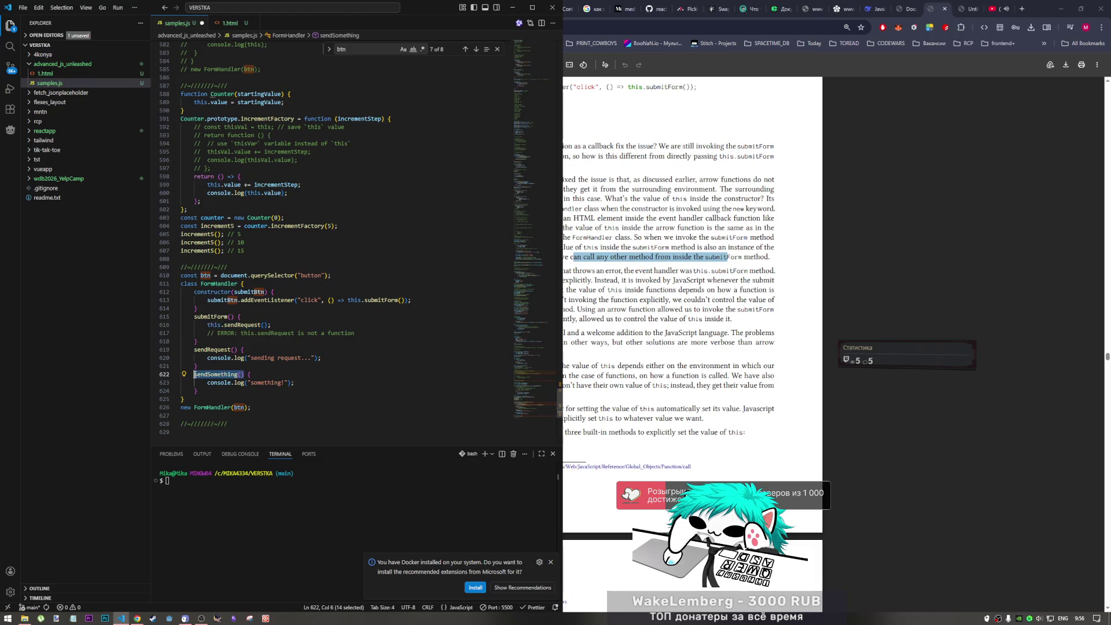
{"action": "key", "text": "ctrl+c"}
{"action": "left_click", "coordinate": [288, 325]}
{"action": "key", "text": "Return"}
{"action": "key", "text": "ctrl+v"}
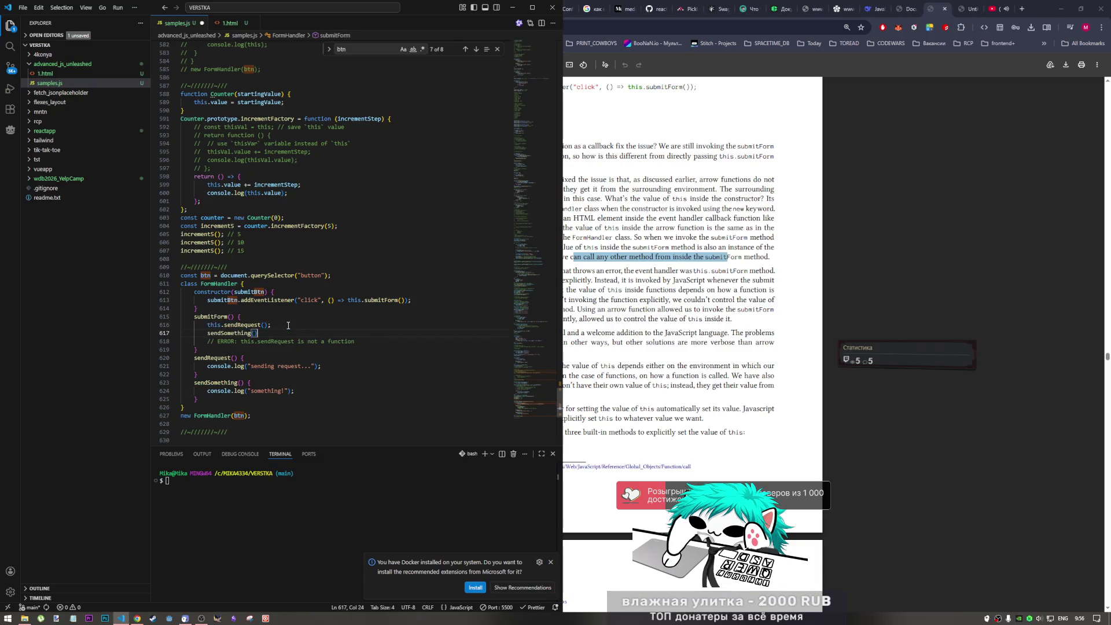
{"action": "left_click", "coordinate": [207, 334]}
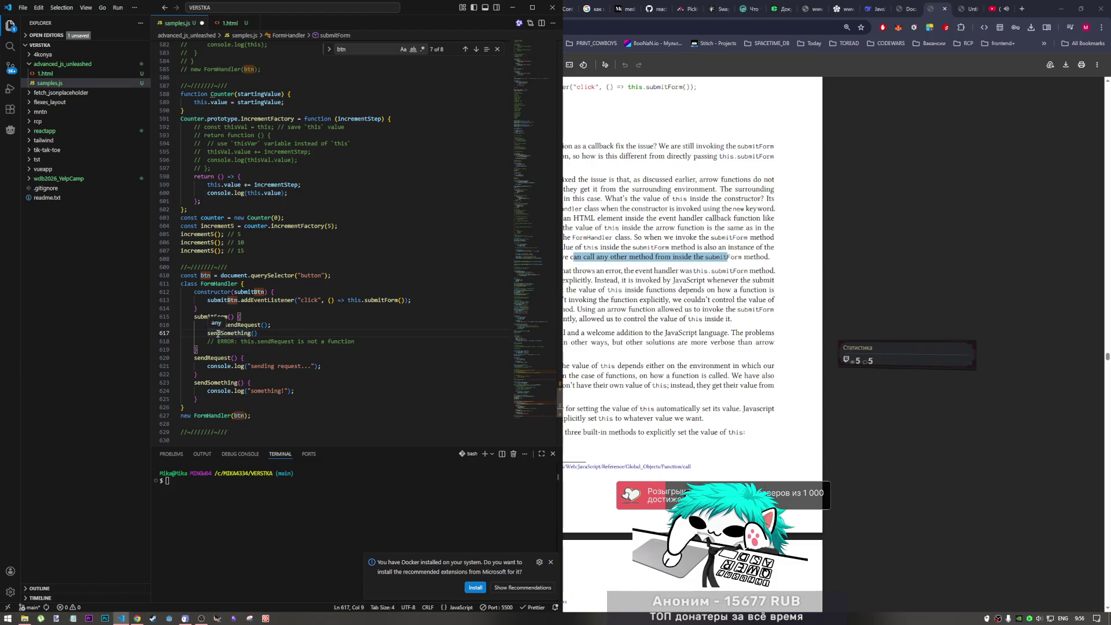
{"action": "type", "text": "this."}
{"action": "key", "text": "ctrl+s"}
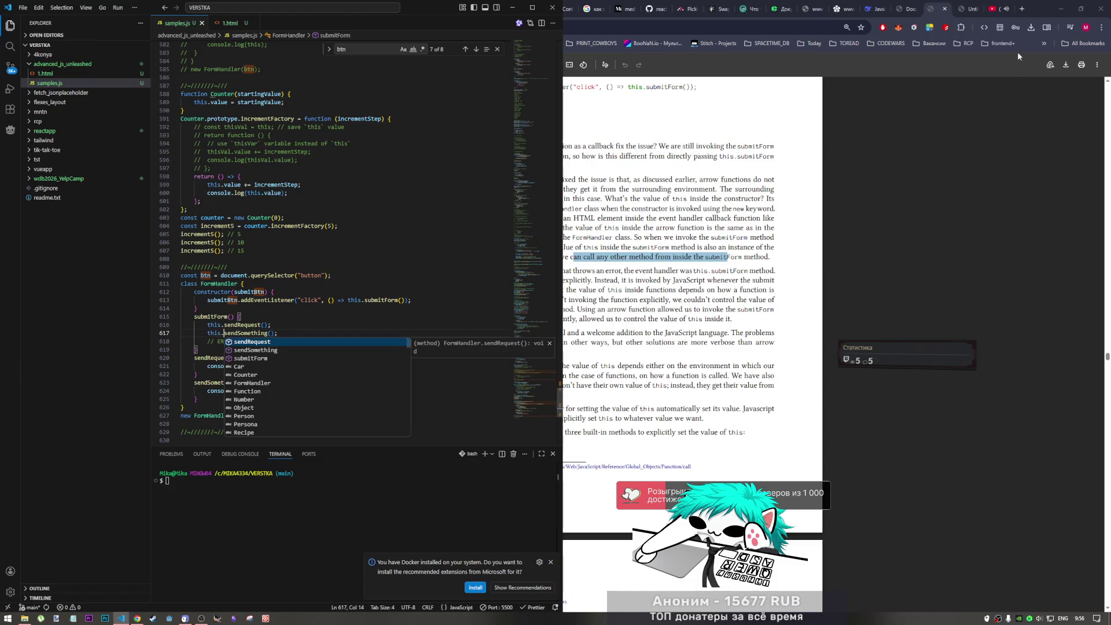
- Submit the localhost form, confirm the console logs both messages, then resave samples.js in the editor
{"action": "left_click", "coordinate": [903, 8]}
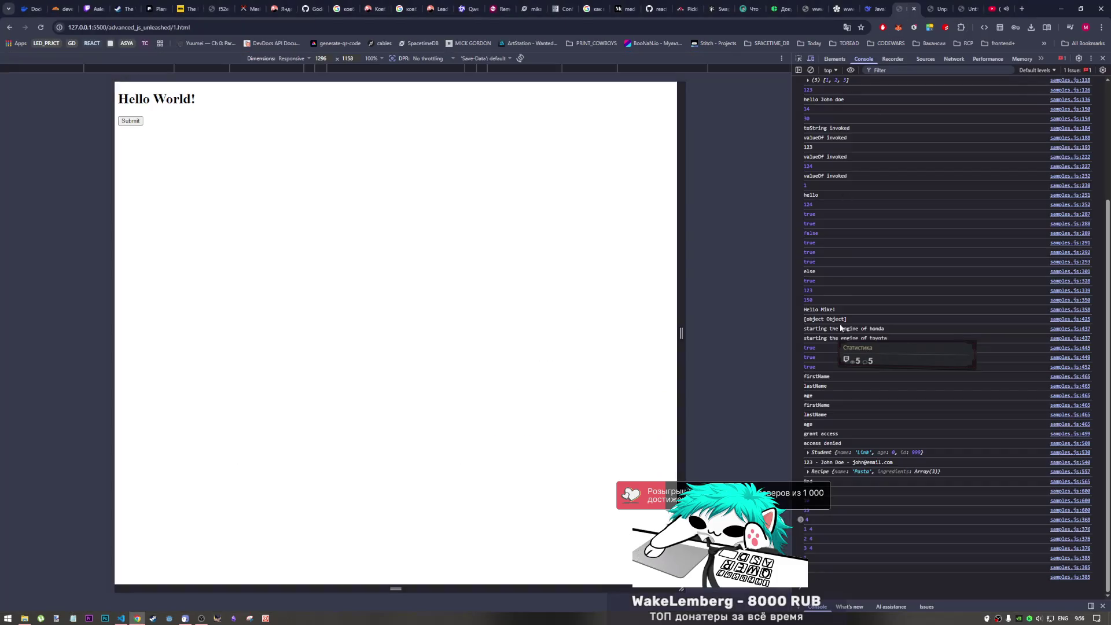
{"action": "left_click", "coordinate": [132, 120]}
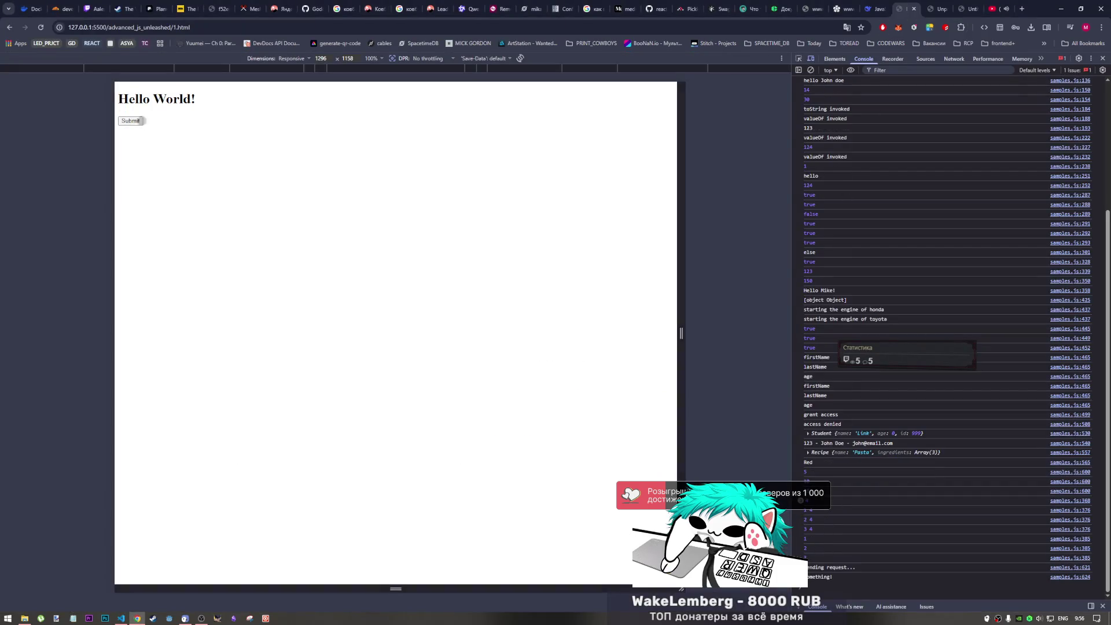
{"action": "left_click", "coordinate": [121, 618]}
{"action": "key", "text": "Down"}
{"action": "key", "text": "Down"}
{"action": "key", "text": "Down"}
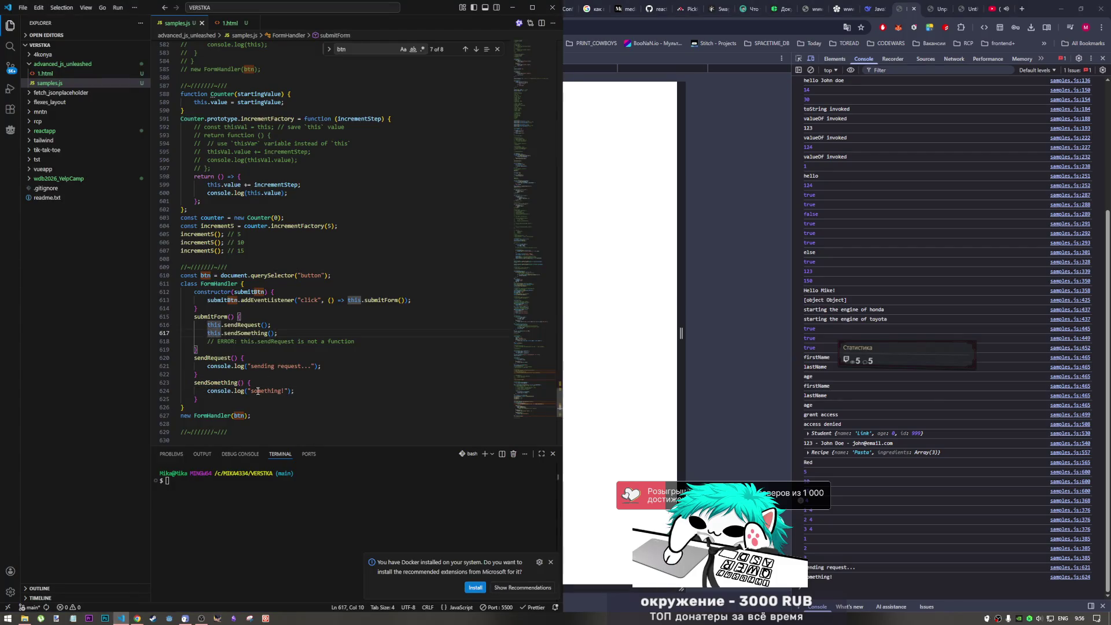
{"action": "key", "text": "Down"}
{"action": "key", "text": "Down"}
{"action": "key", "text": "Down"}
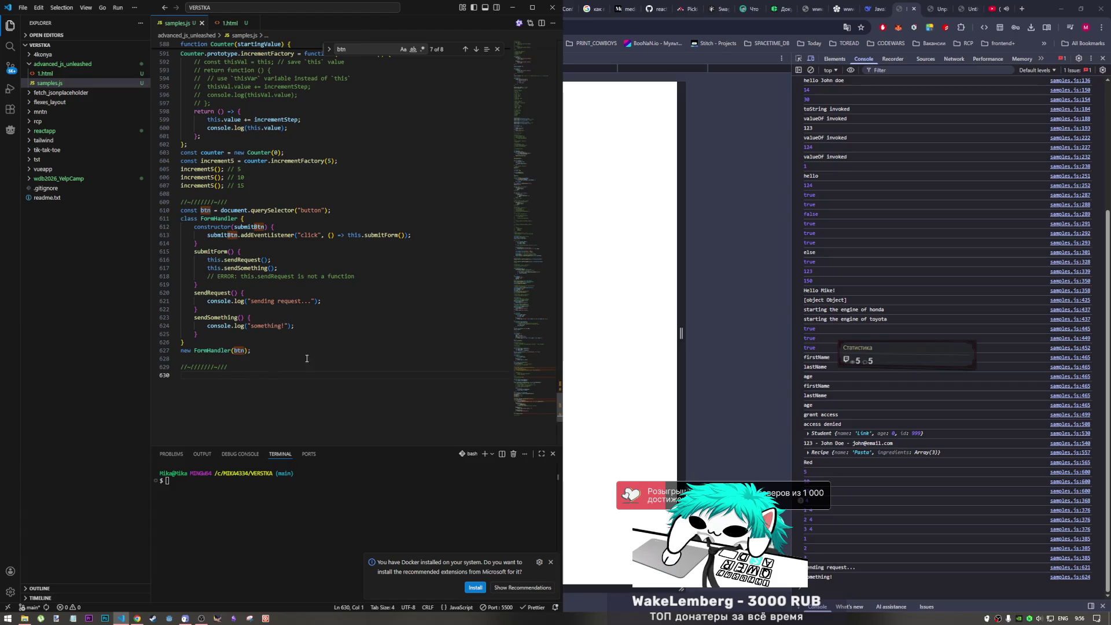
{"action": "key", "text": "ctrl+s"}
- Return to the book PDF and read on, highlighting a passage toward page 118
{"action": "left_click", "coordinate": [938, 10]}
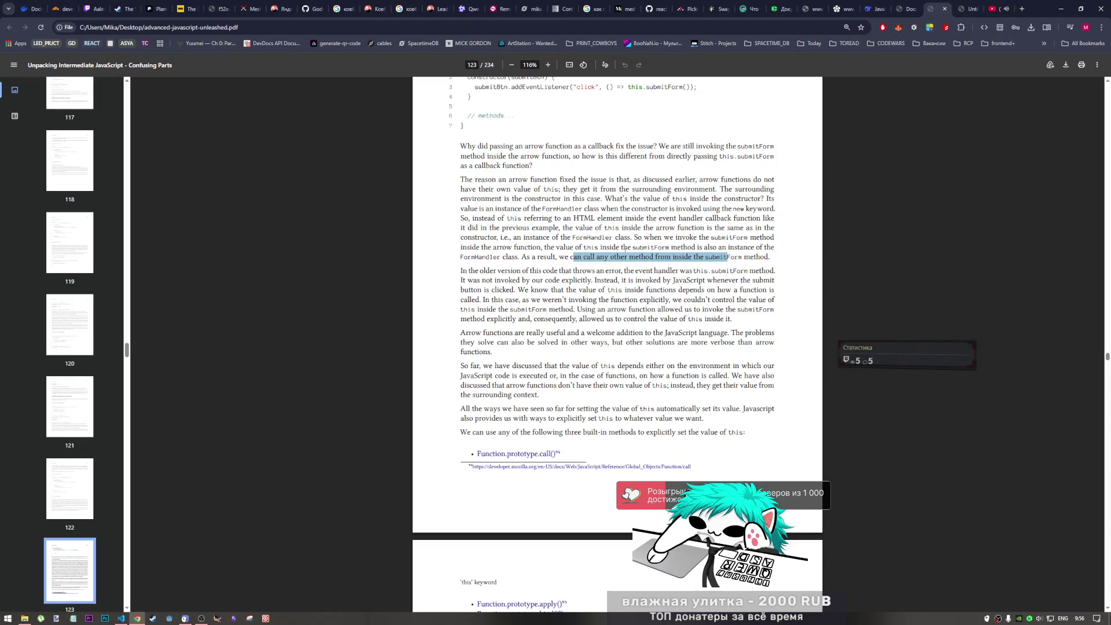
{"action": "scroll", "coordinate": [728, 258], "scroll_direction": "down", "scroll_amount": 1}
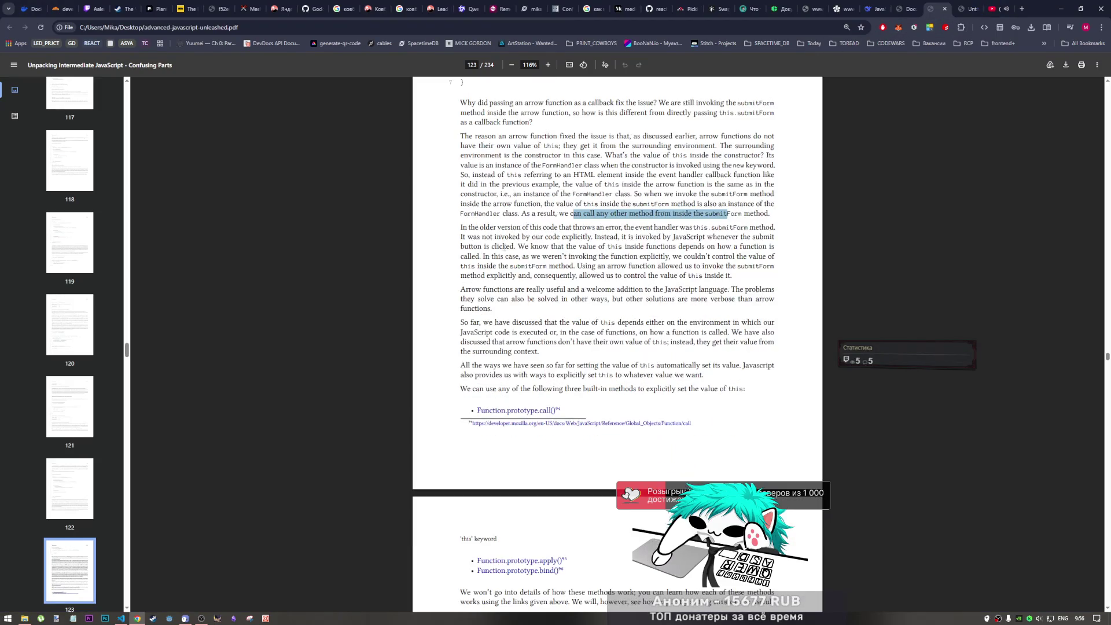
{"action": "left_click", "coordinate": [763, 229]}
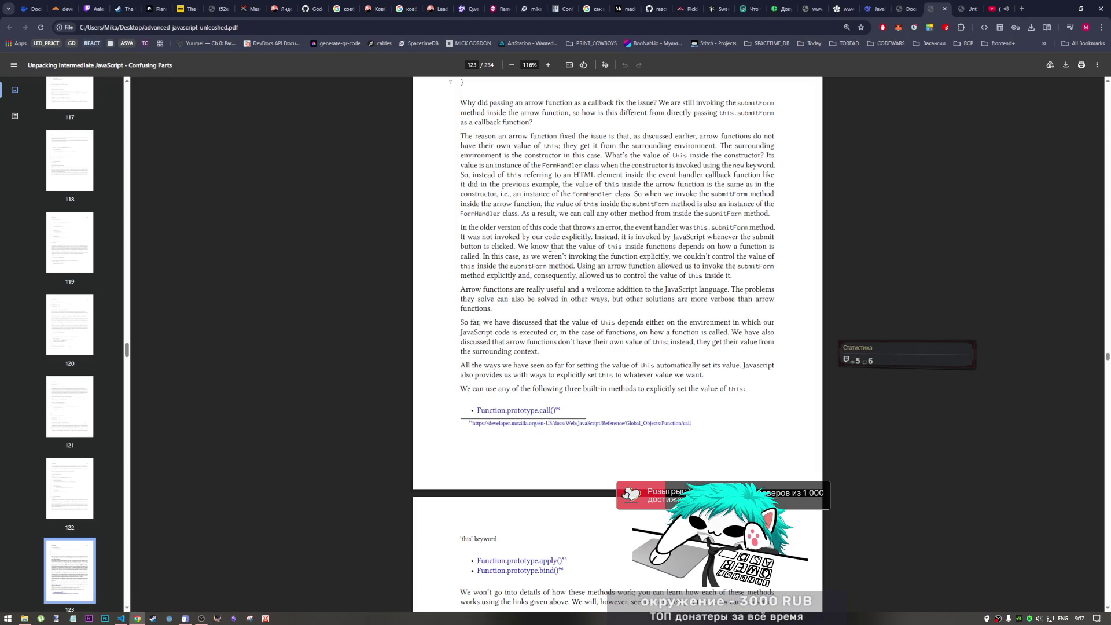
{"action": "scroll", "coordinate": [601, 250], "scroll_direction": "down", "scroll_amount": 1}
{"action": "scroll", "coordinate": [613, 241], "scroll_direction": "down", "scroll_amount": 1}
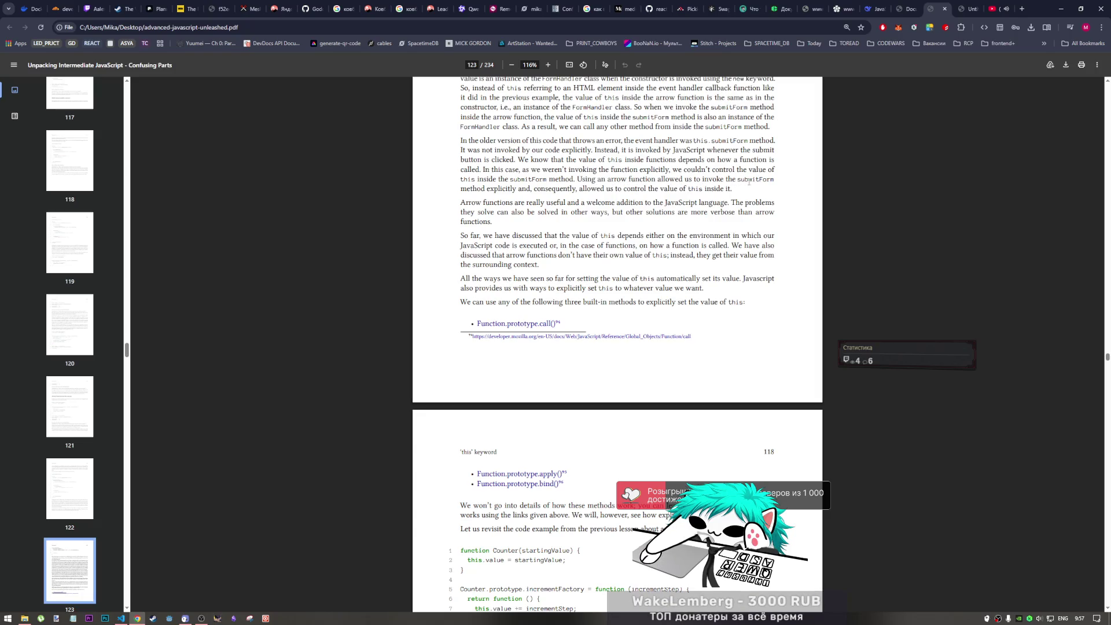
{"action": "mouse_move", "coordinate": [509, 189]}
{"action": "left_mouse_down"}
{"action": "mouse_move", "coordinate": [529, 189]}
{"action": "mouse_move", "coordinate": [482, 189]}
{"action": "mouse_move", "coordinate": [754, 199]}
{"action": "left_mouse_up"}
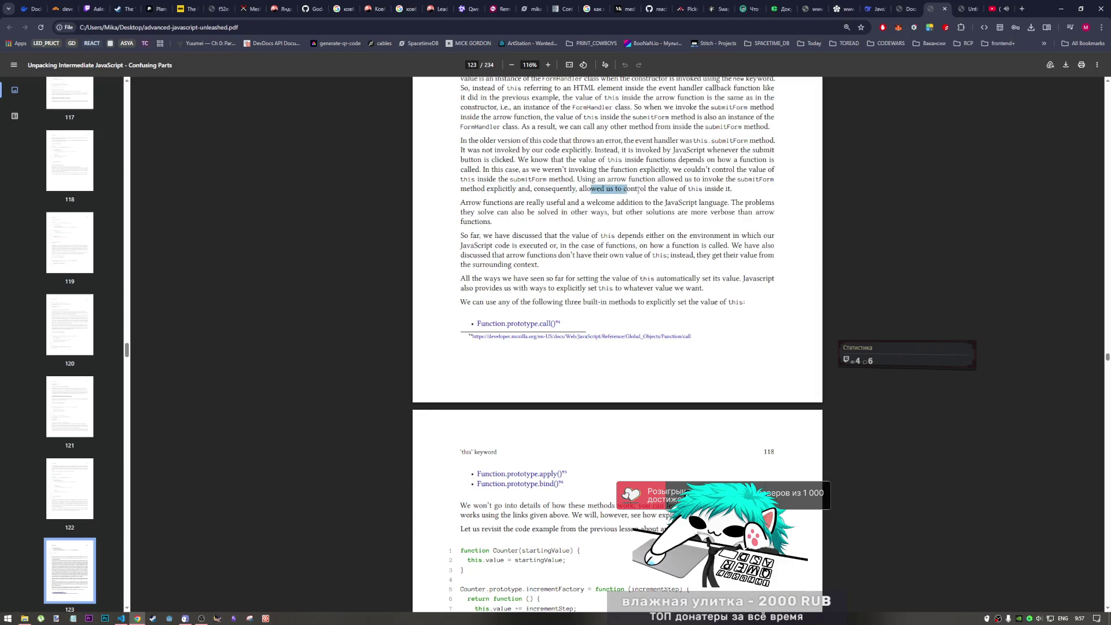
{"action": "left_click", "coordinate": [740, 191]}
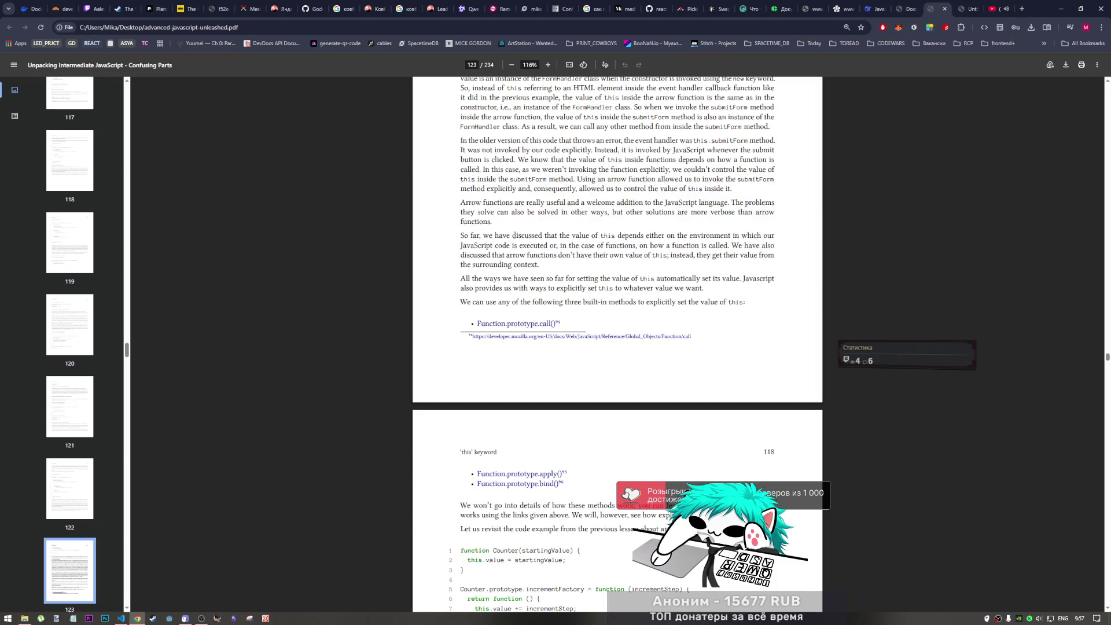
- Highlight the phrases on what 'this' depends on and how a function is called
{"action": "left_click", "coordinate": [121, 618]}
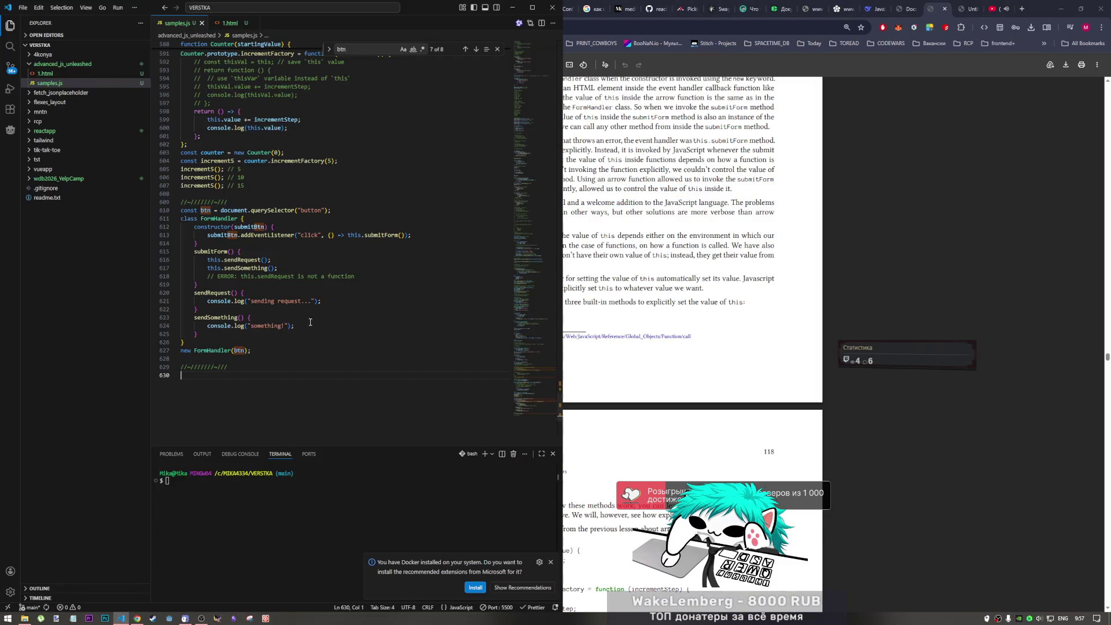
{"action": "left_click", "coordinate": [649, 197]}
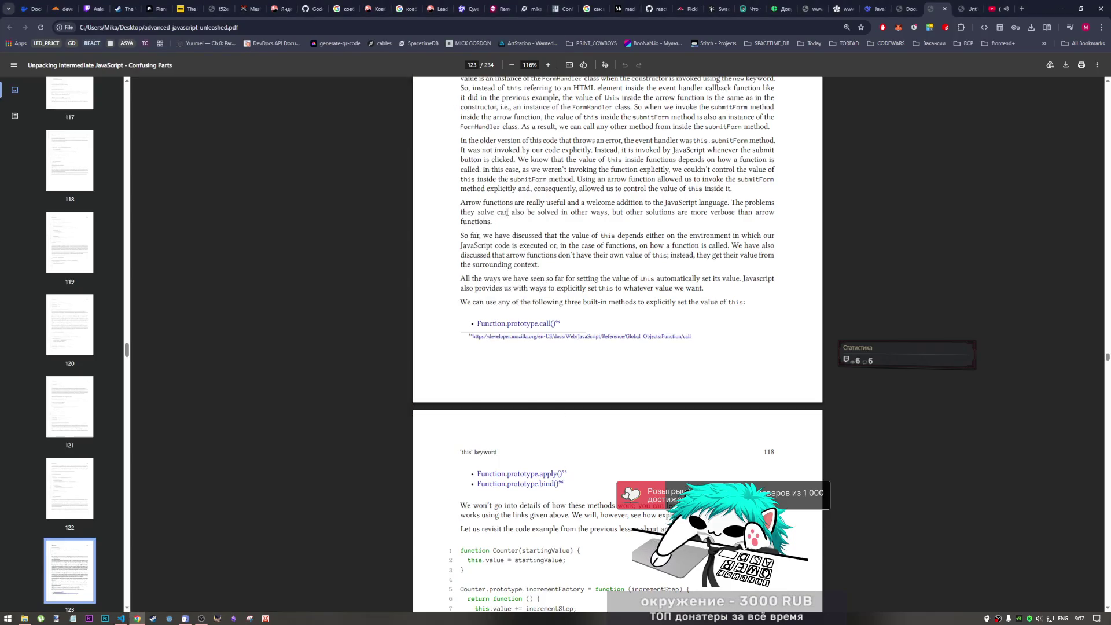
{"action": "scroll", "coordinate": [537, 212], "scroll_direction": "down", "scroll_amount": 1}
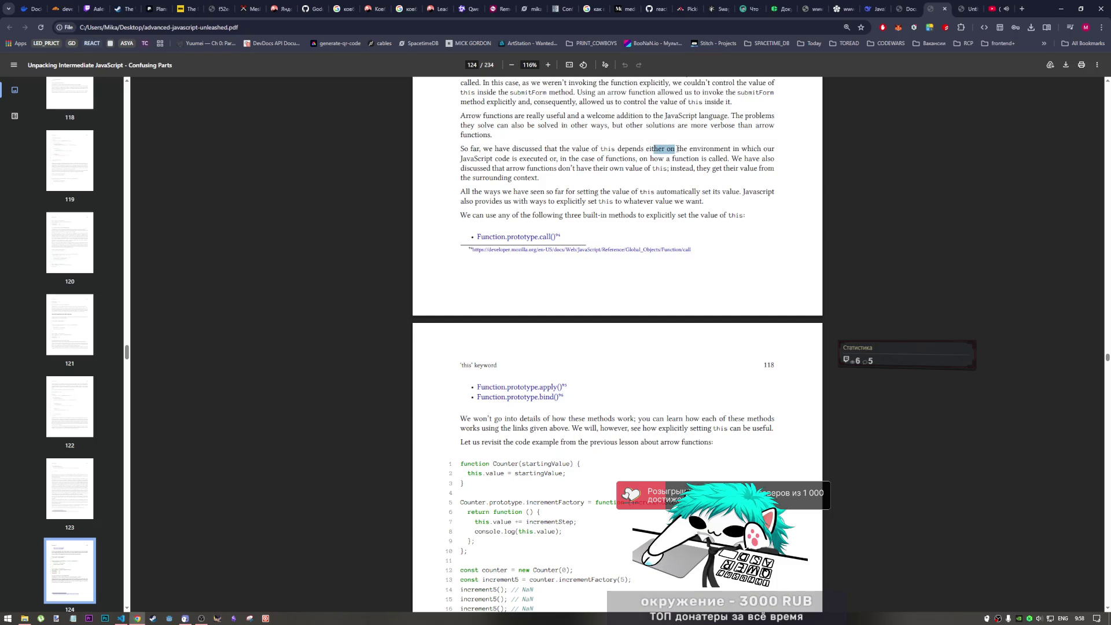
{"action": "mouse_move", "coordinate": [654, 148]}
{"action": "left_mouse_down"}
{"action": "mouse_move", "coordinate": [778, 149]}
{"action": "mouse_move", "coordinate": [571, 162]}
{"action": "mouse_move", "coordinate": [639, 160]}
{"action": "left_mouse_up"}
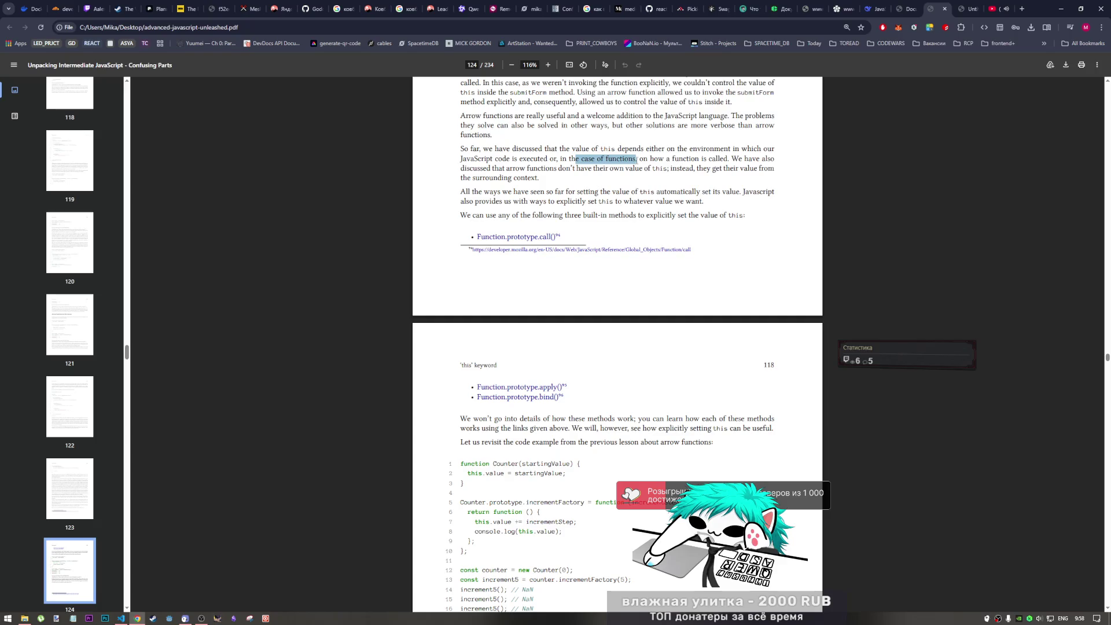
{"action": "left_click_drag", "start_coordinate": [640, 160], "coordinate": [732, 161]}
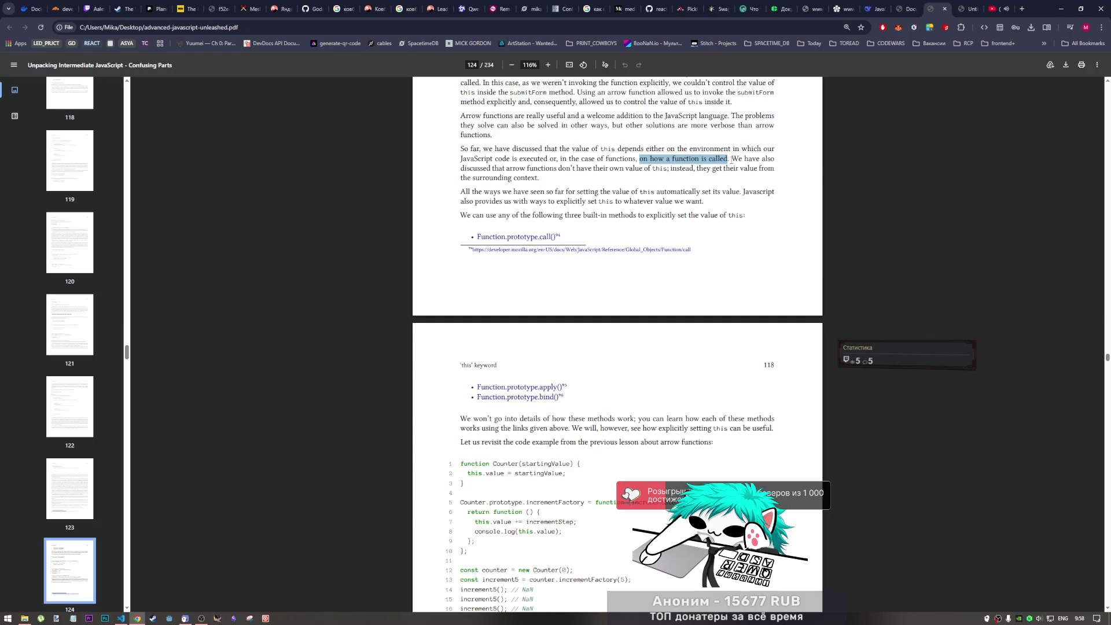
{"action": "left_click", "coordinate": [717, 158]}
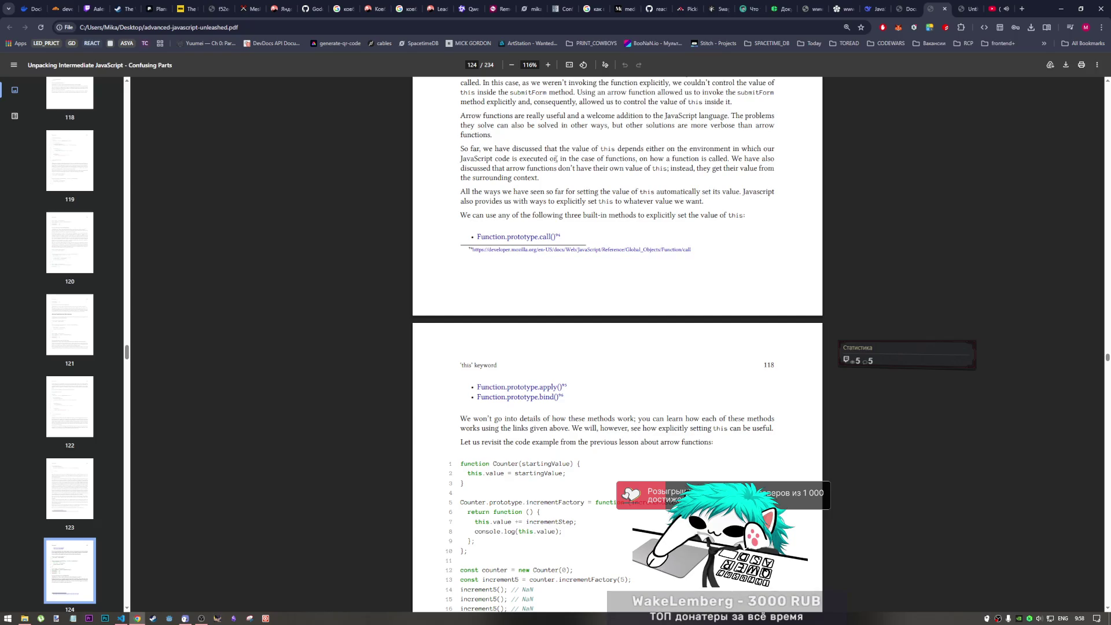
- Insert a console.log(this) statement inside the braces block at the end of samples.js
{"action": "left_click", "coordinate": [128, 615]}
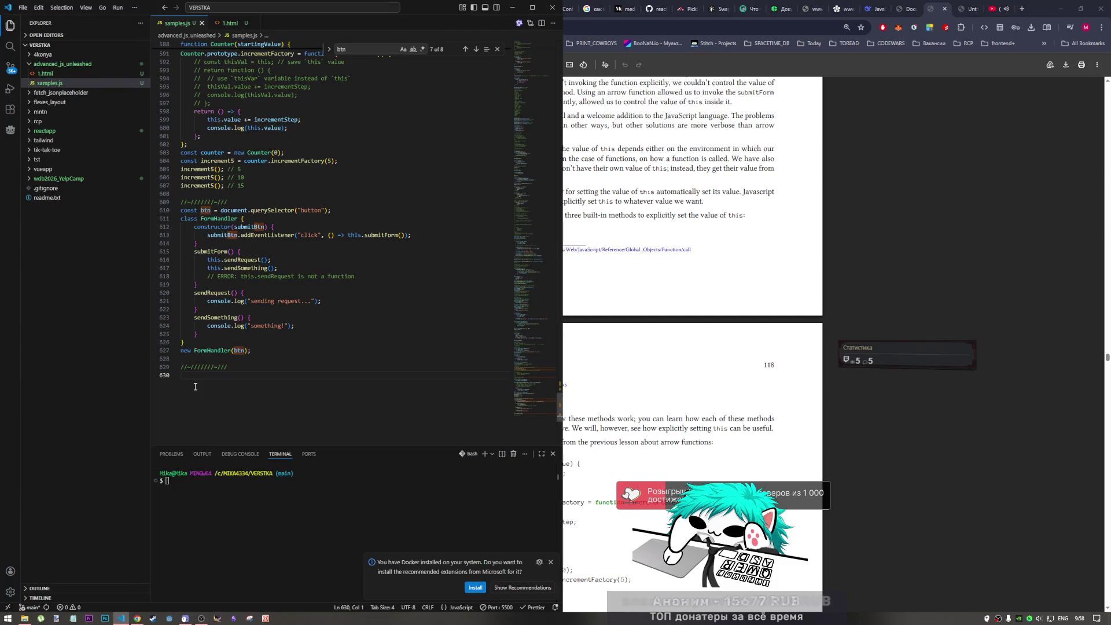
{"action": "type", "text": "{}"}
{"action": "key", "text": "Return"}
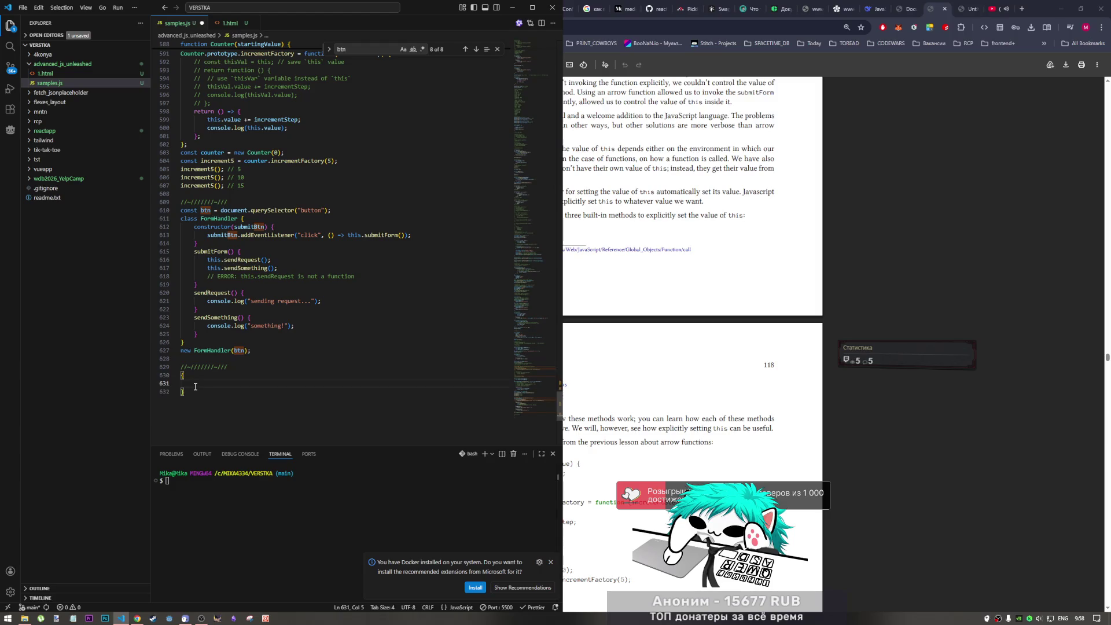
{"action": "type", "text": "log"}
{"action": "key", "text": "Escape"}
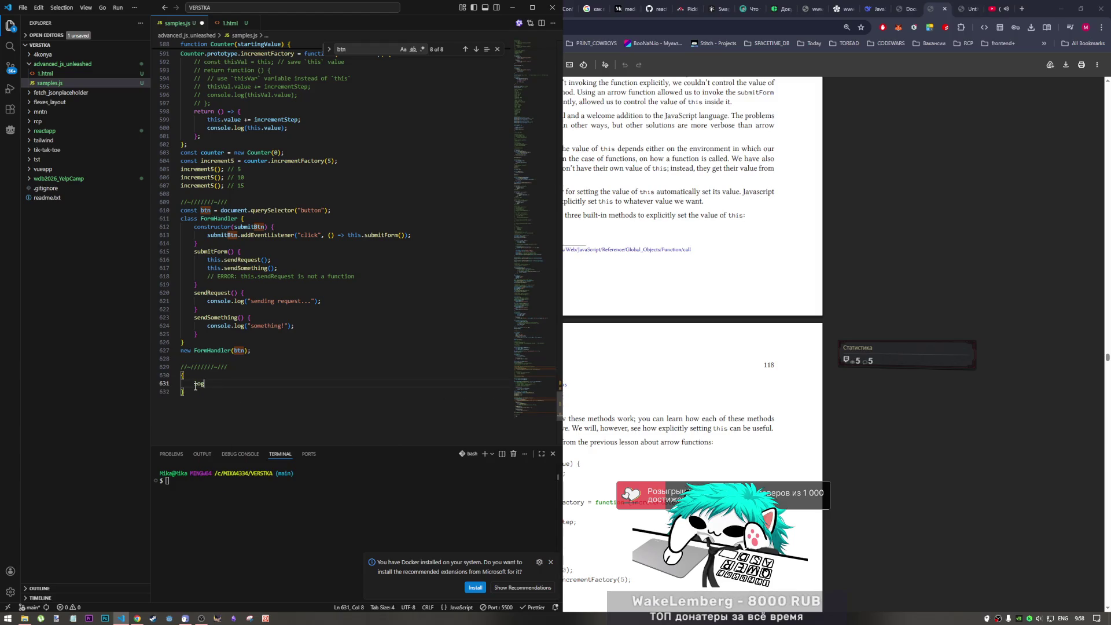
{"action": "key", "text": "BackSpace"}
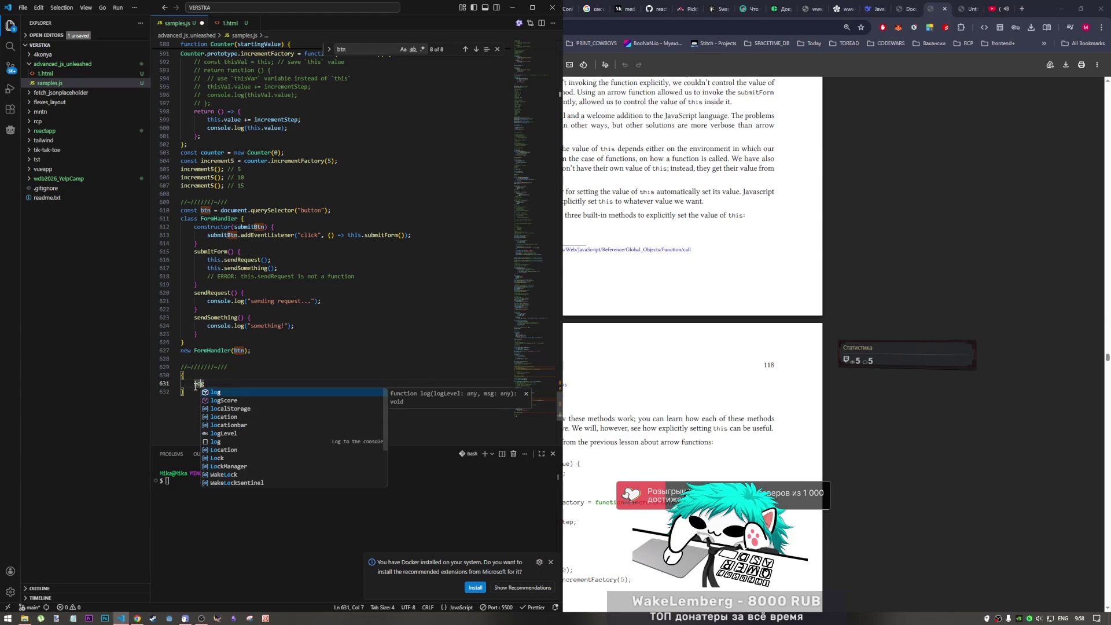
{"action": "key", "text": "Down"}
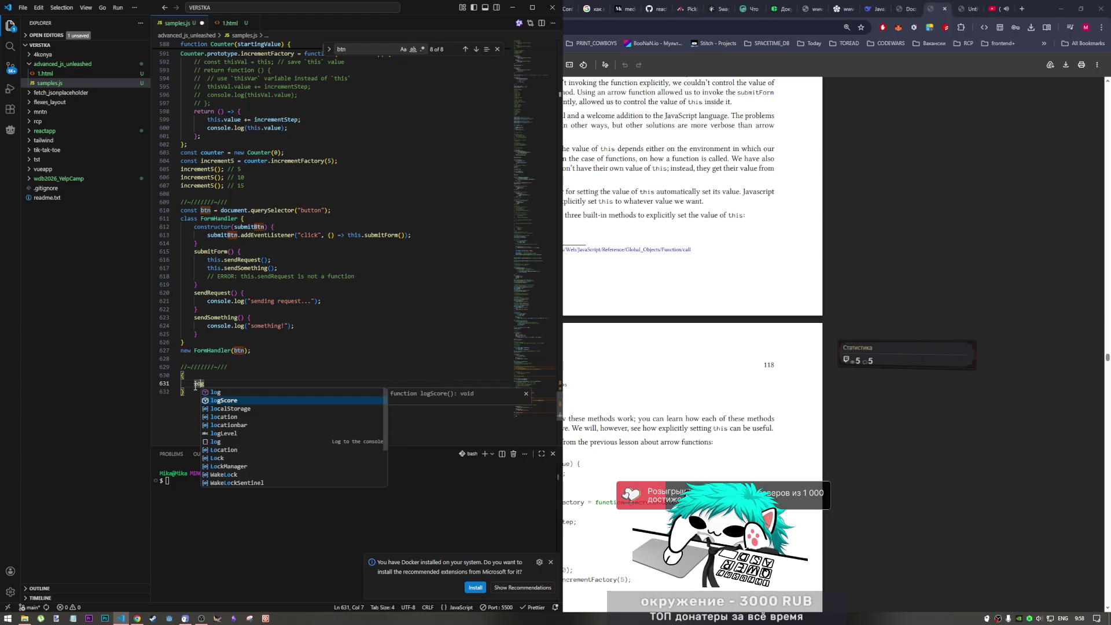
{"action": "key", "text": "Down"}
{"action": "key", "text": "Down"}
{"action": "key", "text": "Down"}
{"action": "key", "text": "Down"}
{"action": "key", "text": "Down"}
{"action": "key", "text": "Return"}
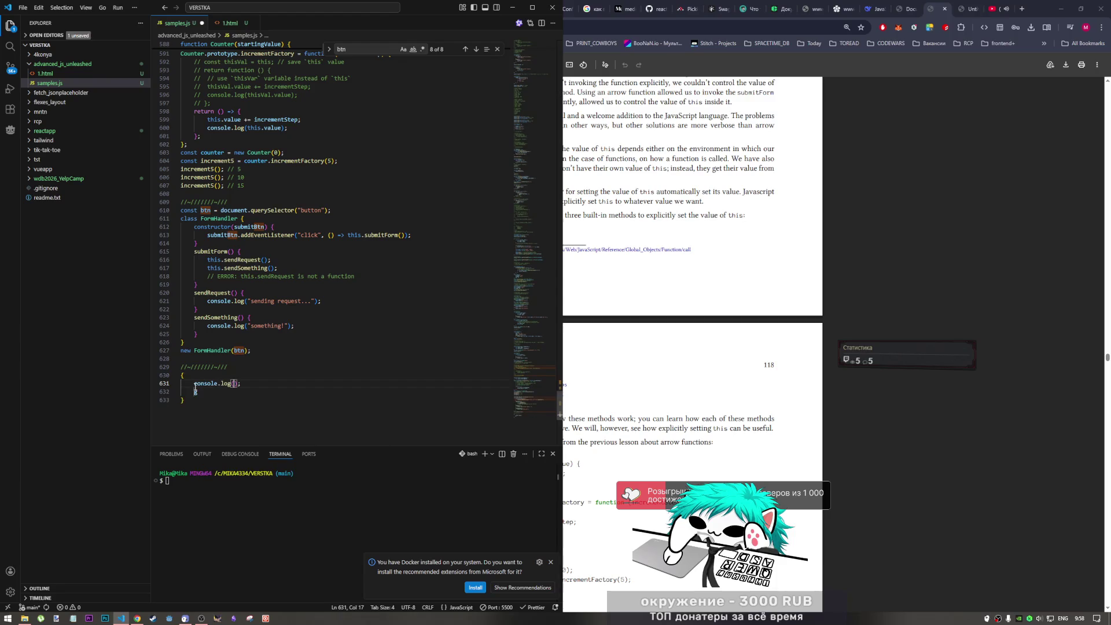
{"action": "left_click", "coordinate": [241, 383]}
{"action": "key", "text": "Delete"}
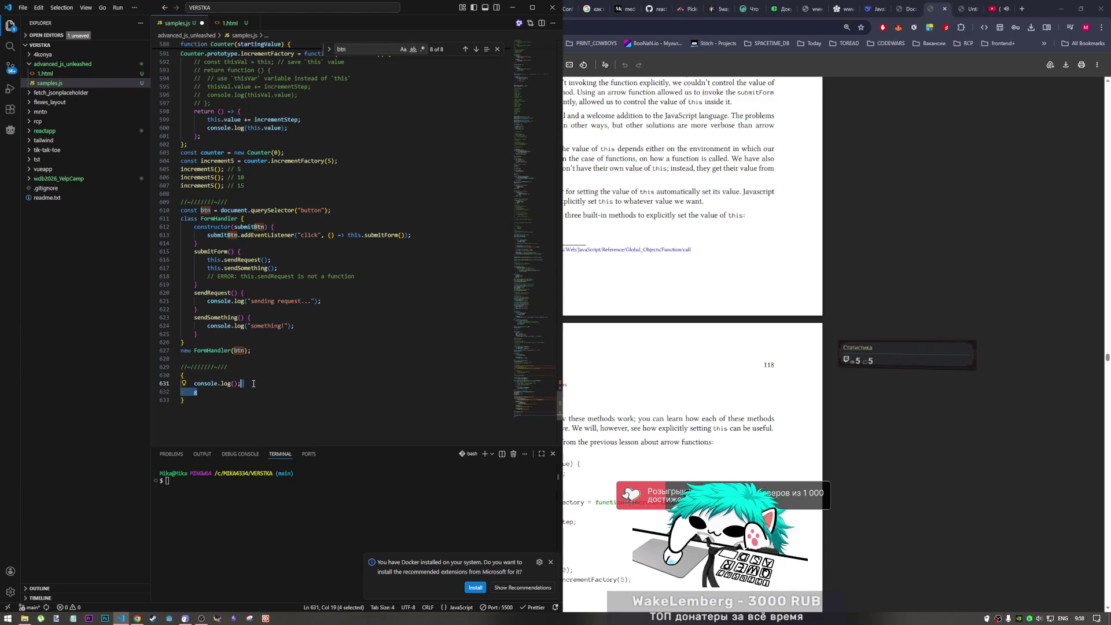
{"action": "key", "text": "Left"}
{"action": "key", "text": "Left"}
{"action": "type", "text": "this"}
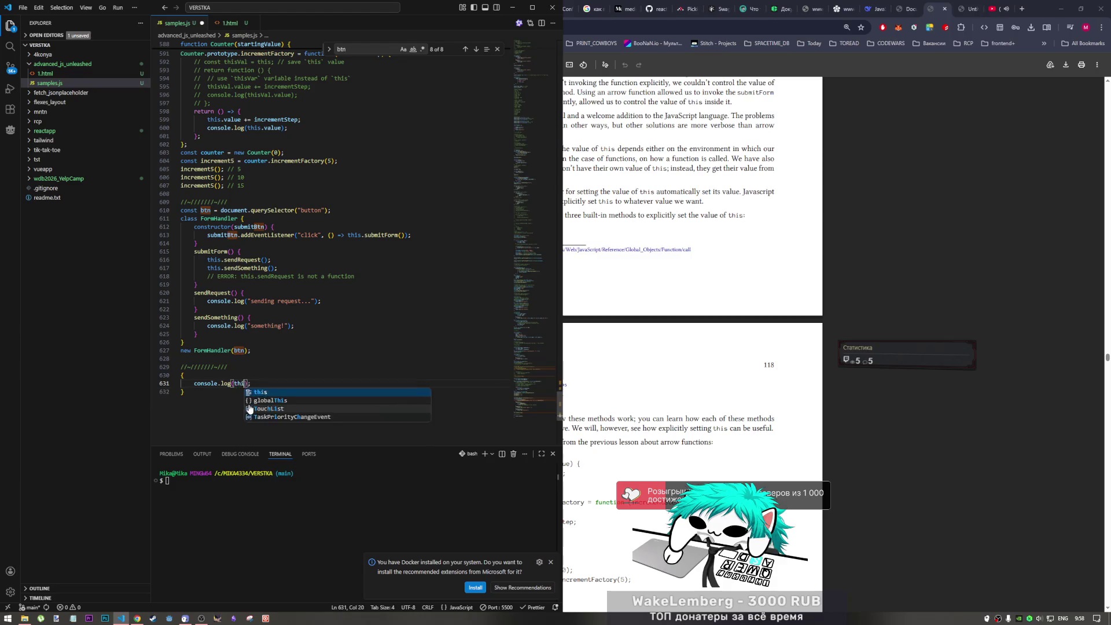
{"action": "type", "text": "."}
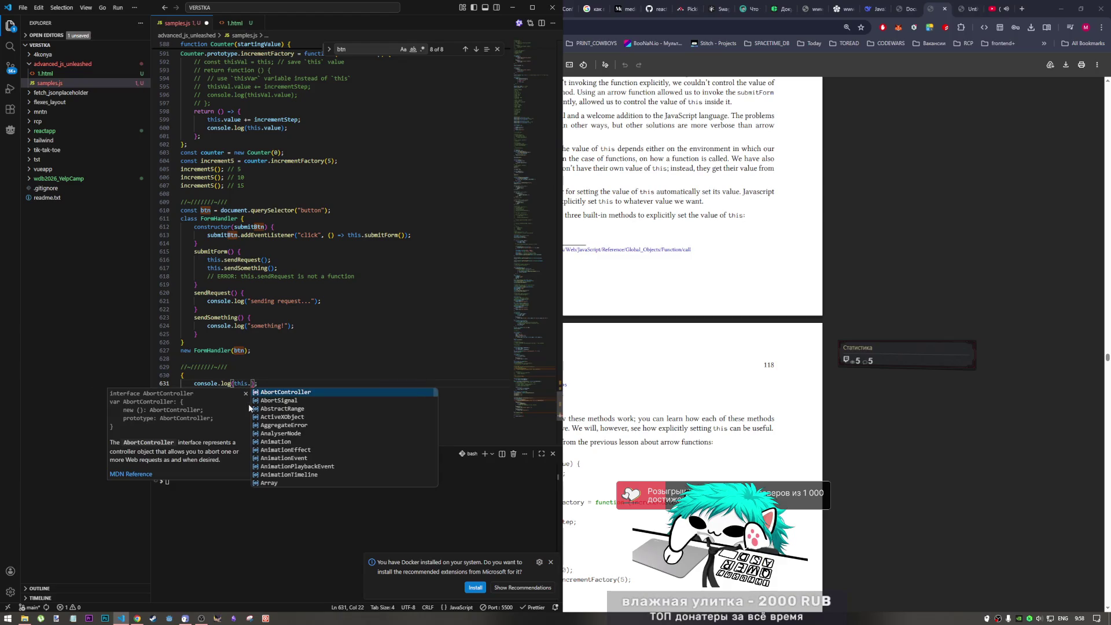
{"action": "key", "text": "BackSpace"}
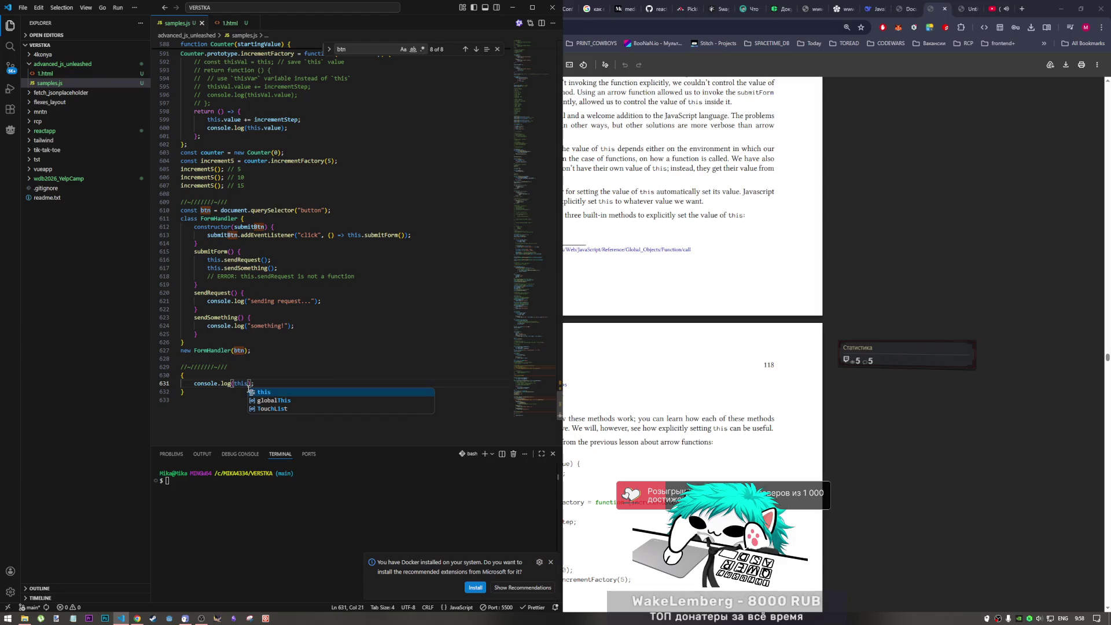
- Check the console, move console.log(this) to top-level line 630 and save samples.js
{"action": "left_click", "coordinate": [903, 9]}
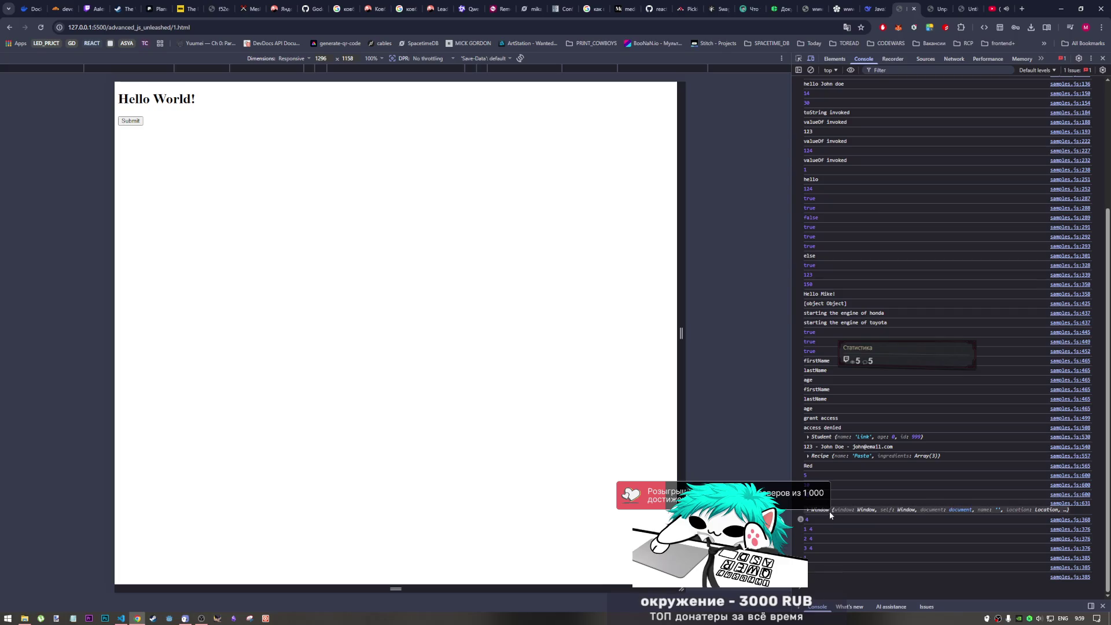
{"action": "left_click", "coordinate": [120, 618]}
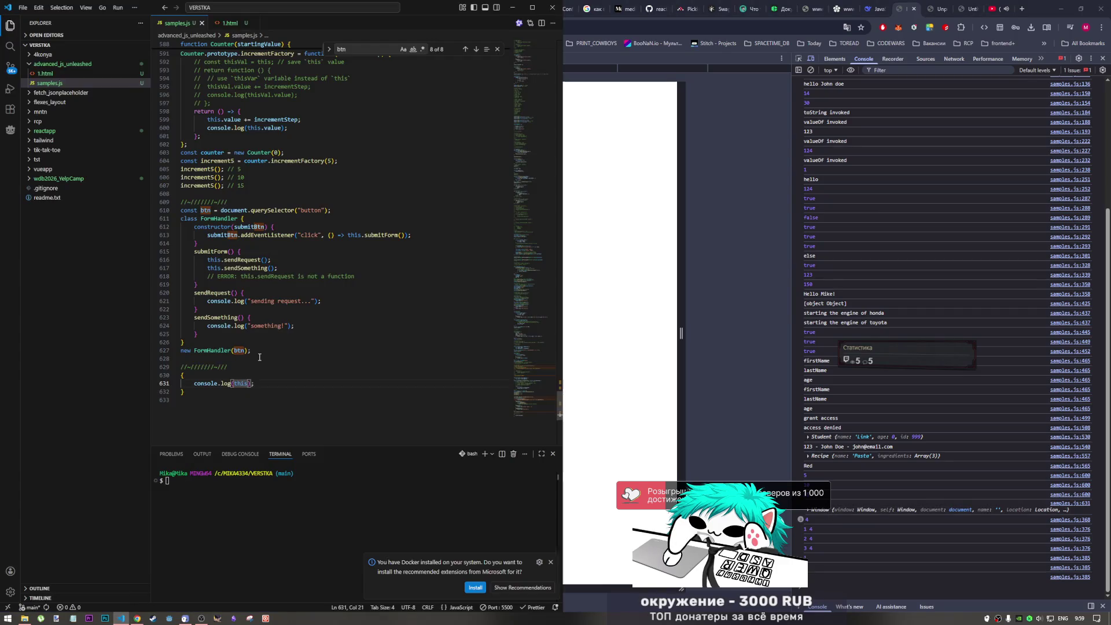
{"action": "left_click_drag", "start_coordinate": [253, 383], "coordinate": [184, 382]}
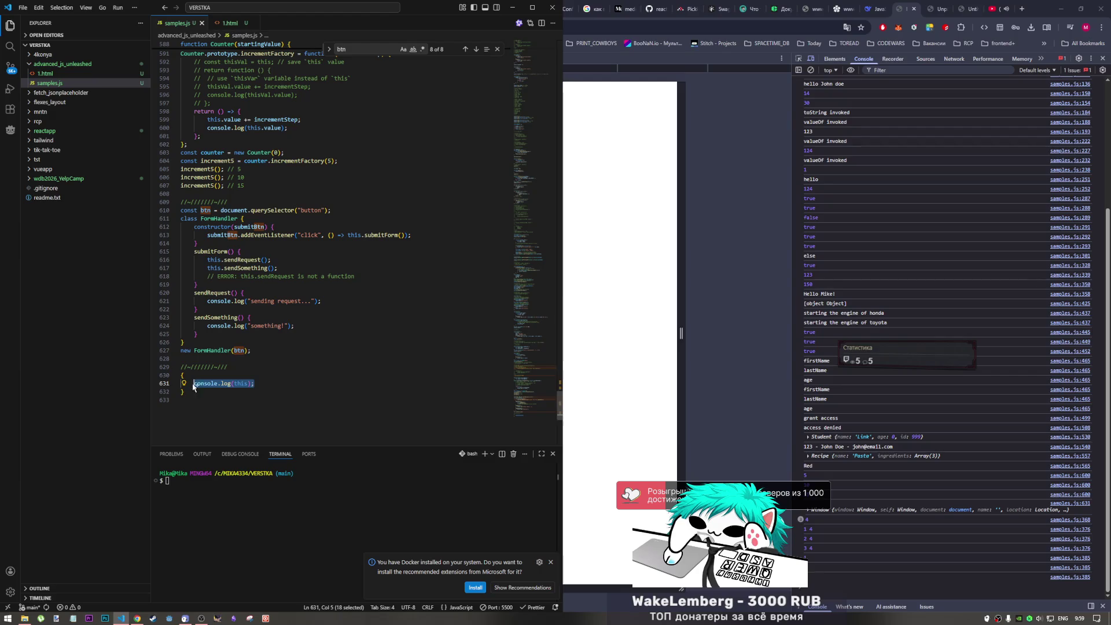
{"action": "key", "text": "BackSpace"}
{"action": "key", "text": "ctrl+z"}
{"action": "key", "text": "ctrl+s"}
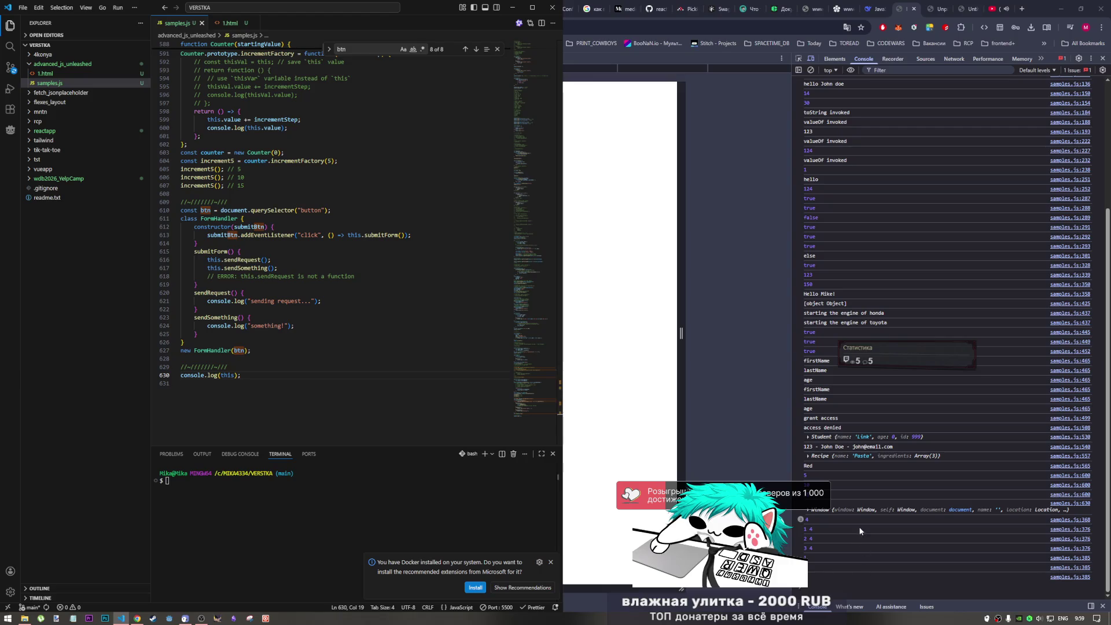
- Expand the logged Window object in the DevTools console to browse its properties, then collapse it
{"action": "left_click", "coordinate": [811, 512]}
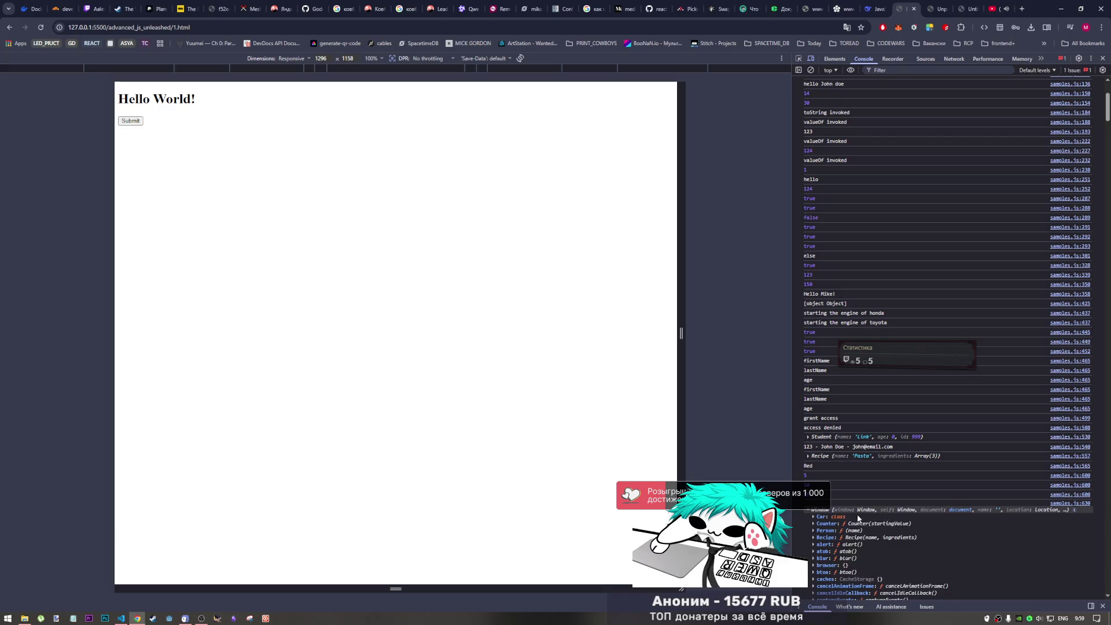
{"action": "left_click", "coordinate": [815, 511]}
{"action": "scroll", "coordinate": [816, 508], "scroll_direction": "down", "scroll_amount": 3}
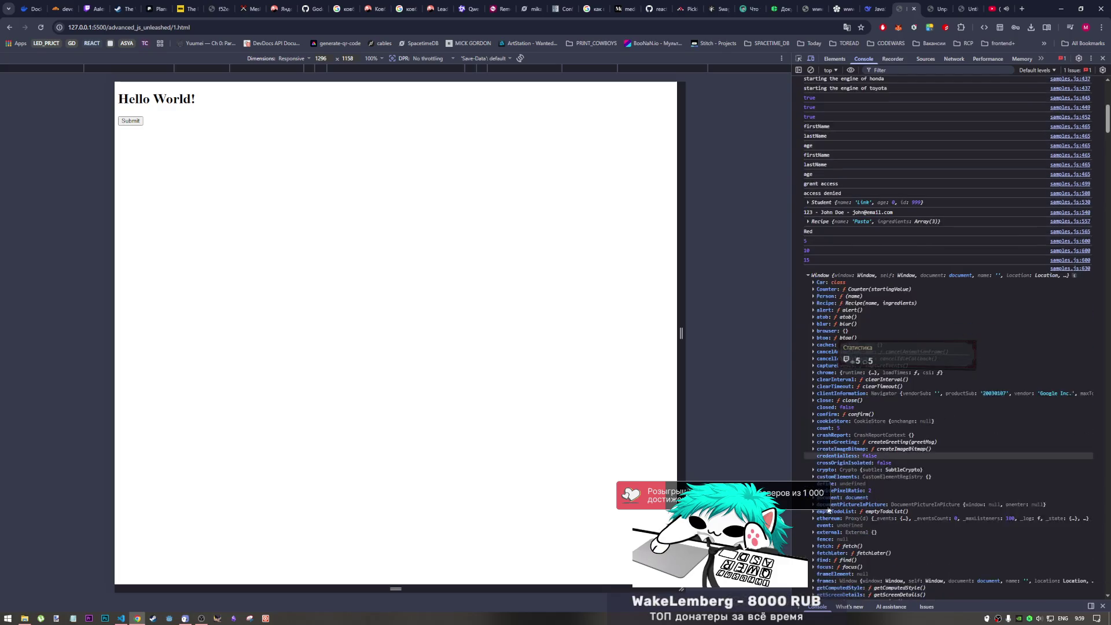
{"action": "scroll", "coordinate": [844, 521], "scroll_direction": "down", "scroll_amount": 3}
{"action": "scroll", "coordinate": [844, 538], "scroll_direction": "down", "scroll_amount": 4}
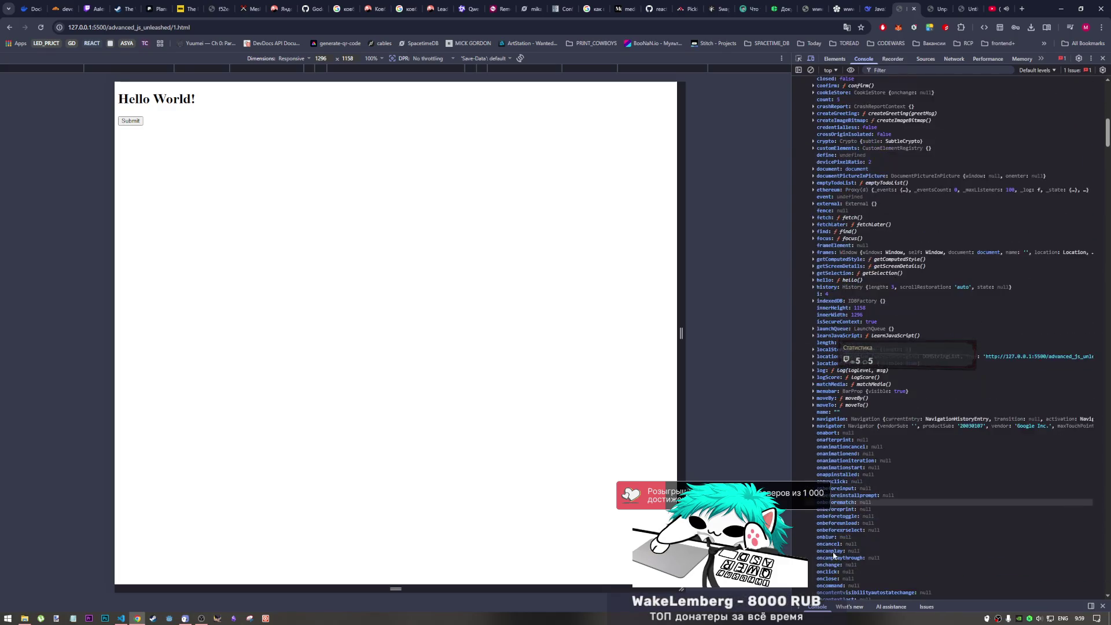
{"action": "scroll", "coordinate": [848, 543], "scroll_direction": "up", "scroll_amount": 7}
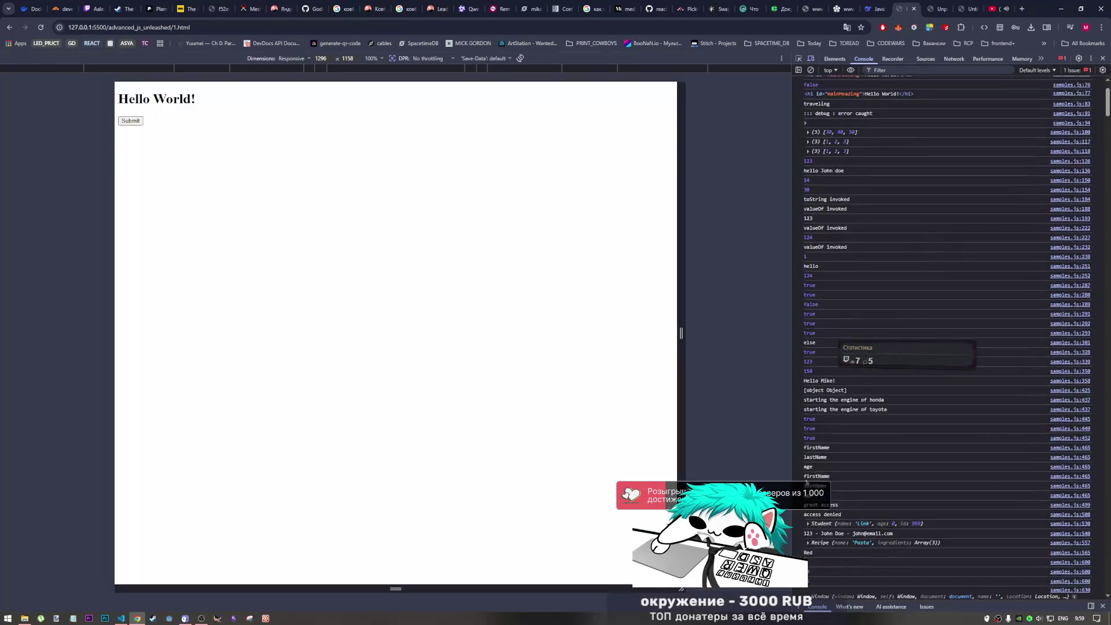
{"action": "scroll", "coordinate": [819, 548], "scroll_direction": "down", "scroll_amount": 2}
{"action": "left_click", "coordinate": [813, 423]}
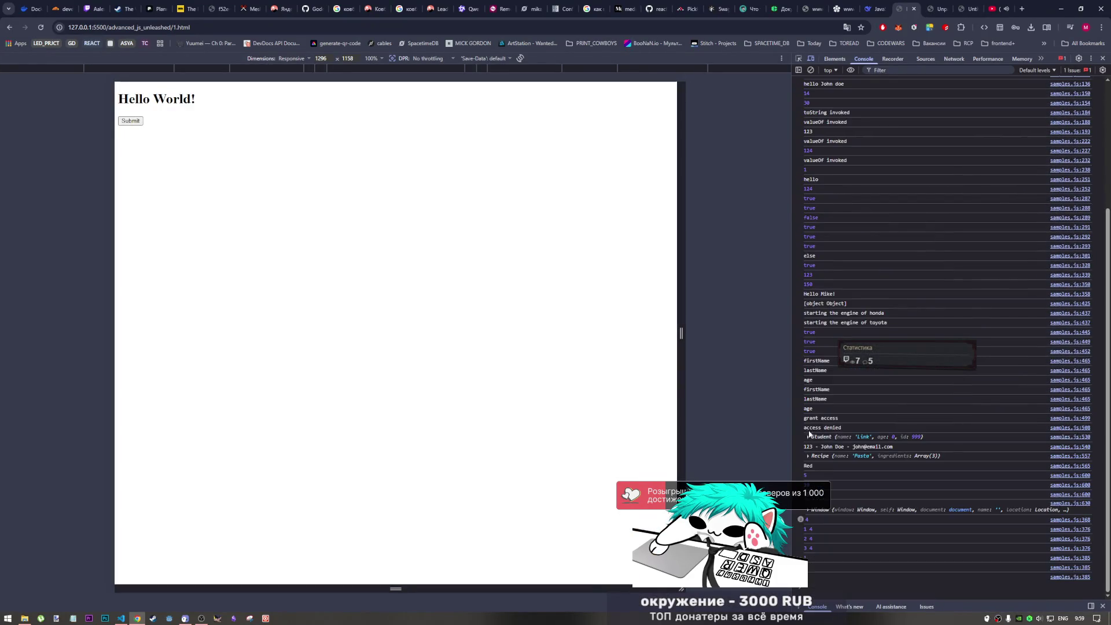
{"action": "left_click", "coordinate": [26, 618]}
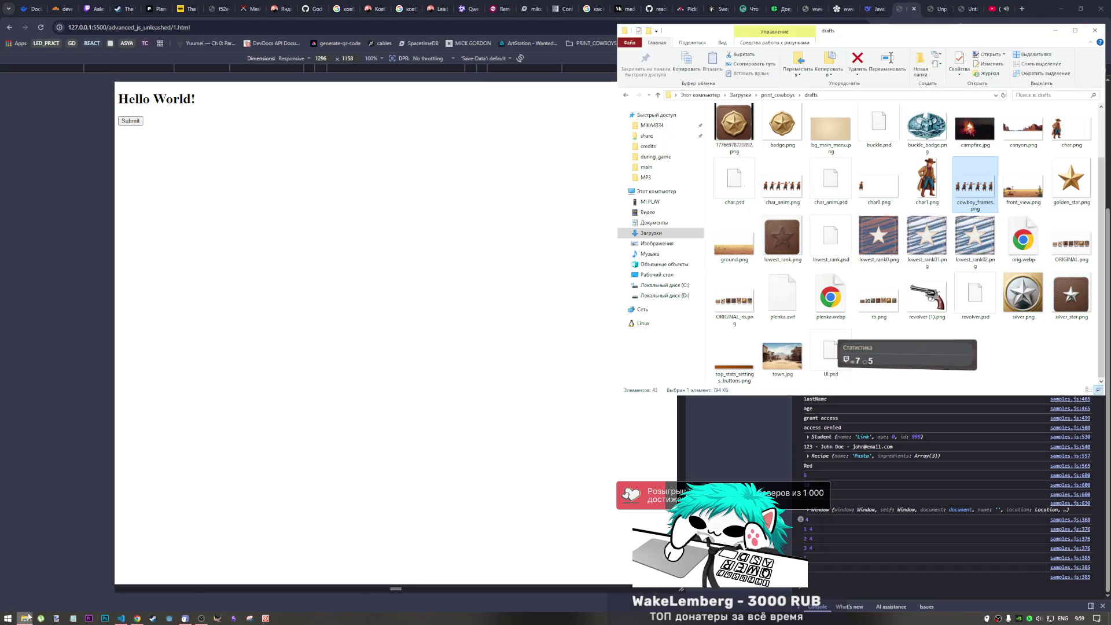
{"action": "left_click", "coordinate": [1094, 30]}
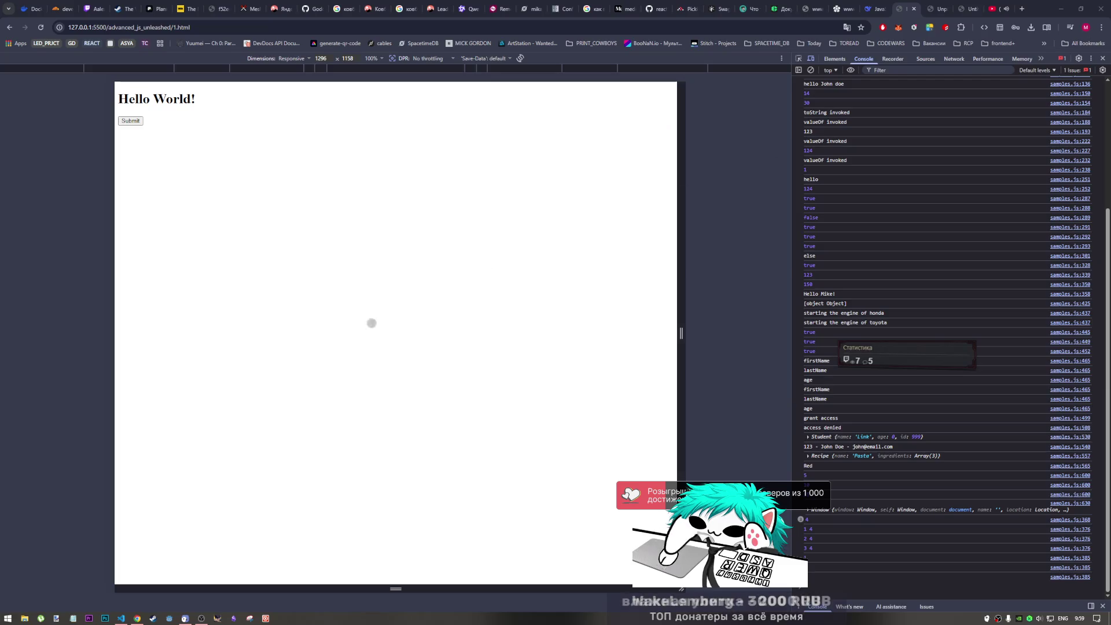
- Delete the console.log(this) line from samples.js, save, and return to the book PDF
{"action": "left_click", "coordinate": [120, 618]}
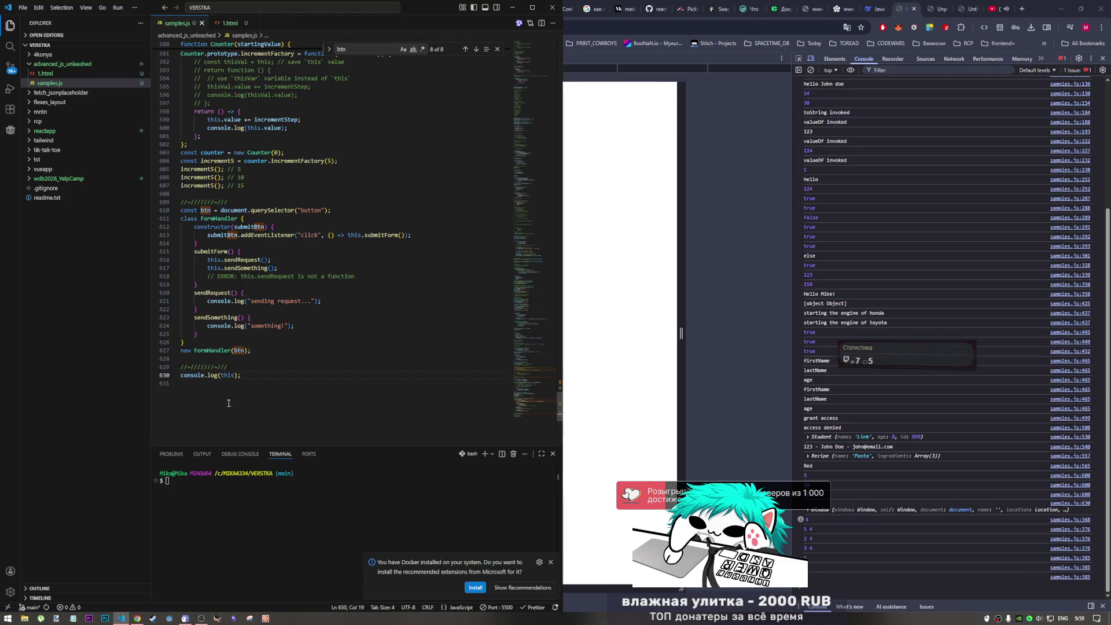
{"action": "key", "text": "shift+Up"}
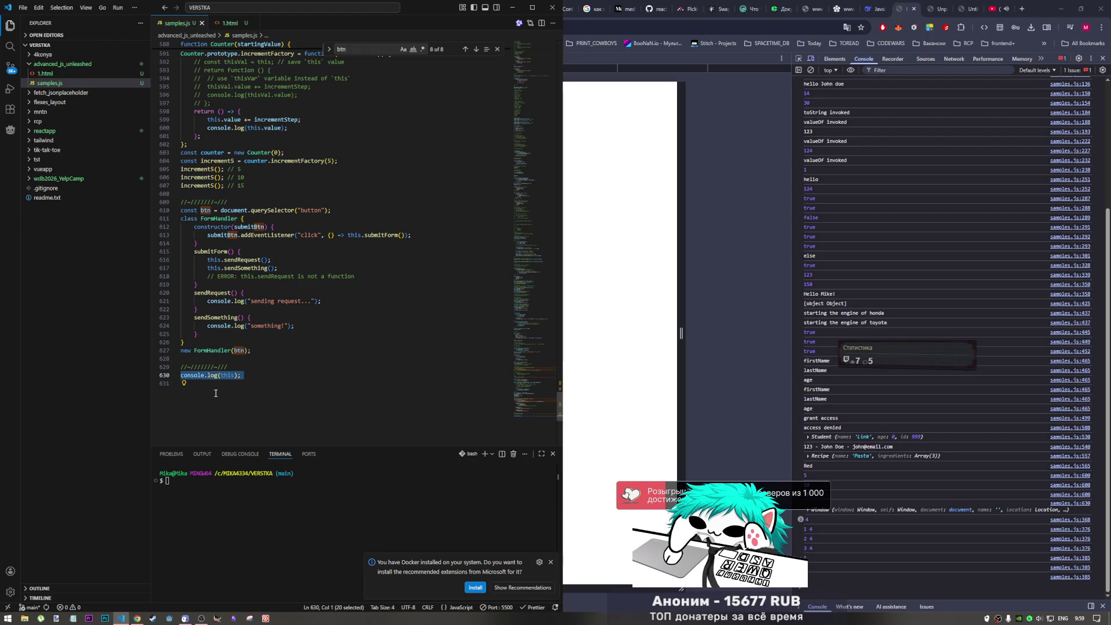
{"action": "key", "text": "BackSpace"}
{"action": "key", "text": "ctrl+s"}
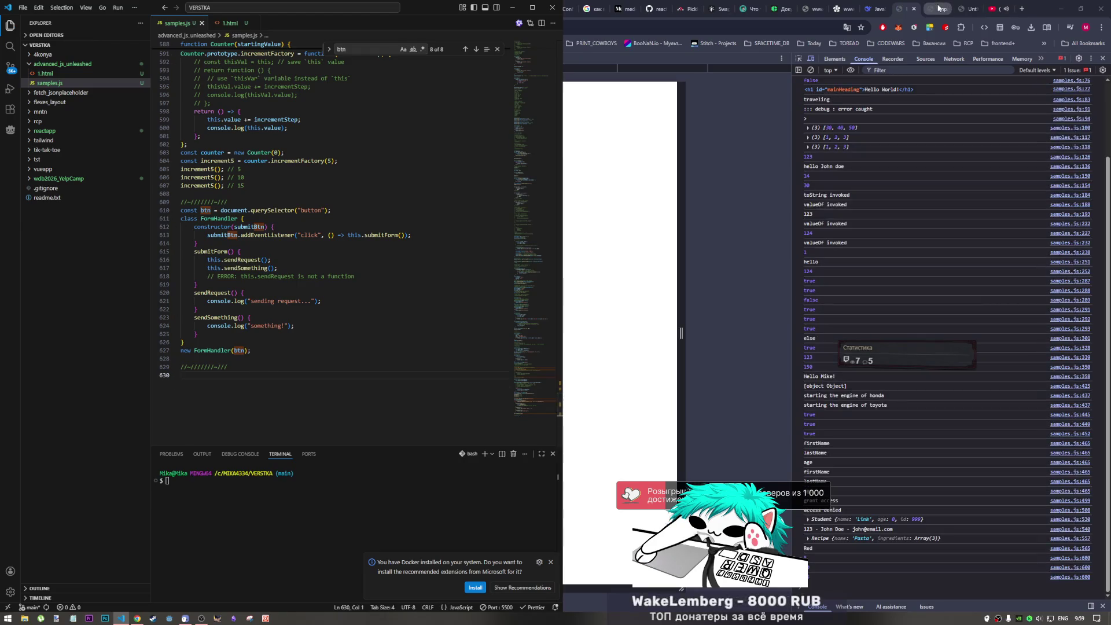
{"action": "key", "text": "alt+Tab"}
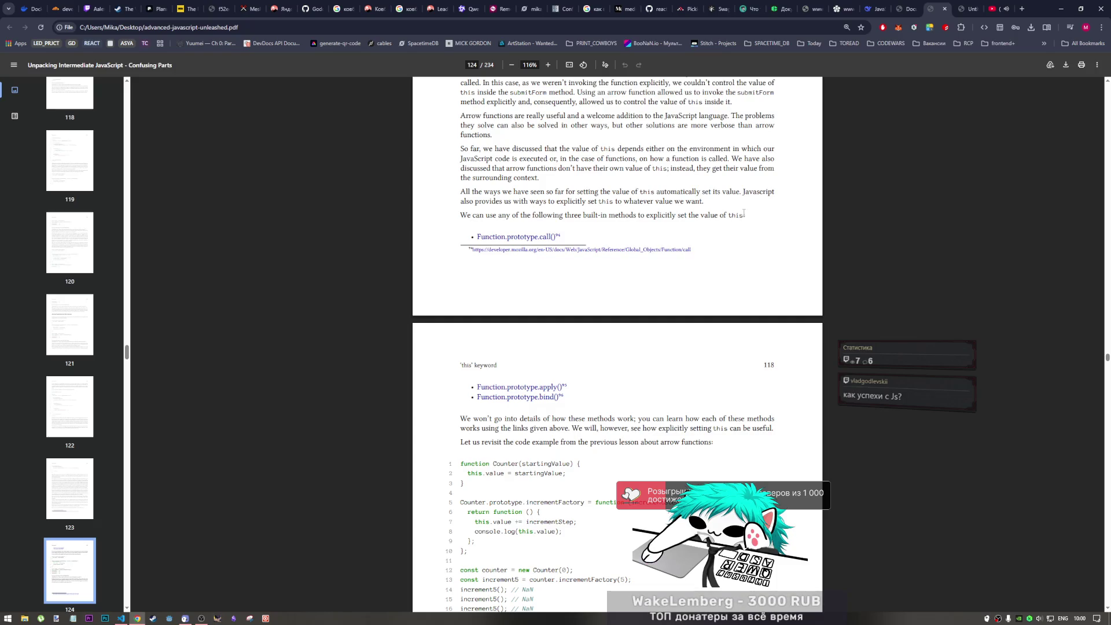
{"action": "left_click_drag", "start_coordinate": [747, 215], "coordinate": [433, 221]}
{"action": "left_click", "coordinate": [496, 208]}
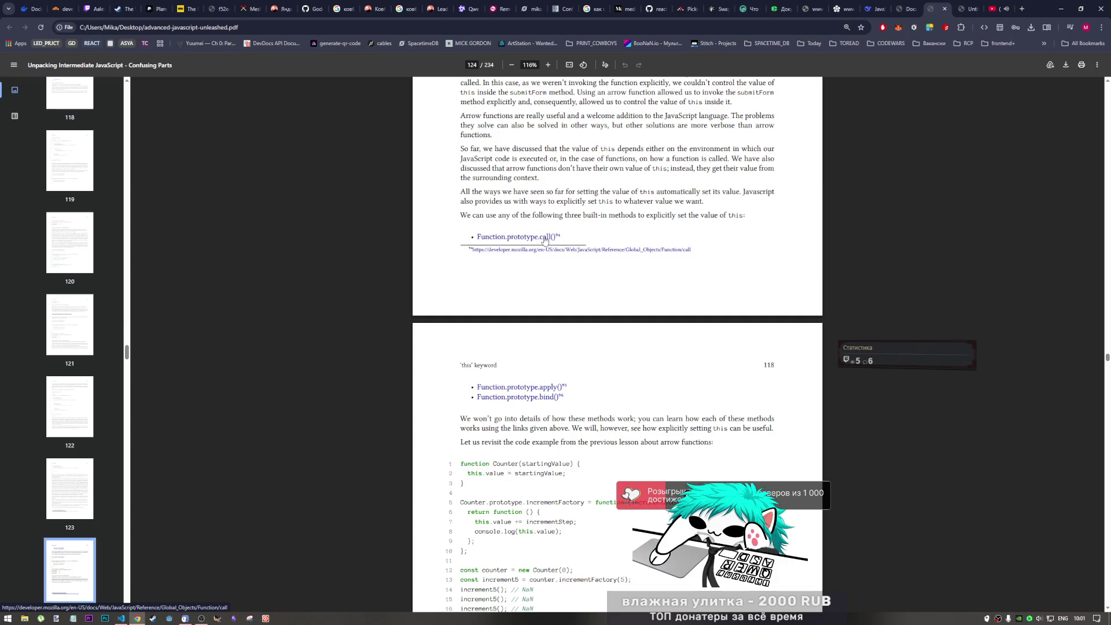
- Open the book's MDN call(), apply() and bind() links in background tabs and view the call() page
{"action": "middle_click", "coordinate": [532, 240]}
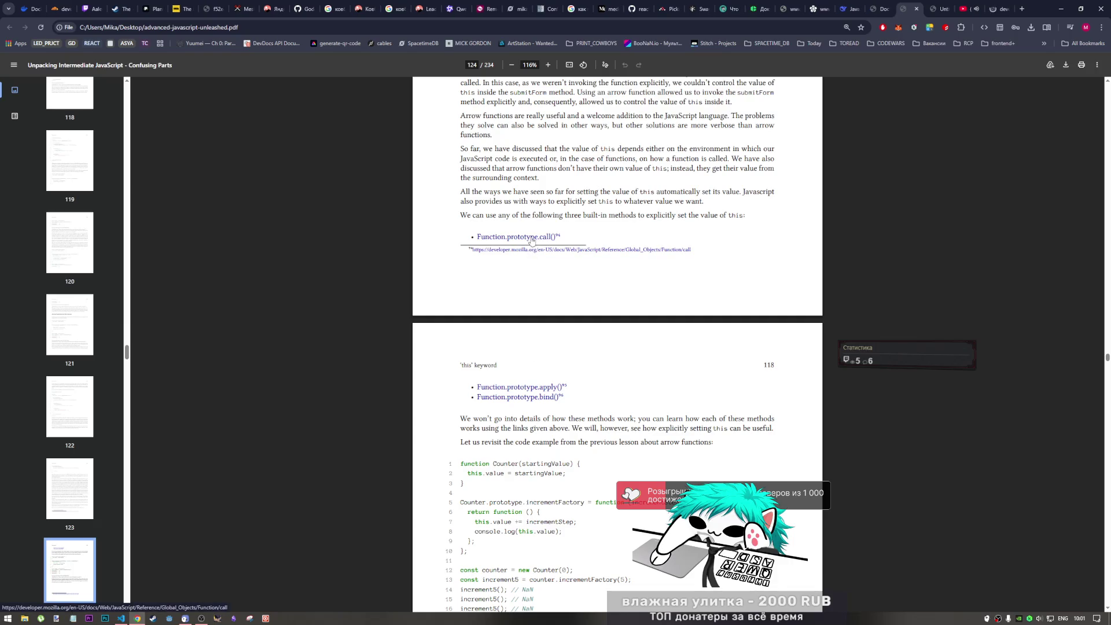
{"action": "middle_click", "coordinate": [530, 389]}
{"action": "middle_click", "coordinate": [533, 399]}
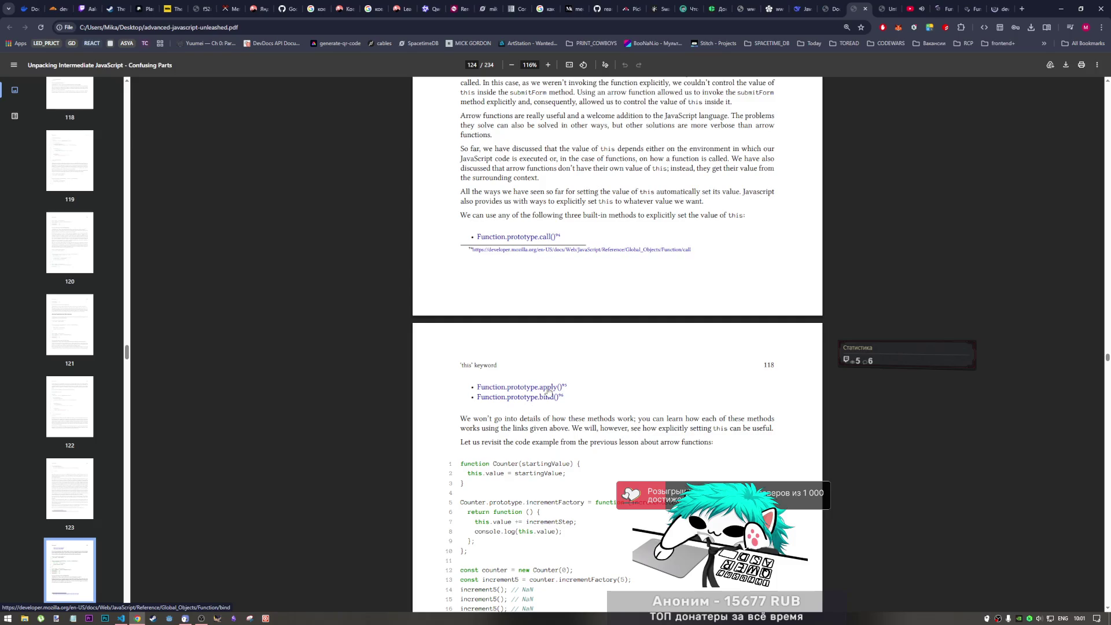
{"action": "left_click", "coordinate": [943, 13]}
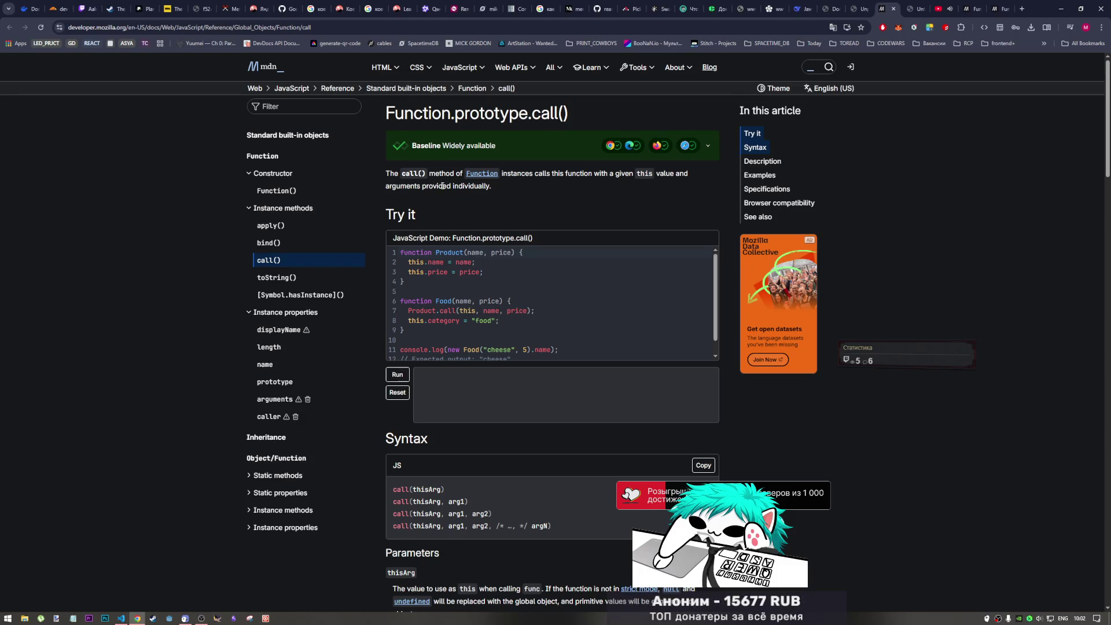
- Highlight the call() method description, including the word 'function', while reading
{"action": "left_click_drag", "start_coordinate": [429, 174], "coordinate": [567, 176]}
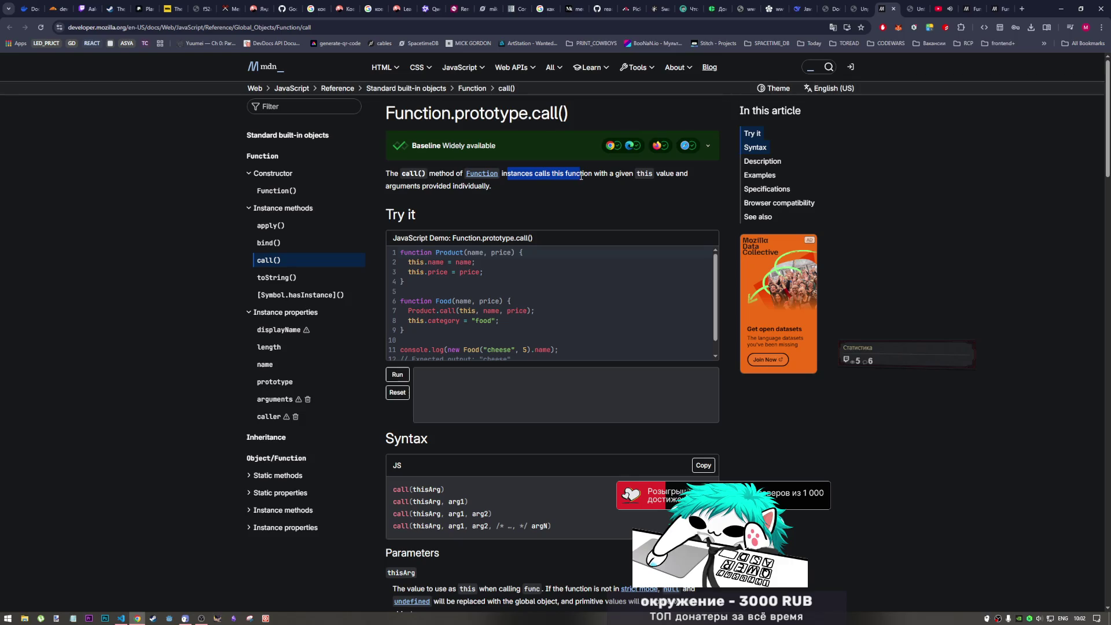
{"action": "left_click_drag", "start_coordinate": [583, 176], "coordinate": [689, 180]}
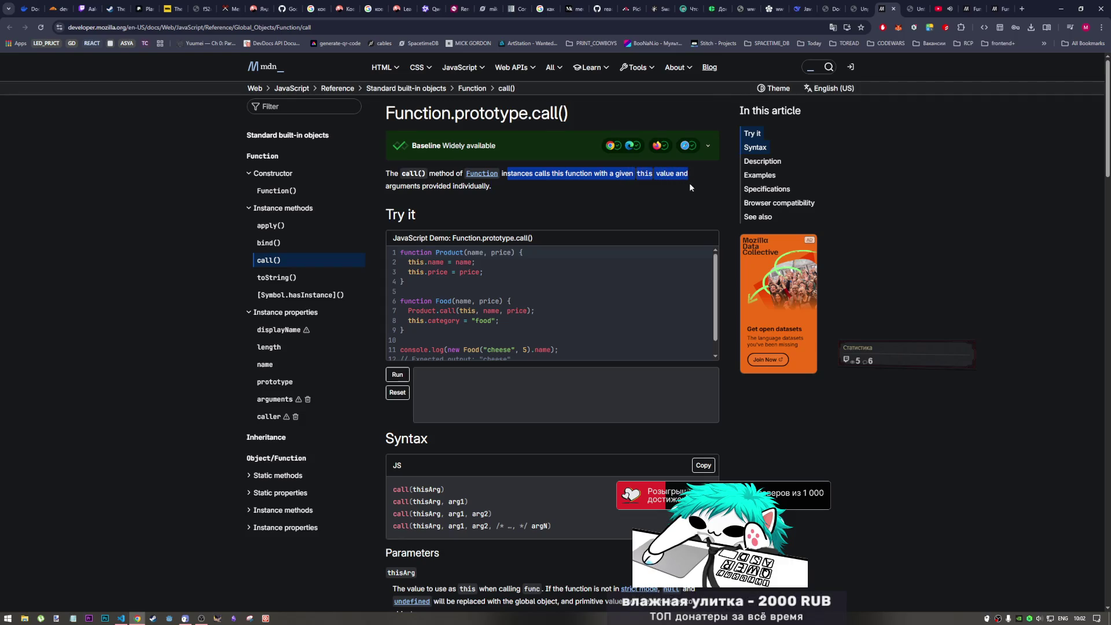
{"action": "mouse_move", "coordinate": [689, 180]}
{"action": "left_mouse_down"}
{"action": "mouse_move", "coordinate": [635, 205]}
{"action": "mouse_move", "coordinate": [629, 195]}
{"action": "left_mouse_up"}
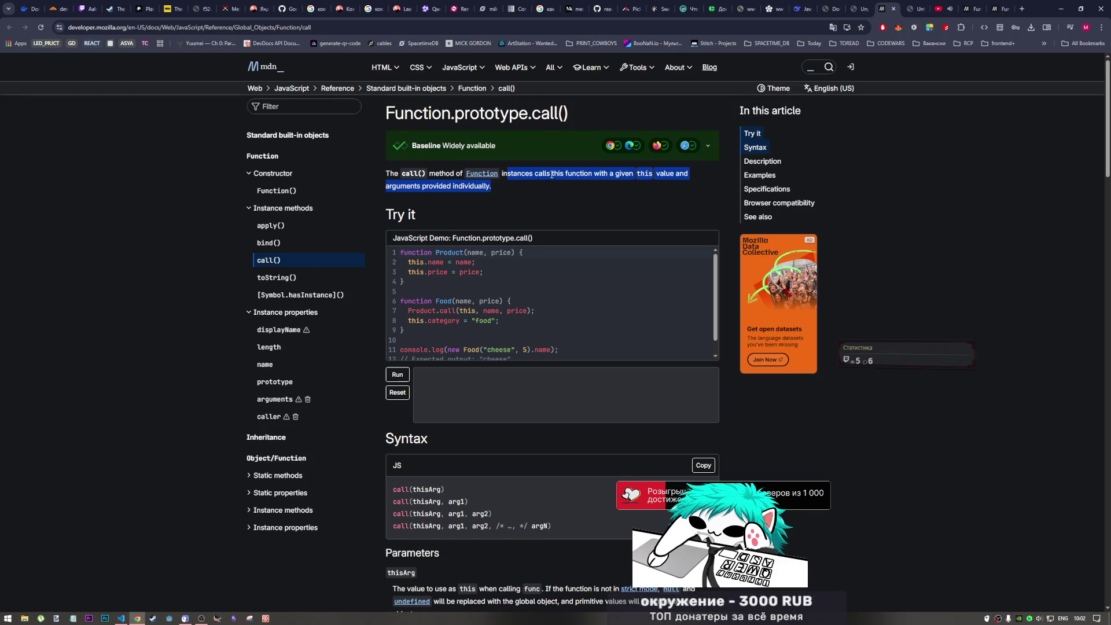
{"action": "left_click_drag", "start_coordinate": [558, 174], "coordinate": [633, 174]}
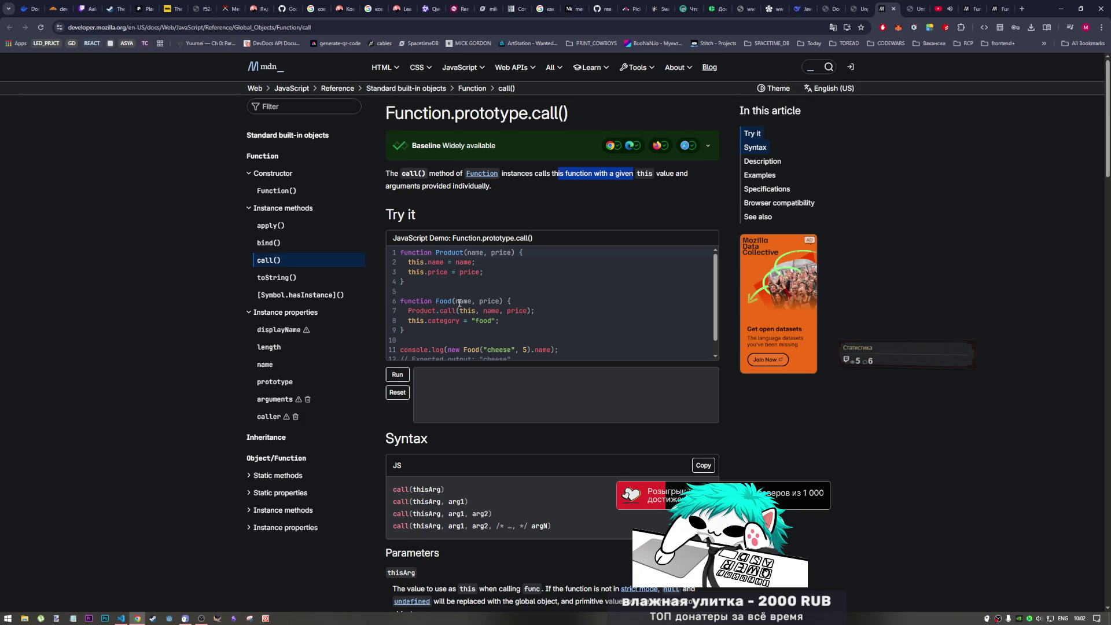
{"action": "scroll", "coordinate": [467, 310], "scroll_direction": "down", "scroll_amount": 1}
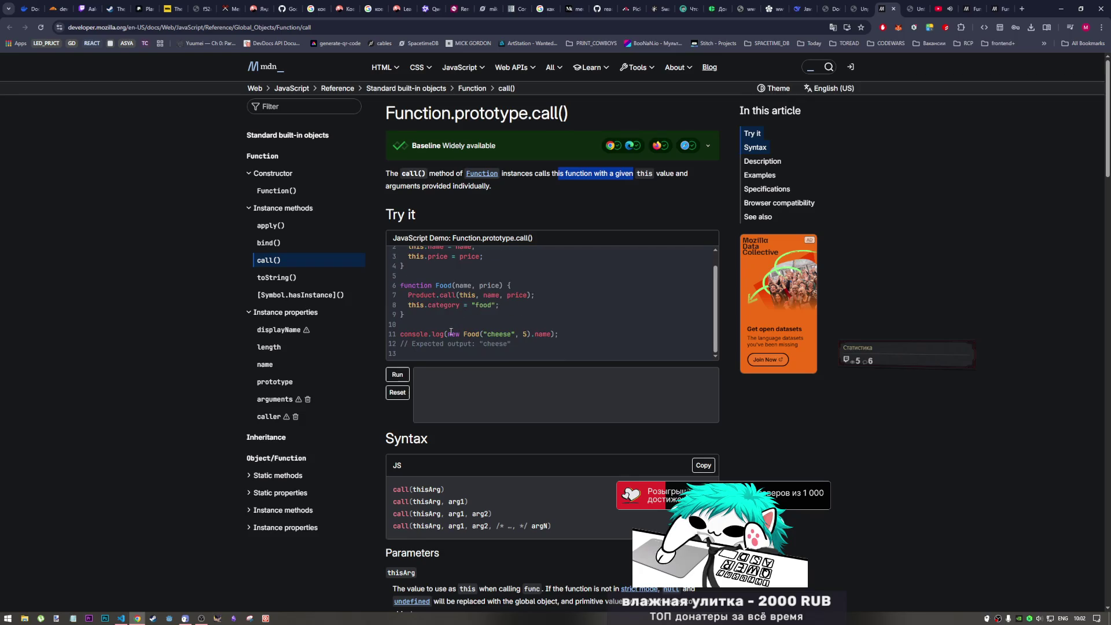
- Pick out 'new Food', 'cheese' and '.name' in the call() example code
{"action": "left_click_drag", "start_coordinate": [448, 334], "coordinate": [481, 333]}
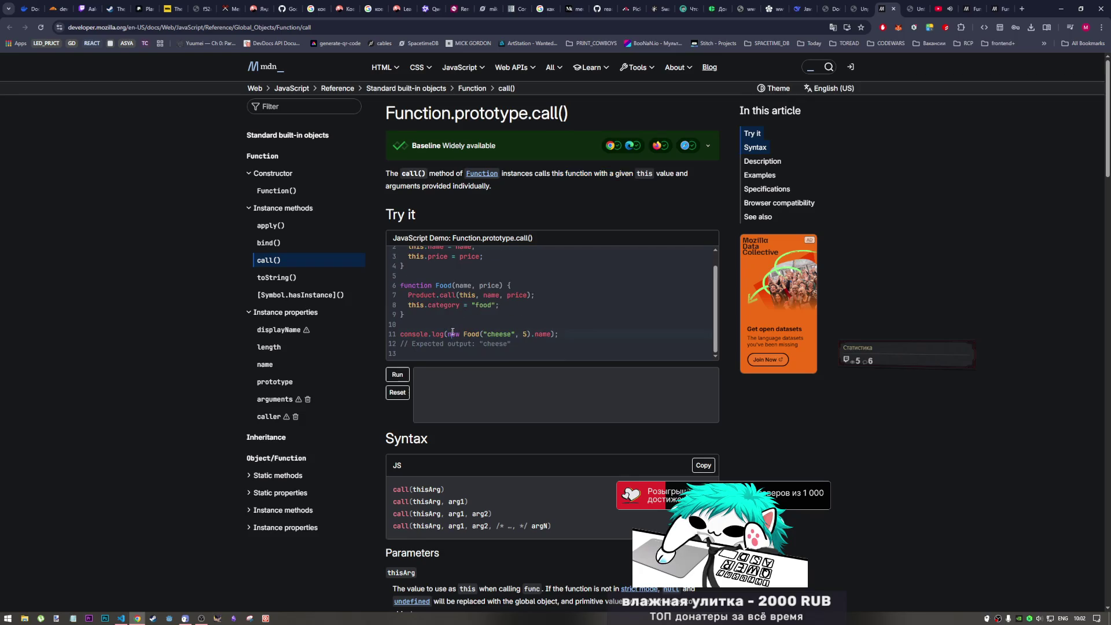
{"action": "left_click", "coordinate": [482, 333]}
{"action": "double_click", "coordinate": [502, 334]}
{"action": "left_click", "coordinate": [529, 335]}
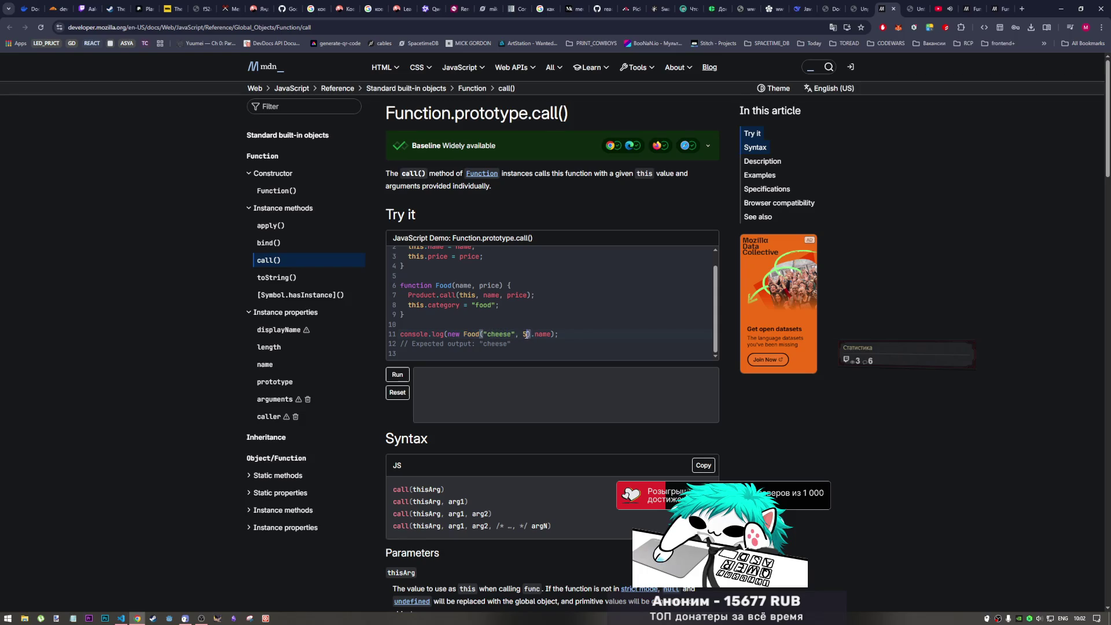
{"action": "left_click_drag", "start_coordinate": [532, 334], "coordinate": [554, 335]}
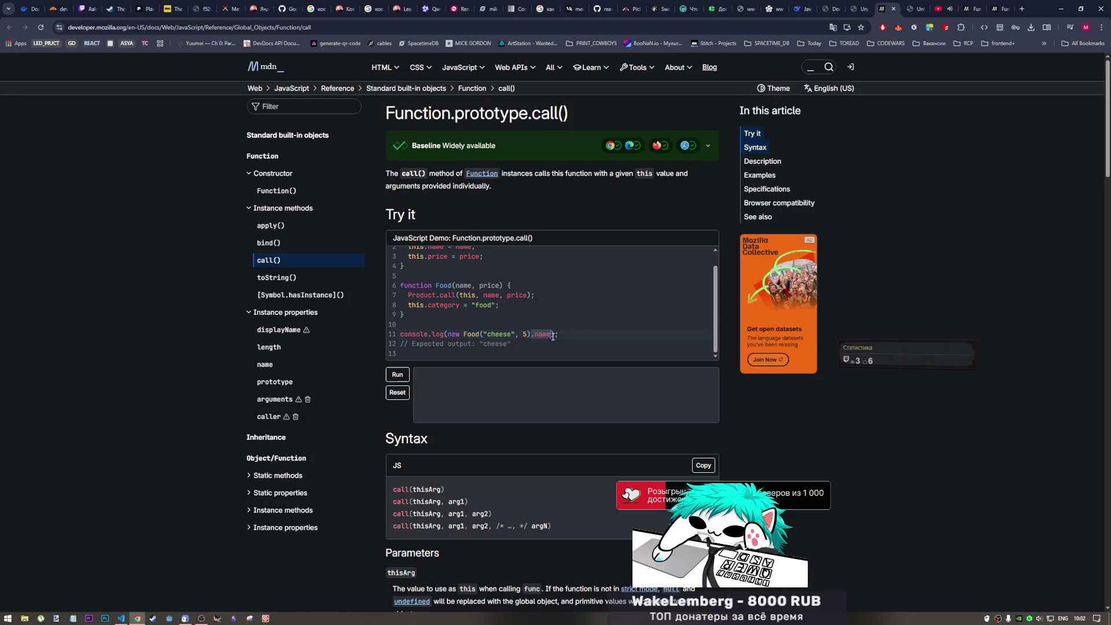
{"action": "scroll", "coordinate": [535, 331], "scroll_direction": "up", "scroll_amount": 1}
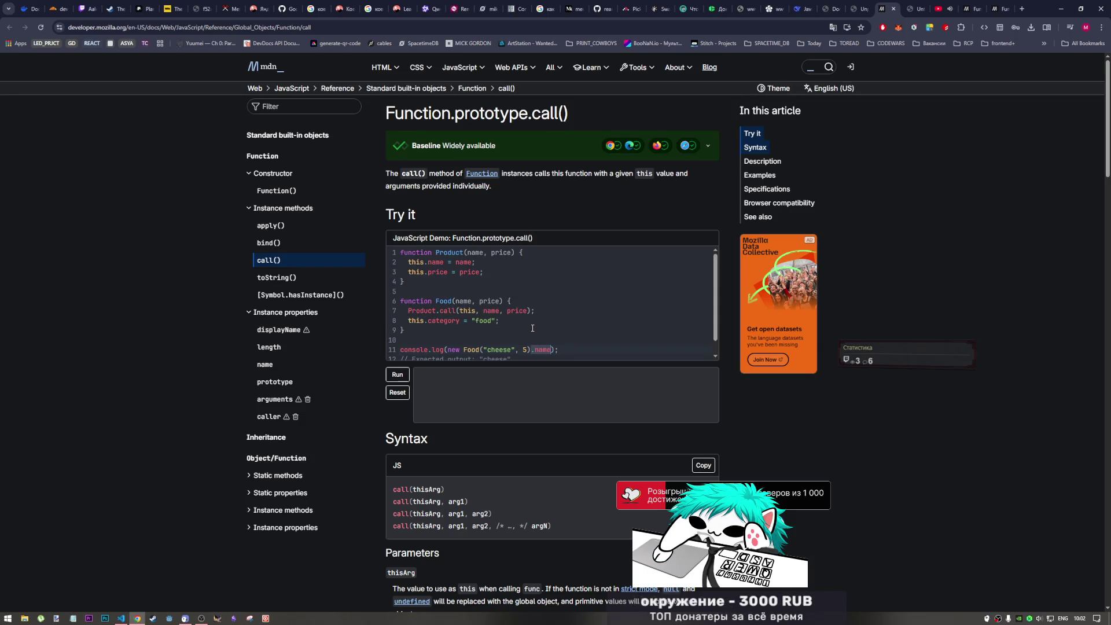
{"action": "scroll", "coordinate": [532, 326], "scroll_direction": "down", "scroll_amount": 1}
{"action": "scroll", "coordinate": [532, 327], "scroll_direction": "up", "scroll_amount": 1}
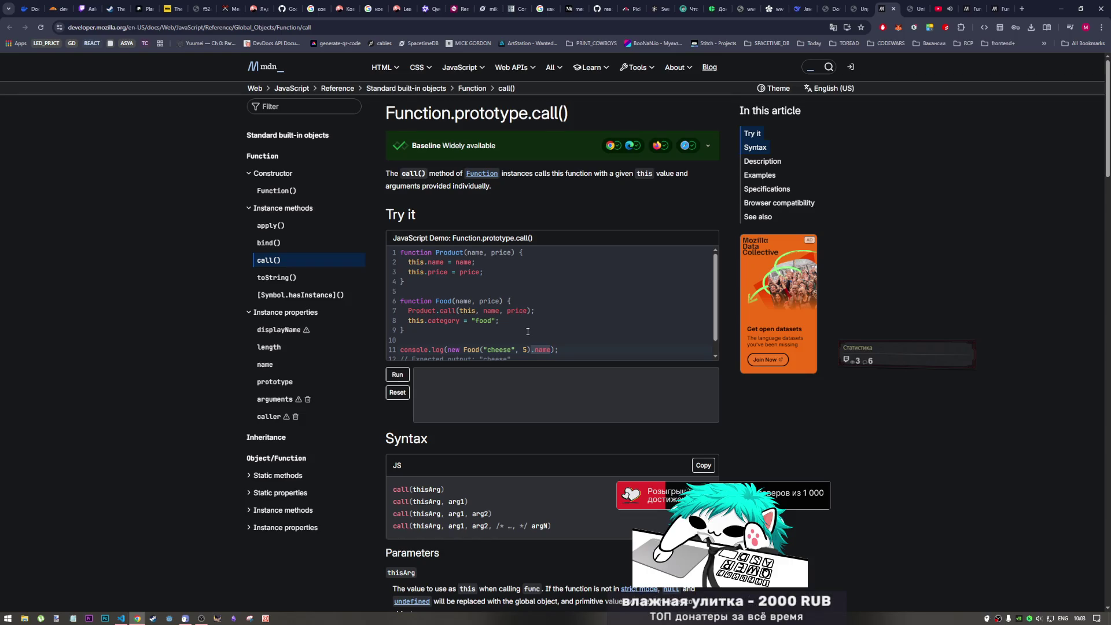
{"action": "scroll", "coordinate": [526, 330], "scroll_direction": "down", "scroll_amount": 1}
{"action": "scroll", "coordinate": [520, 383], "scroll_direction": "down", "scroll_amount": 3}
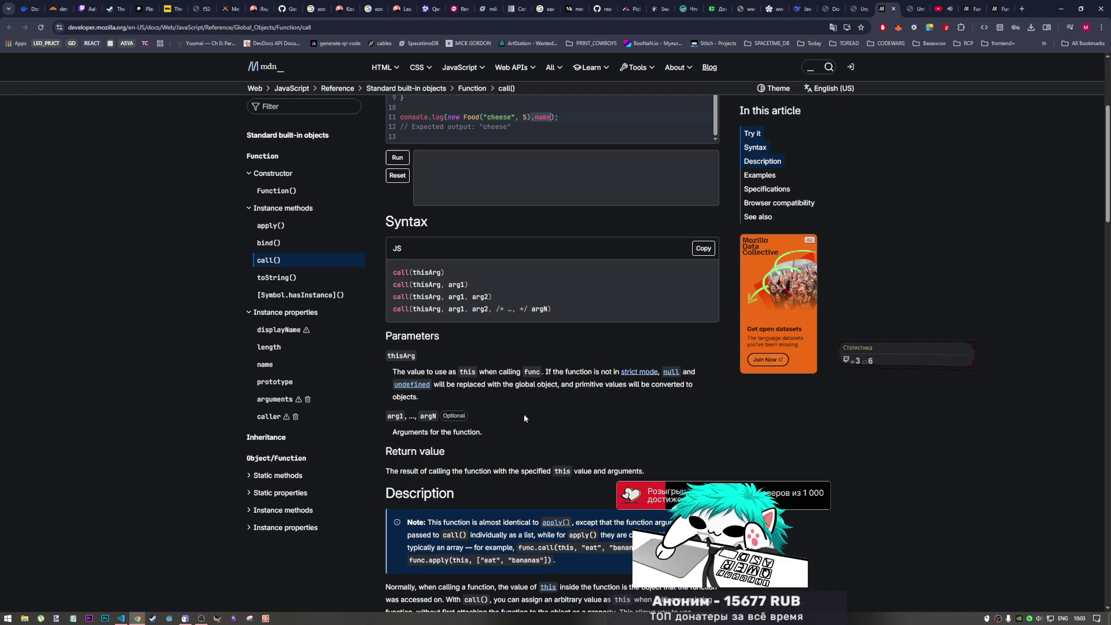
{"action": "scroll", "coordinate": [524, 418], "scroll_direction": "down", "scroll_amount": 2}
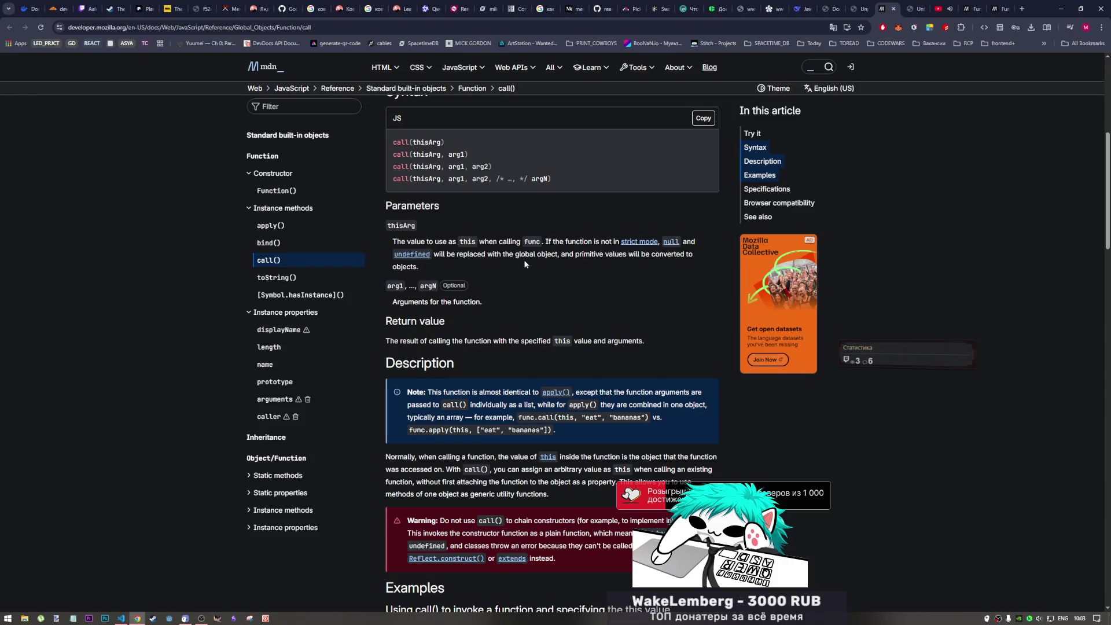
{"action": "scroll", "coordinate": [543, 253], "scroll_direction": "down", "scroll_amount": 1}
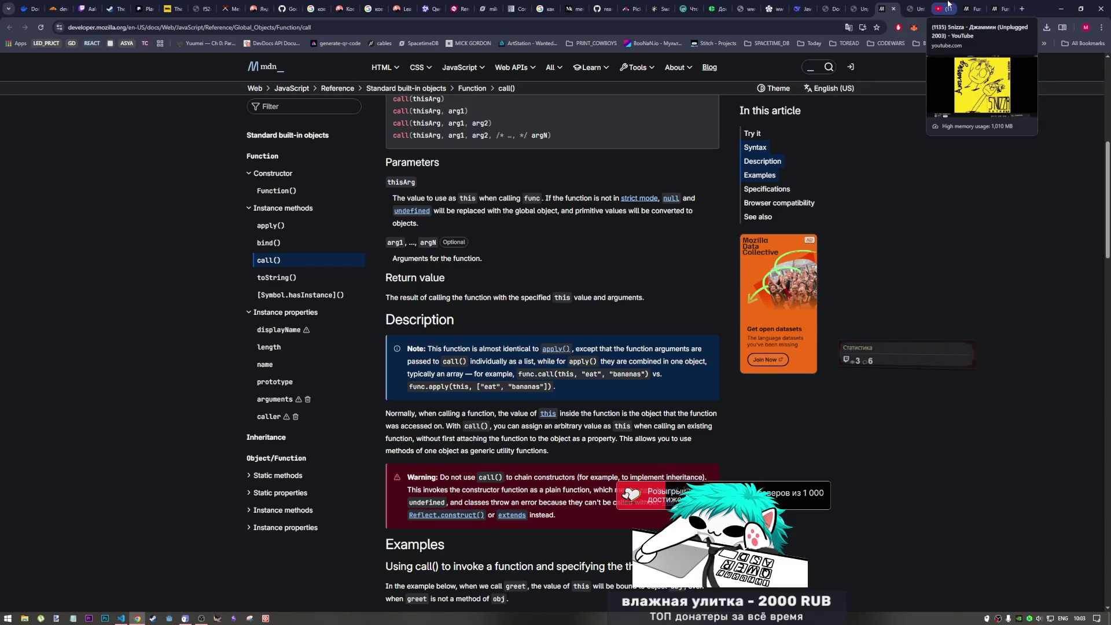
- Return to the YouTube tab and go to the home feed while the Snizza track keeps playing
{"action": "left_click", "coordinate": [945, 8]}
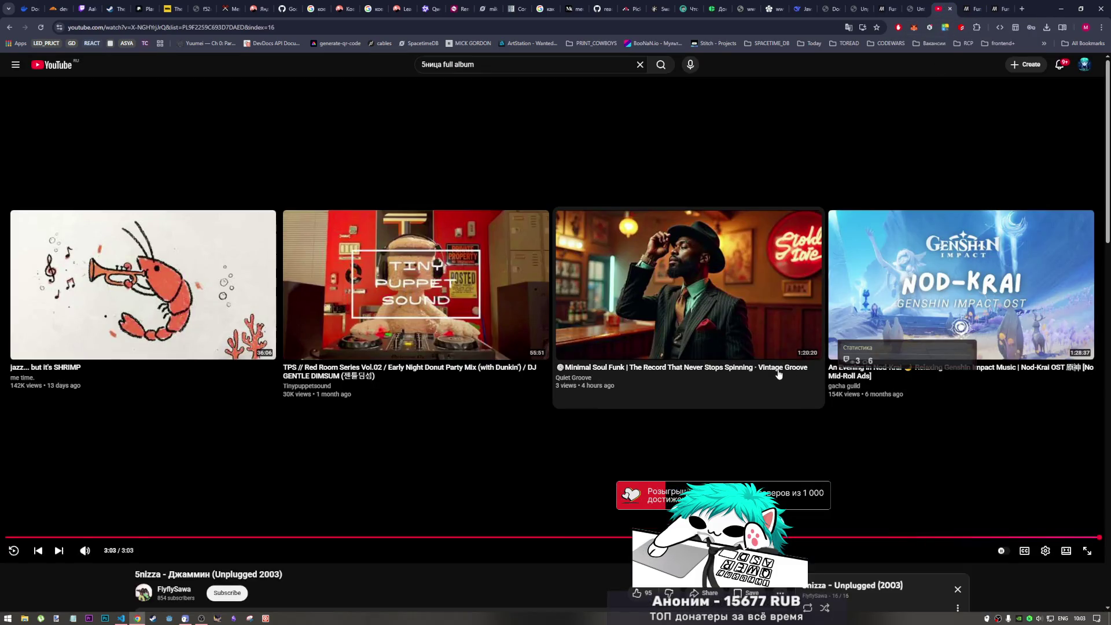
{"action": "scroll", "coordinate": [779, 375], "scroll_direction": "down", "scroll_amount": 3}
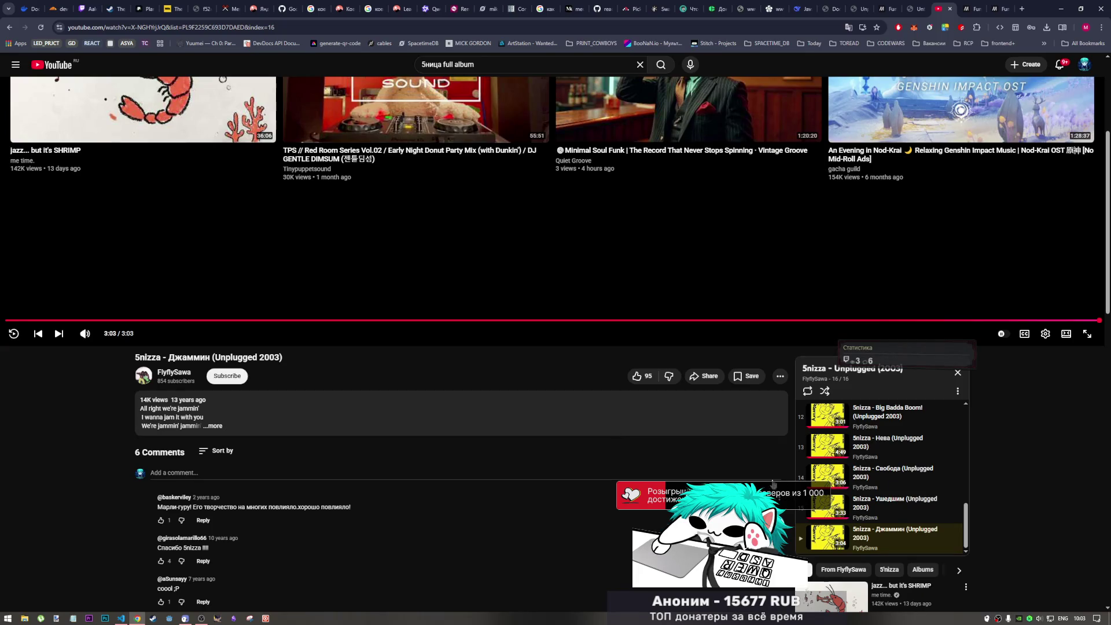
{"action": "scroll", "coordinate": [900, 473], "scroll_direction": "up", "scroll_amount": 3}
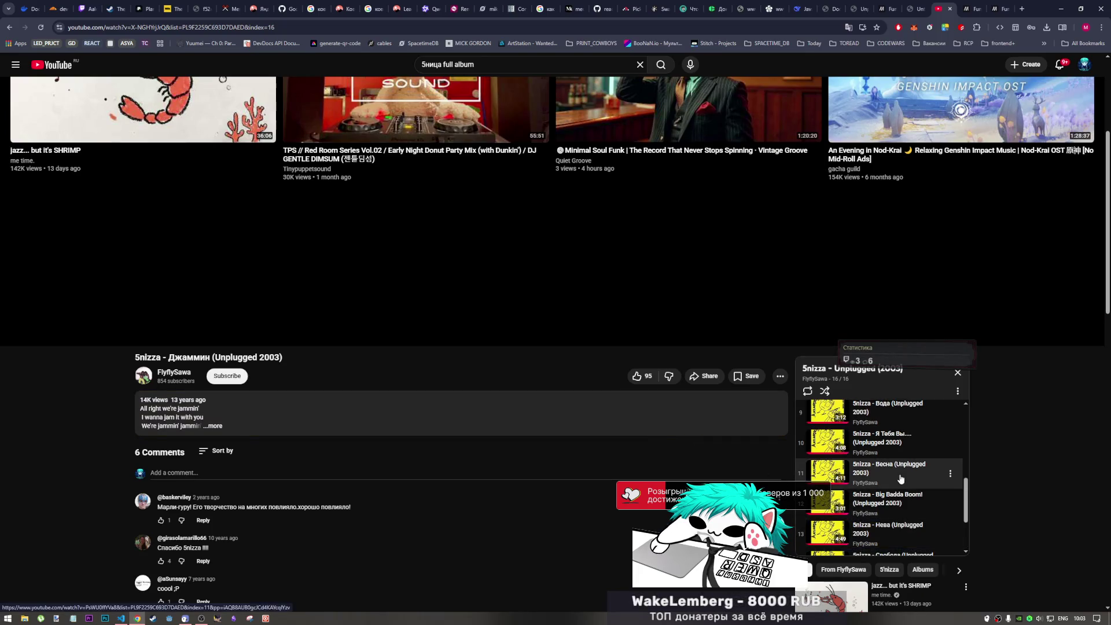
{"action": "scroll", "coordinate": [901, 473], "scroll_direction": "up", "scroll_amount": 3}
{"action": "scroll", "coordinate": [900, 469], "scroll_direction": "up", "scroll_amount": 3}
{"action": "scroll", "coordinate": [912, 451], "scroll_direction": "up", "scroll_amount": 1}
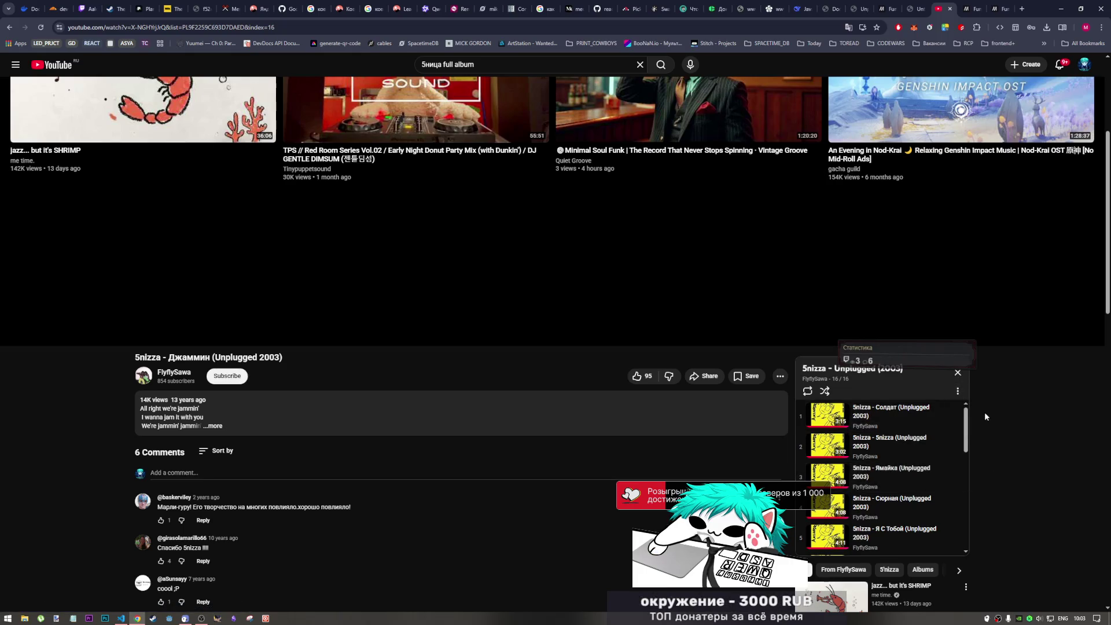
{"action": "scroll", "coordinate": [553, 425], "scroll_direction": "down", "scroll_amount": 3}
{"action": "scroll", "coordinate": [553, 425], "scroll_direction": "down", "scroll_amount": 2}
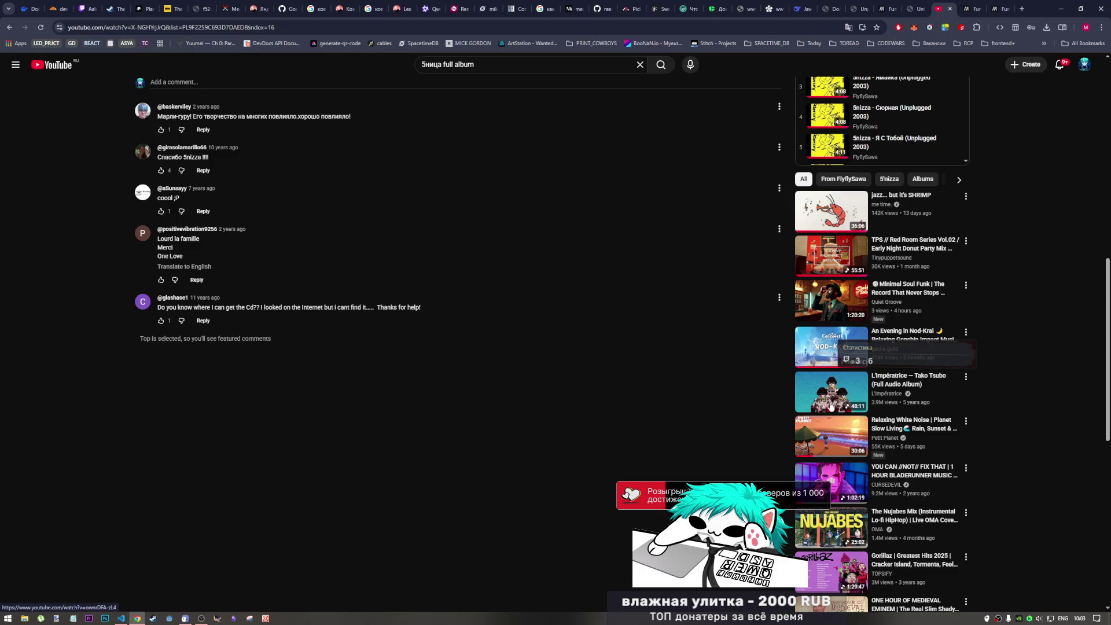
{"action": "scroll", "coordinate": [831, 416], "scroll_direction": "down", "scroll_amount": 4}
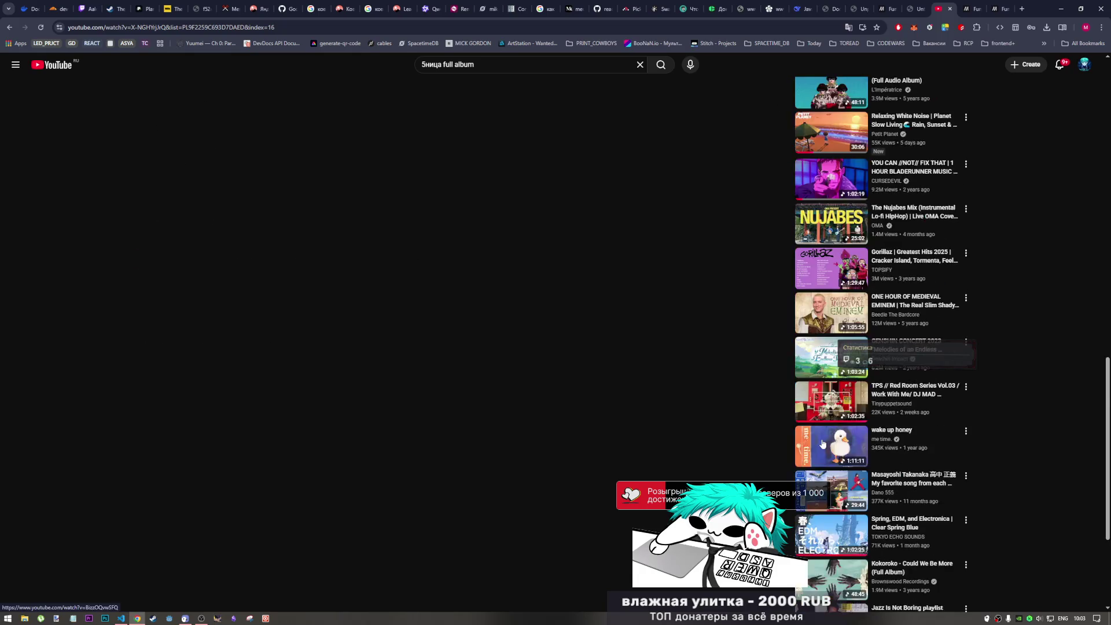
{"action": "scroll", "coordinate": [828, 425], "scroll_direction": "down", "scroll_amount": 1}
{"action": "scroll", "coordinate": [822, 449], "scroll_direction": "down", "scroll_amount": 1}
{"action": "scroll", "coordinate": [821, 449], "scroll_direction": "down", "scroll_amount": 1}
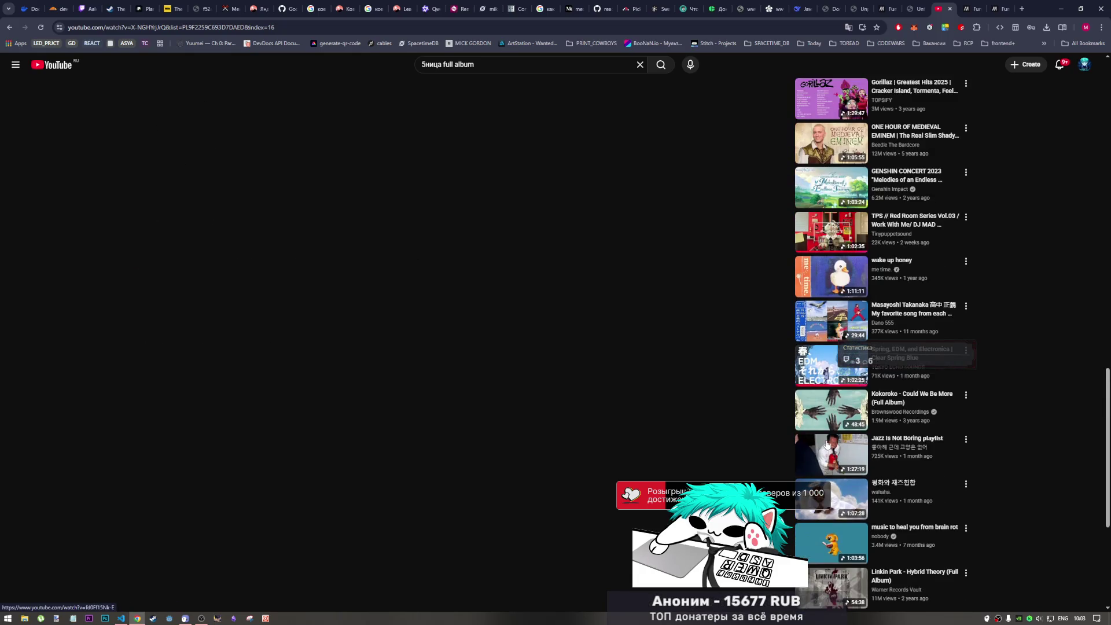
{"action": "scroll", "coordinate": [823, 452], "scroll_direction": "down", "scroll_amount": 1}
{"action": "scroll", "coordinate": [825, 457], "scroll_direction": "down", "scroll_amount": 1}
{"action": "scroll", "coordinate": [829, 463], "scroll_direction": "down", "scroll_amount": 1}
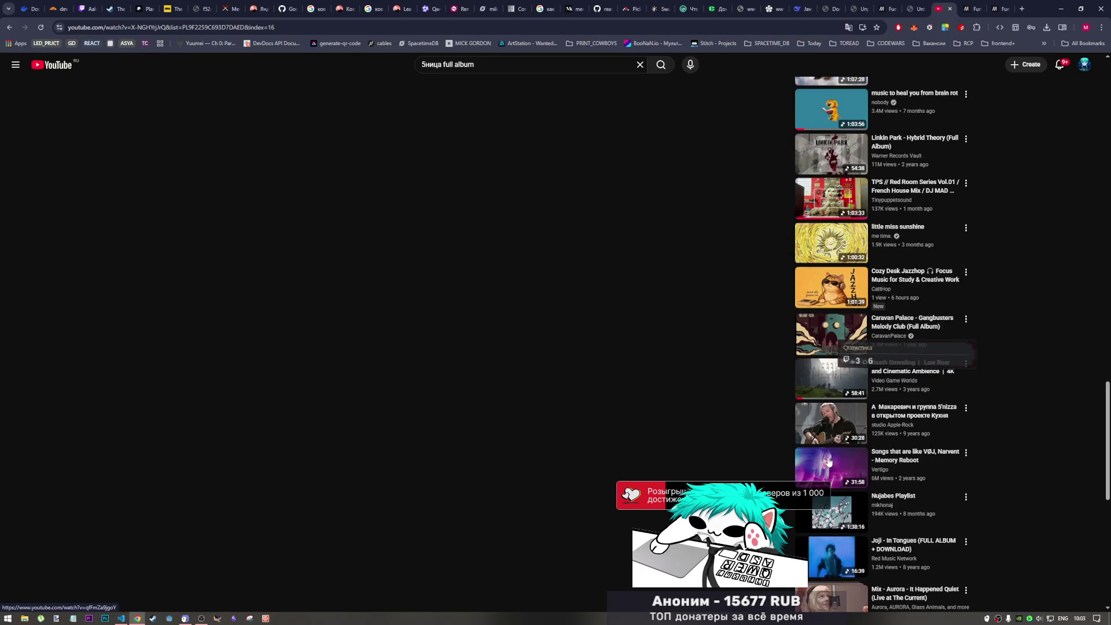
{"action": "scroll", "coordinate": [827, 464], "scroll_direction": "down", "scroll_amount": 2}
{"action": "scroll", "coordinate": [827, 468], "scroll_direction": "down", "scroll_amount": 2}
{"action": "scroll", "coordinate": [825, 474], "scroll_direction": "down", "scroll_amount": 1}
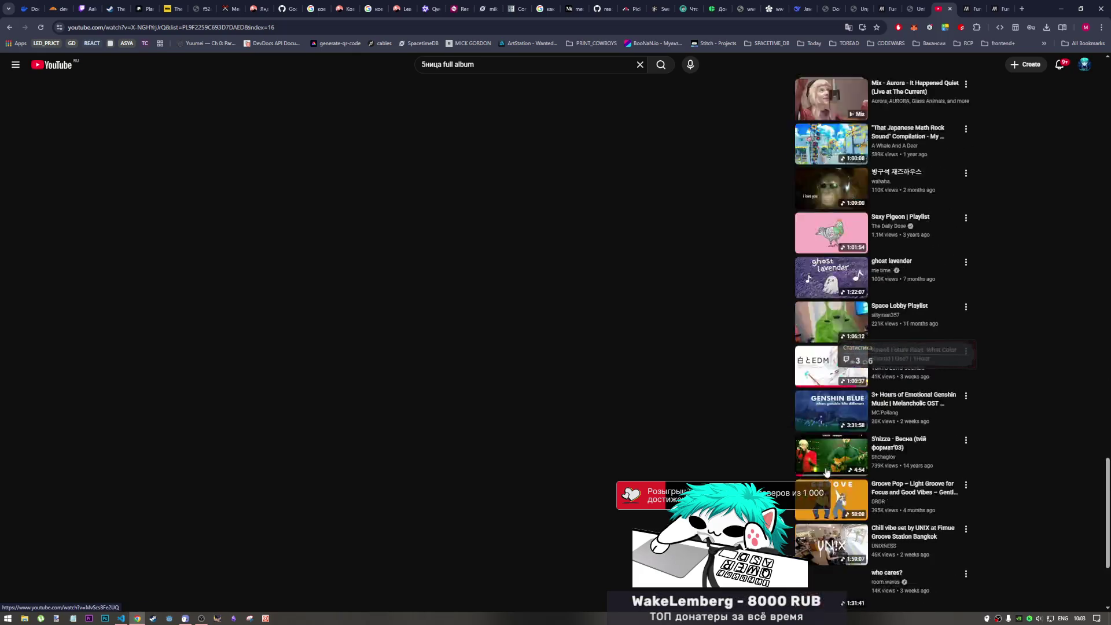
{"action": "scroll", "coordinate": [827, 474], "scroll_direction": "down", "scroll_amount": 2}
{"action": "scroll", "coordinate": [827, 474], "scroll_direction": "down", "scroll_amount": 2}
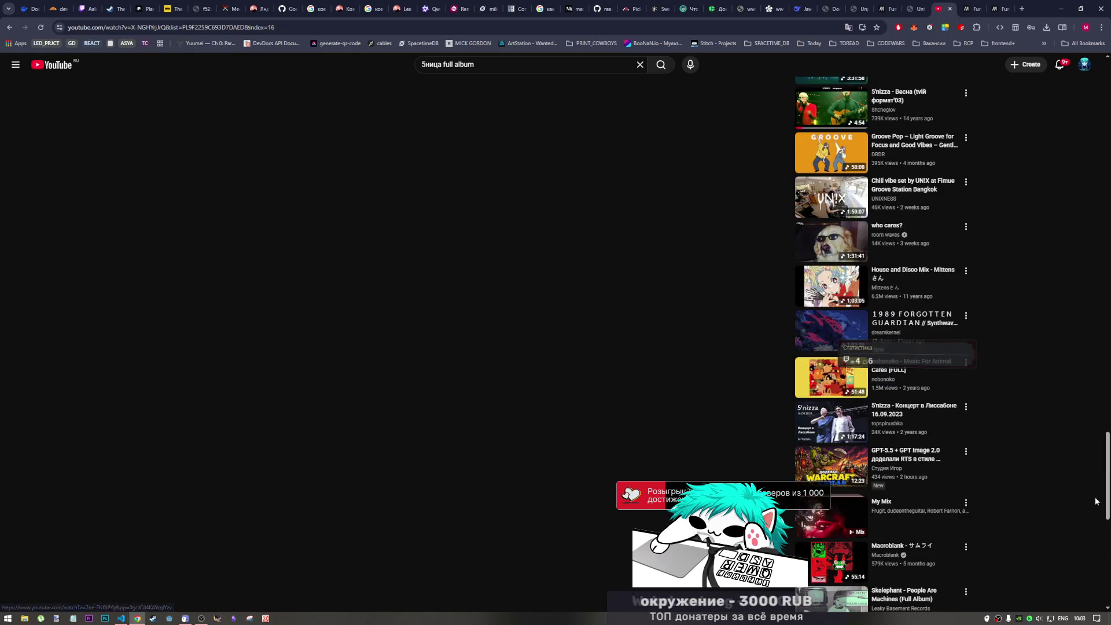
{"action": "left_click", "coordinate": [61, 65]}
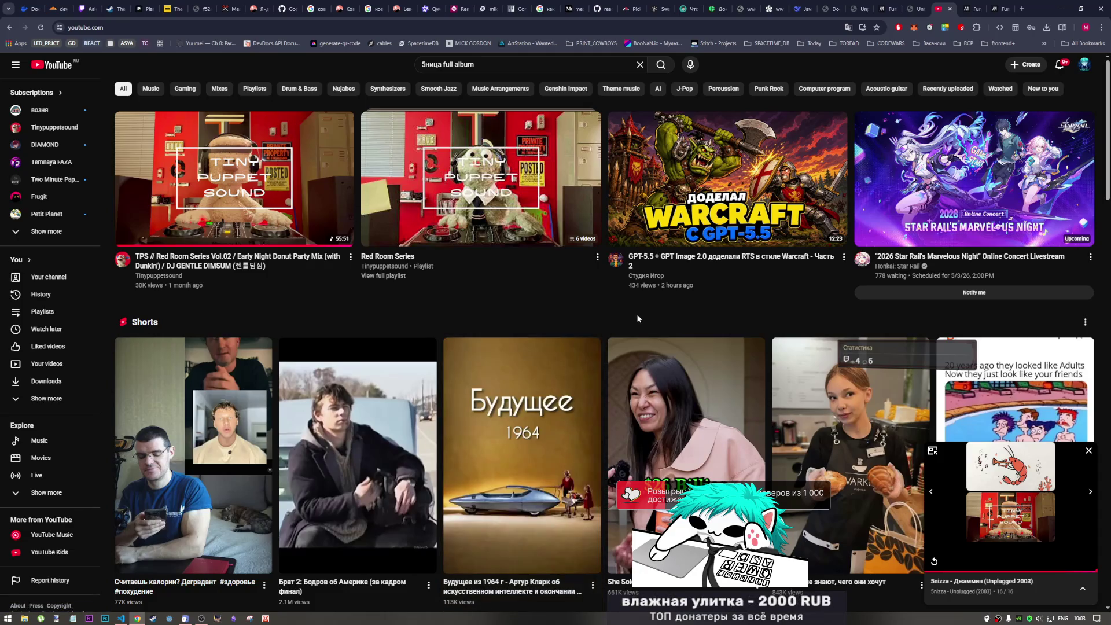
{"action": "mouse_move", "coordinate": [728, 182]}
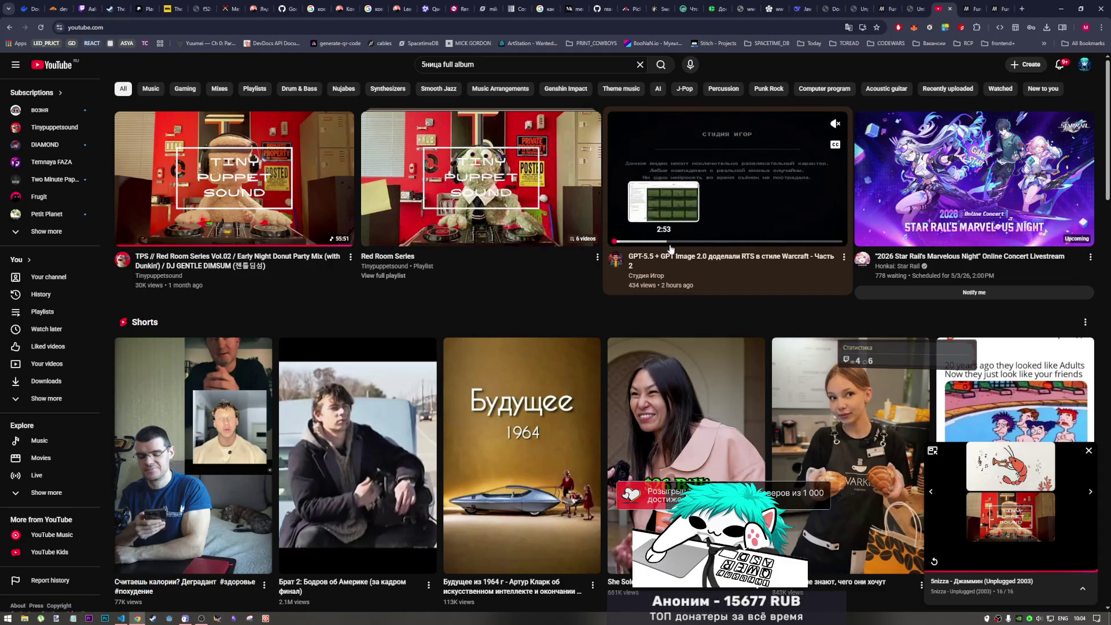
{"action": "scroll", "coordinate": [434, 278], "scroll_direction": "down", "scroll_amount": 1}
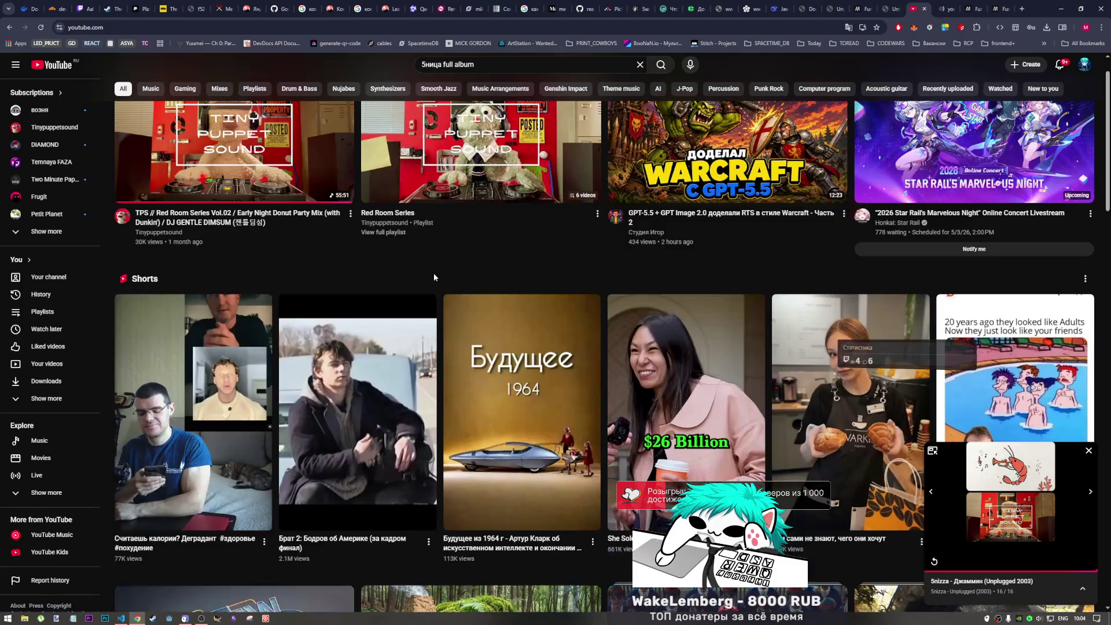
{"action": "scroll", "coordinate": [431, 274], "scroll_direction": "down", "scroll_amount": 3}
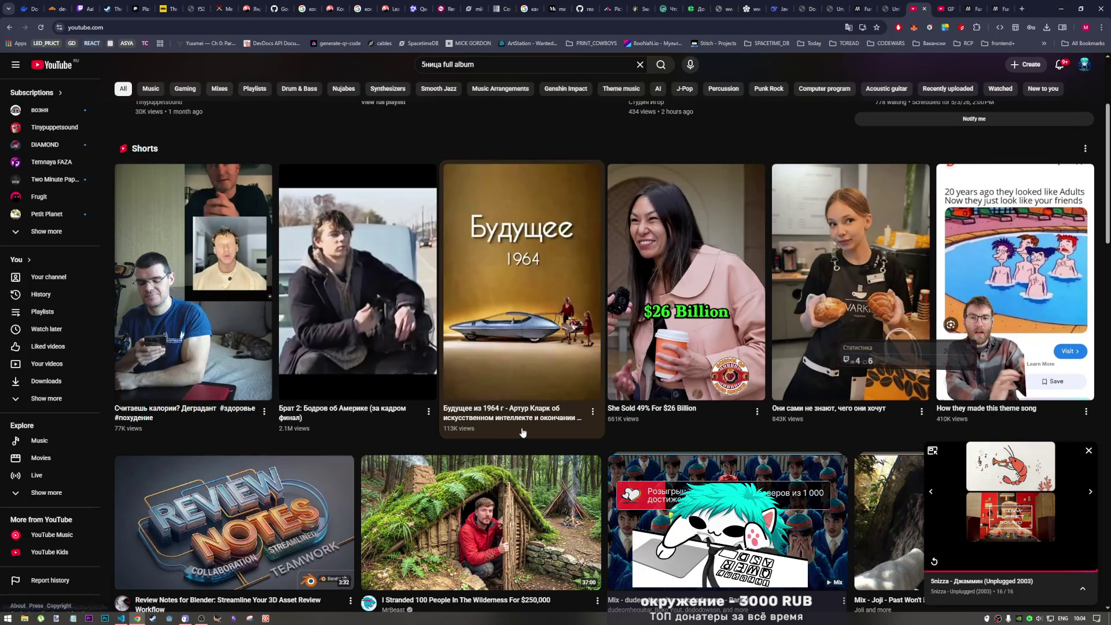
{"action": "scroll", "coordinate": [522, 432], "scroll_direction": "down", "scroll_amount": 1}
{"action": "scroll", "coordinate": [486, 412], "scroll_direction": "down", "scroll_amount": 2}
{"action": "scroll", "coordinate": [448, 394], "scroll_direction": "down", "scroll_amount": 3}
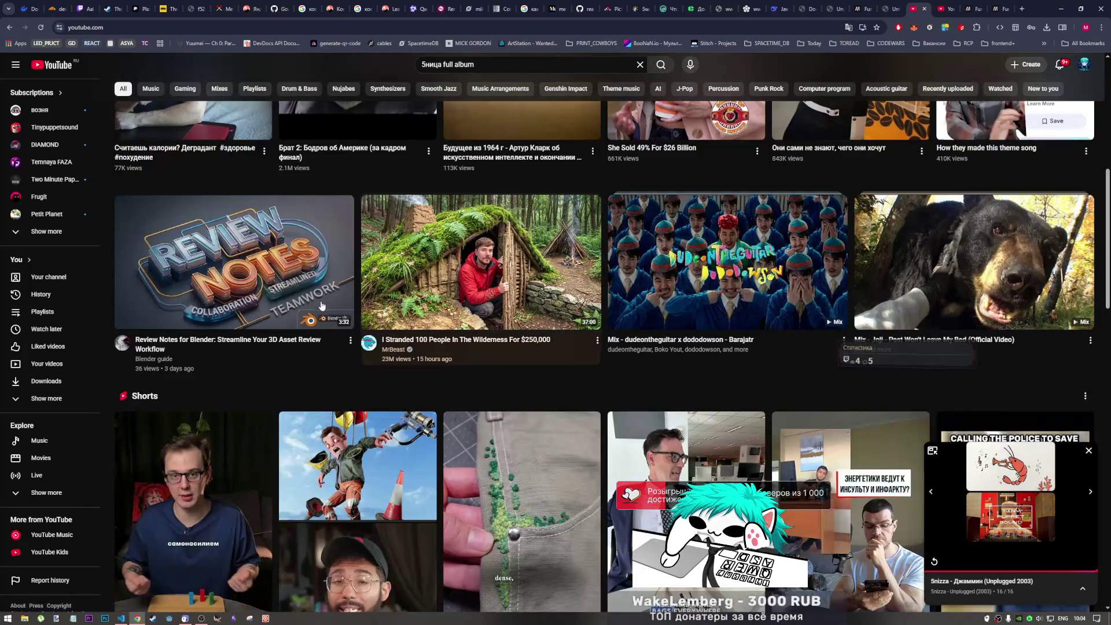
{"action": "scroll", "coordinate": [521, 357], "scroll_direction": "down", "scroll_amount": 1}
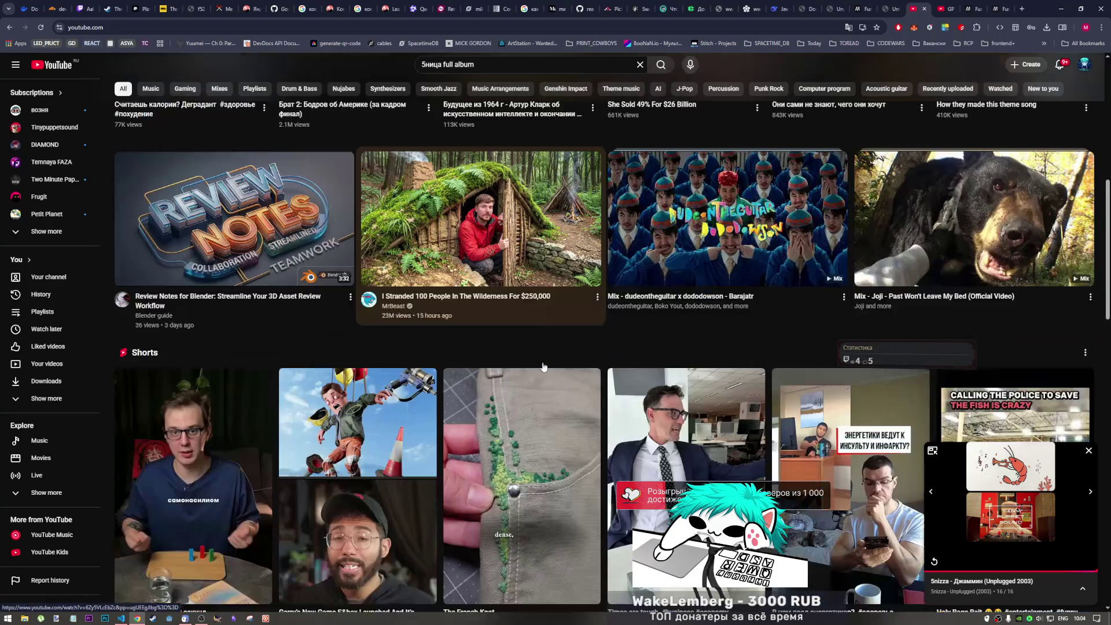
{"action": "scroll", "coordinate": [542, 363], "scroll_direction": "down", "scroll_amount": 2}
{"action": "scroll", "coordinate": [543, 368], "scroll_direction": "up", "scroll_amount": 2}
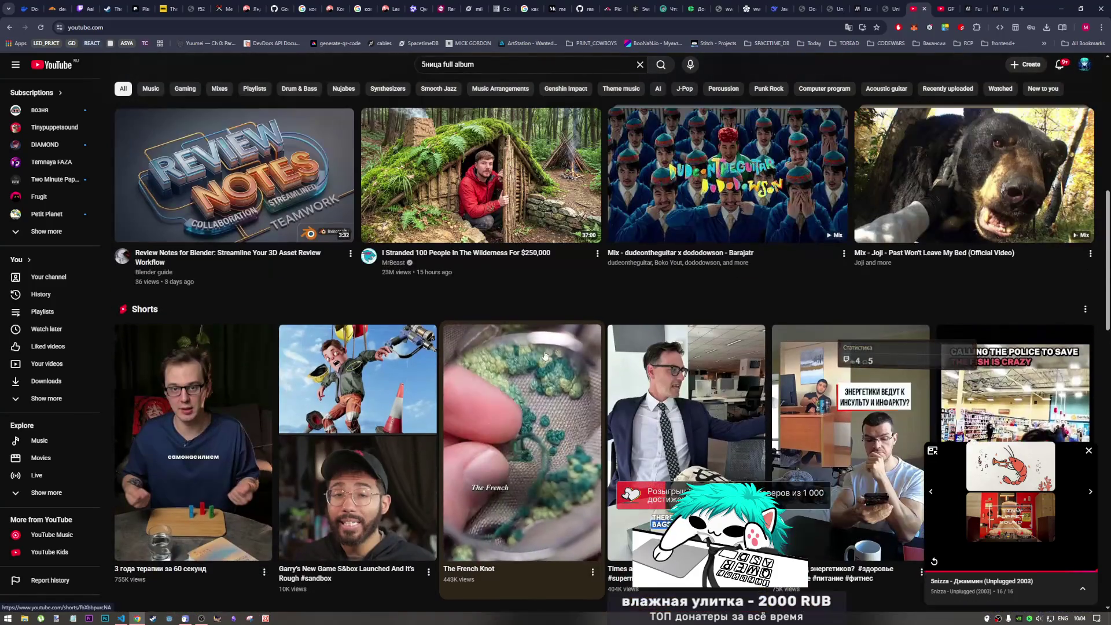
- Save the Barajatr mix to Watch later, peek at the Playlists page, and go back
{"action": "left_click", "coordinate": [597, 253]}
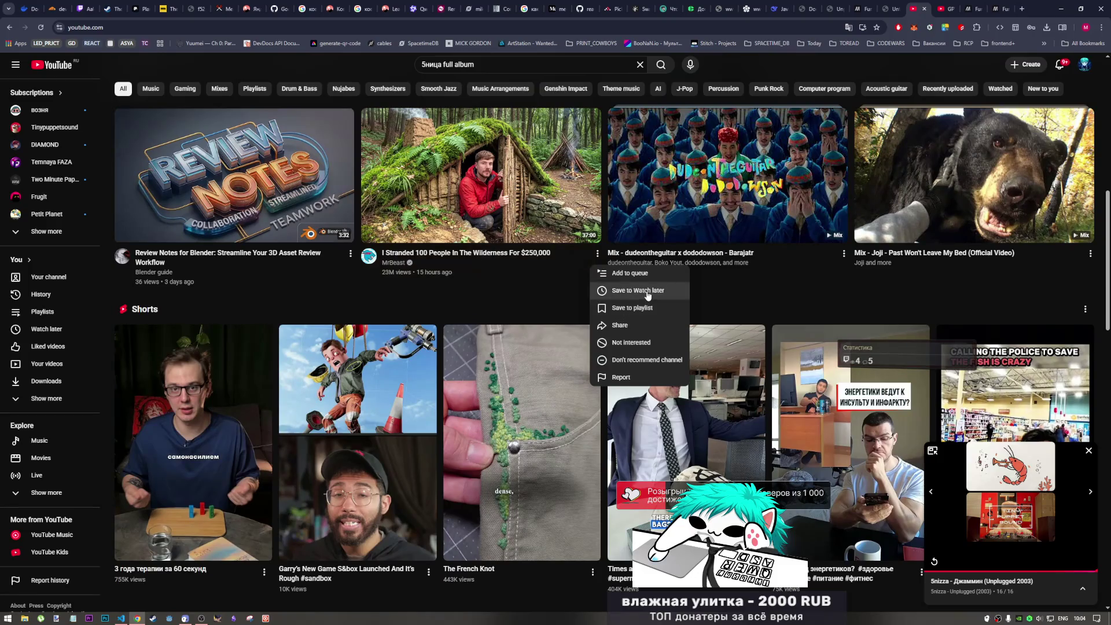
{"action": "left_click", "coordinate": [579, 367]}
{"action": "scroll", "coordinate": [576, 373], "scroll_direction": "down", "scroll_amount": 2}
{"action": "scroll", "coordinate": [576, 374], "scroll_direction": "down", "scroll_amount": 1}
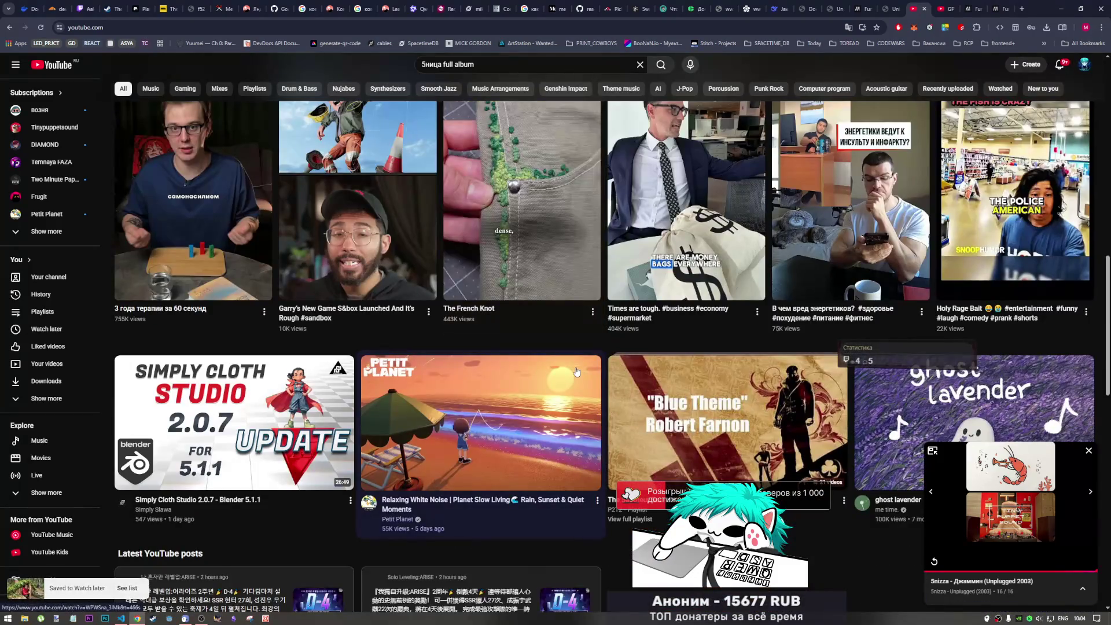
{"action": "scroll", "coordinate": [574, 372], "scroll_direction": "down", "scroll_amount": 2}
{"action": "scroll", "coordinate": [573, 373], "scroll_direction": "down", "scroll_amount": 1}
{"action": "scroll", "coordinate": [573, 372], "scroll_direction": "down", "scroll_amount": 2}
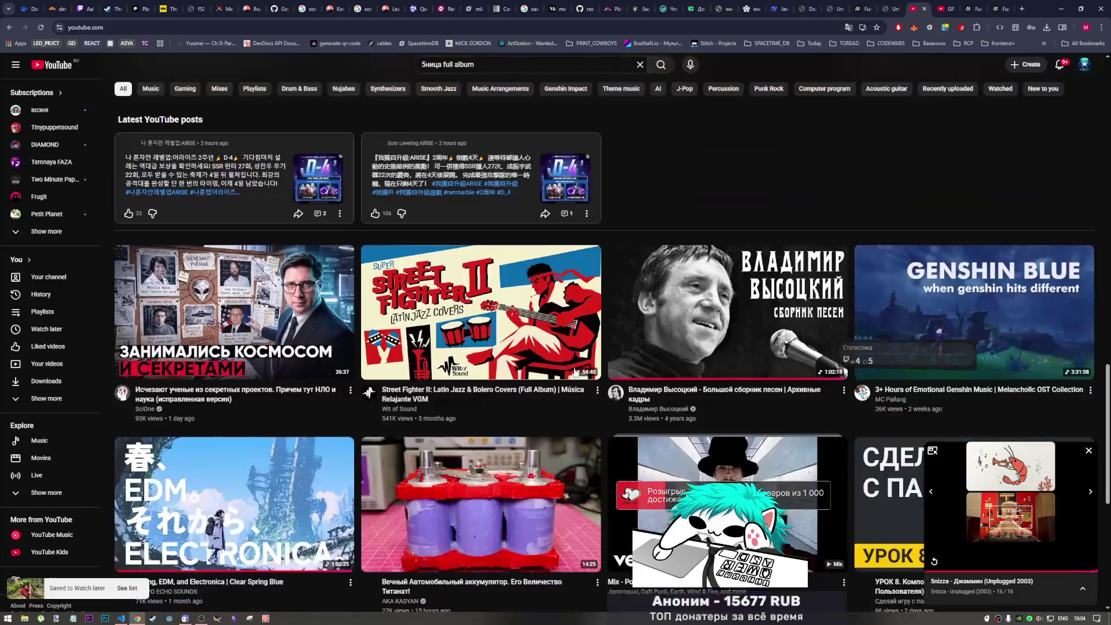
{"action": "scroll", "coordinate": [574, 369], "scroll_direction": "up", "scroll_amount": 3}
{"action": "scroll", "coordinate": [474, 399], "scroll_direction": "down", "scroll_amount": 2}
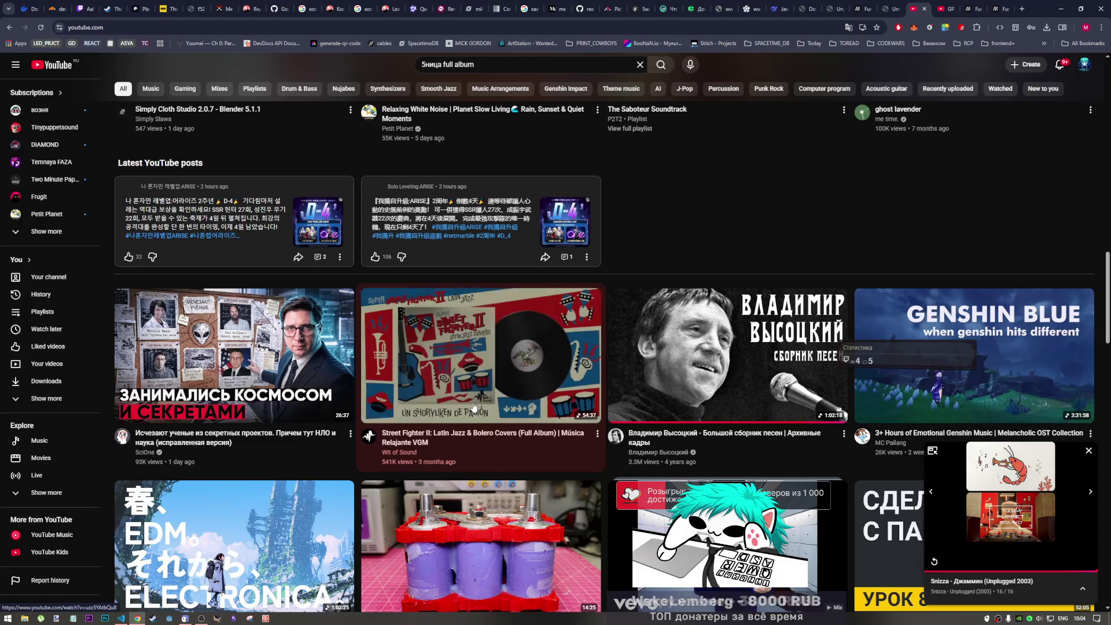
{"action": "scroll", "coordinate": [704, 256], "scroll_direction": "up", "scroll_amount": 1}
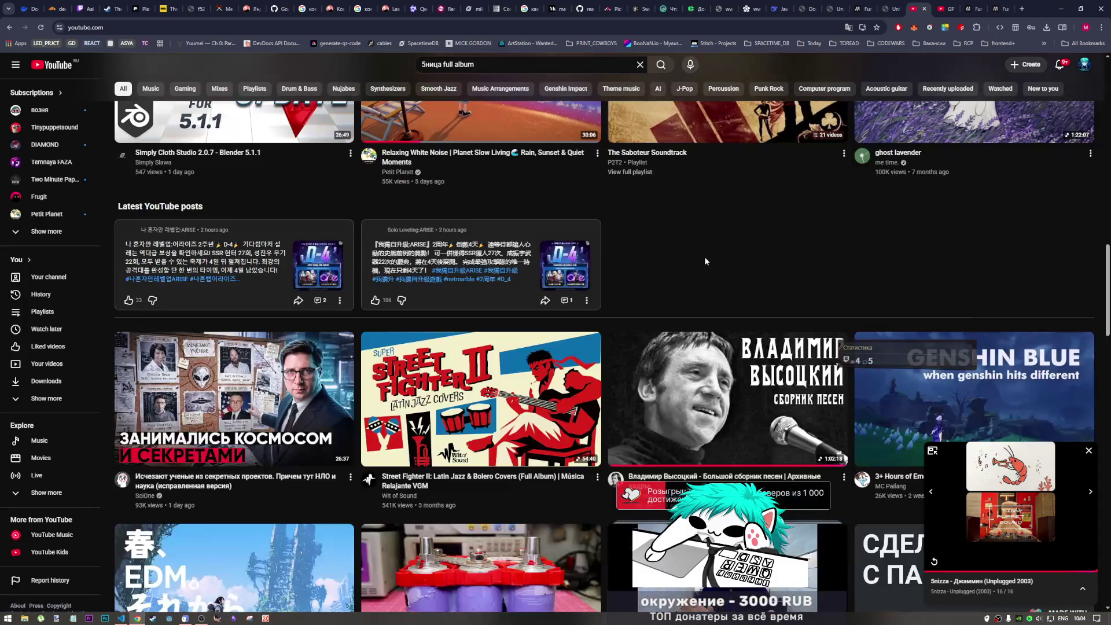
{"action": "scroll", "coordinate": [704, 256], "scroll_direction": "up", "scroll_amount": 1}
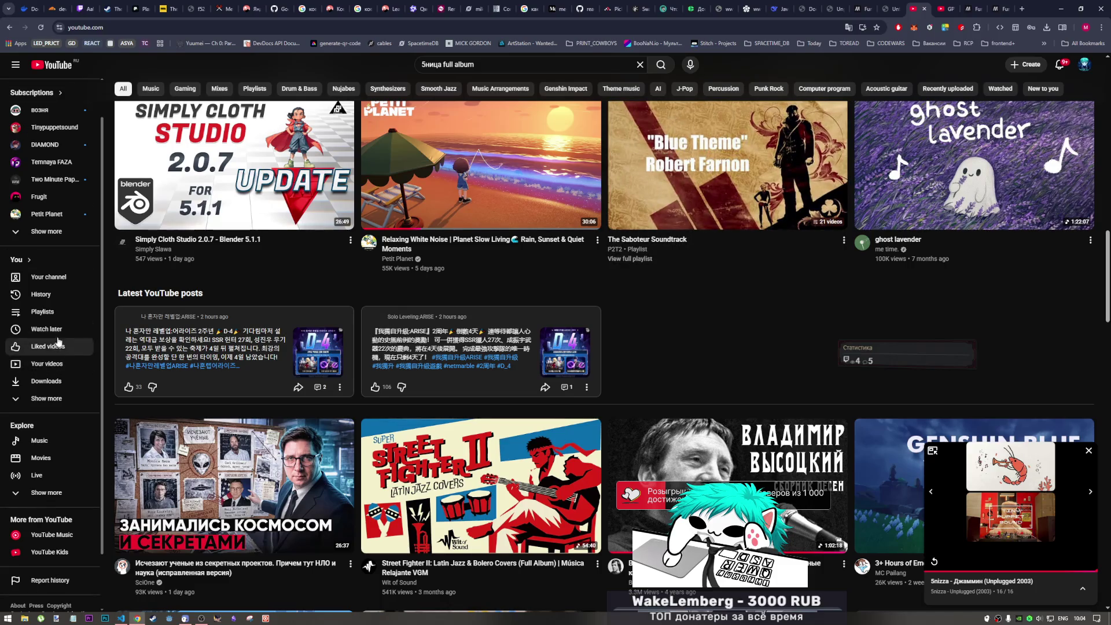
{"action": "left_click", "coordinate": [60, 311]}
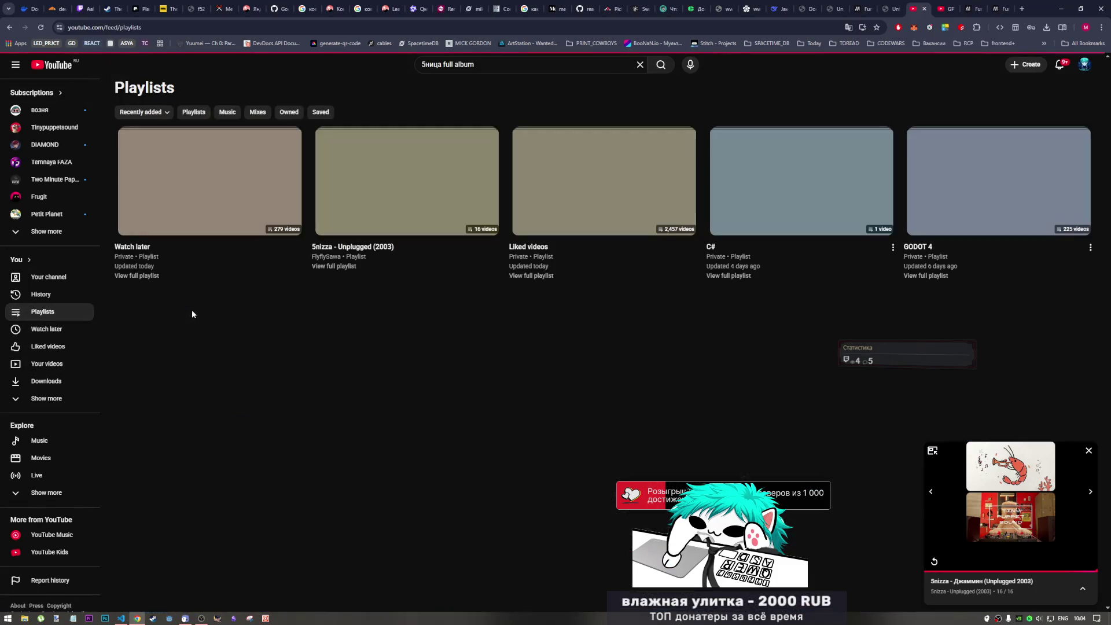
{"action": "left_click", "coordinate": [8, 27]}
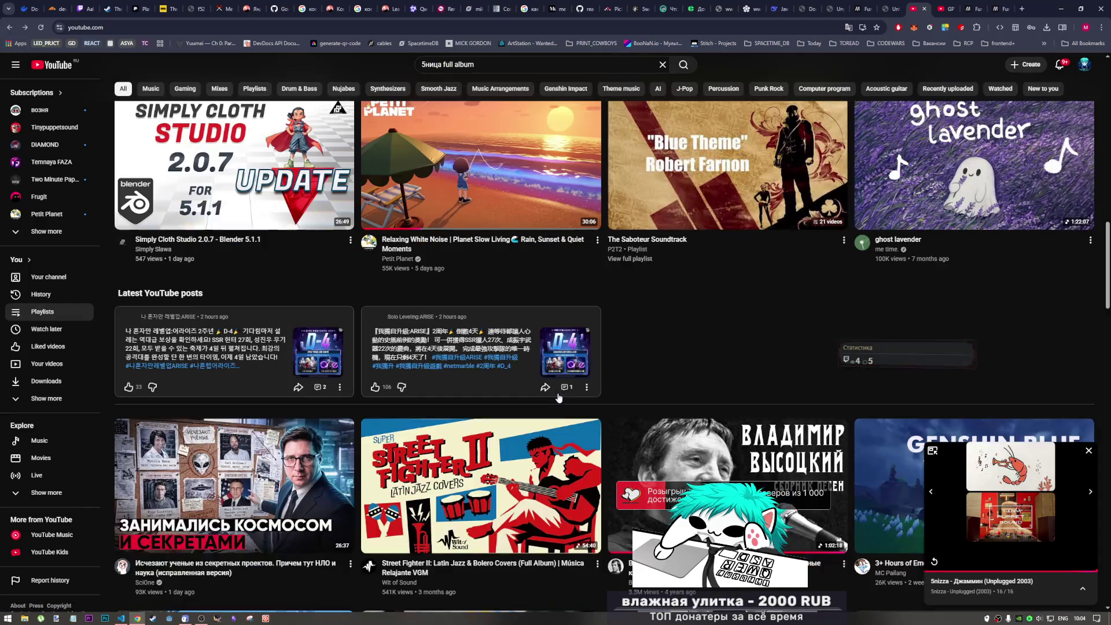
{"action": "scroll", "coordinate": [556, 397], "scroll_direction": "down", "scroll_amount": 2}
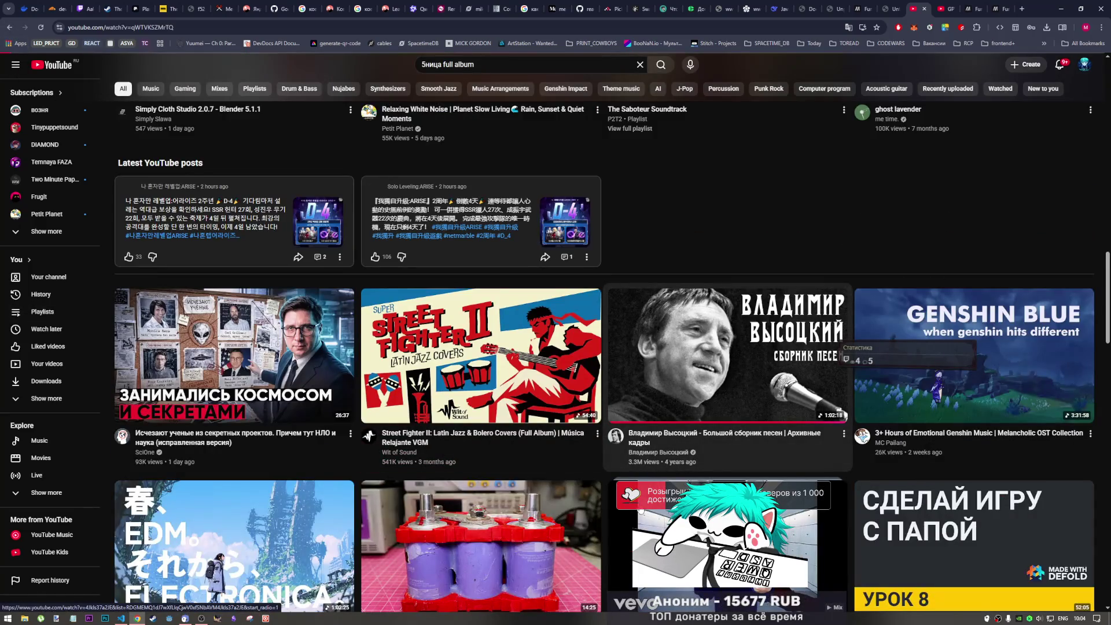
- Go back to the watch page and play the Vysotsky studio recordings FLAC compilation
{"action": "key", "text": "alt+Left"}
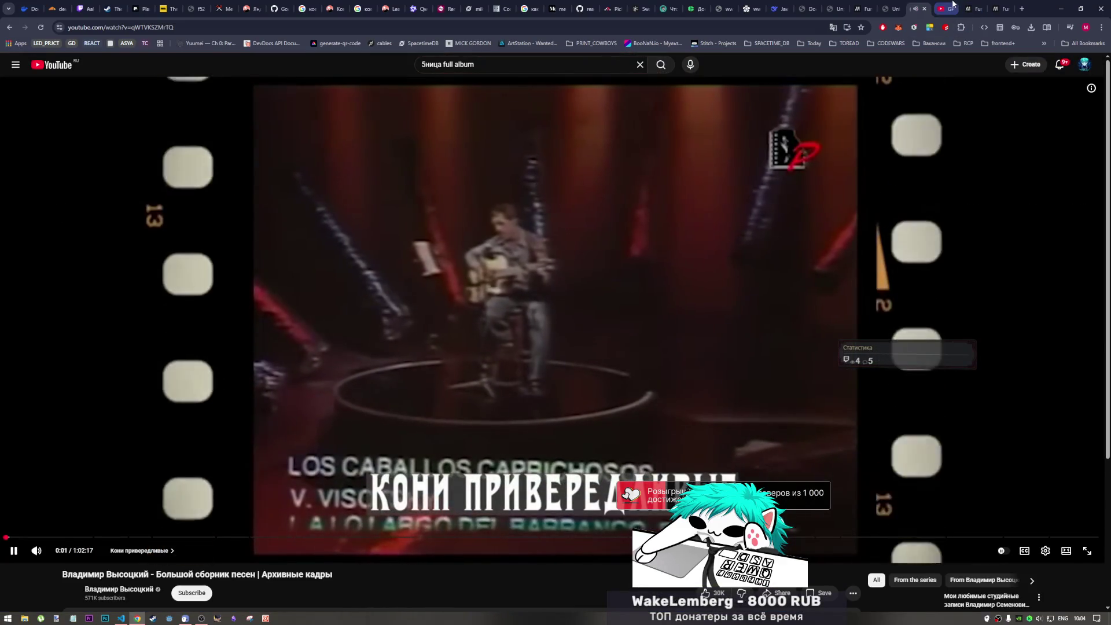
{"action": "scroll", "coordinate": [748, 378], "scroll_direction": "down", "scroll_amount": 2}
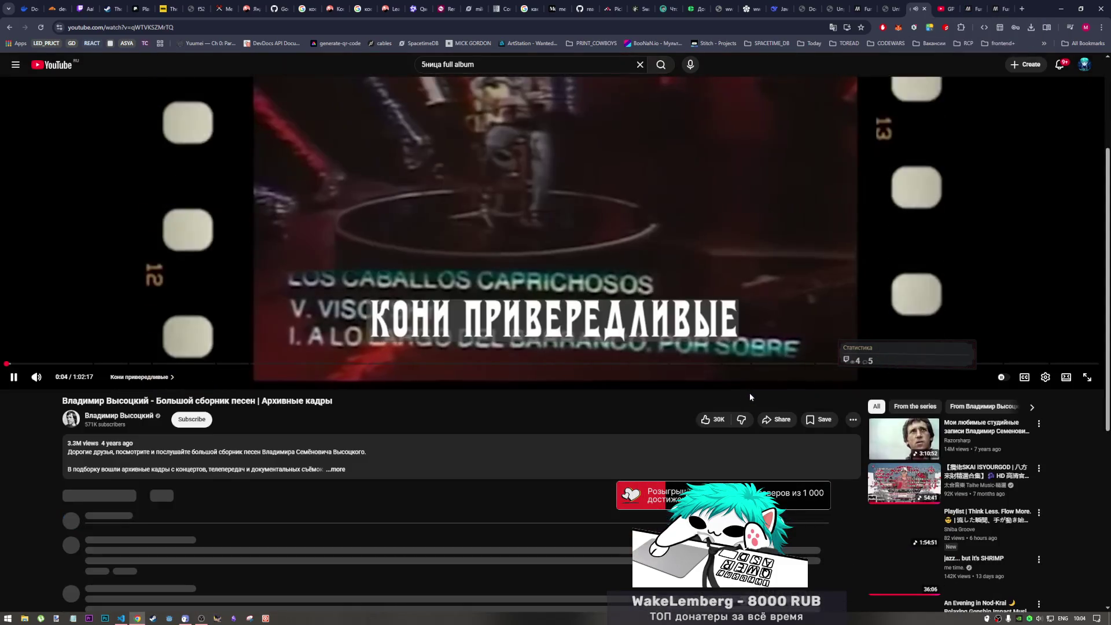
{"action": "left_click", "coordinate": [904, 438]}
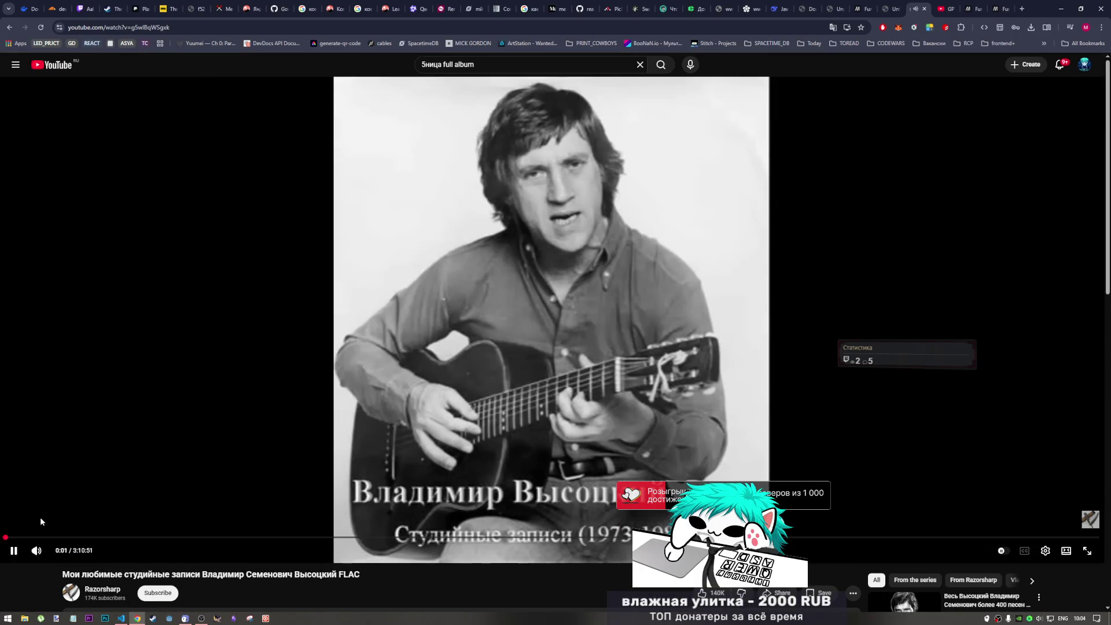
{"action": "scroll", "coordinate": [220, 534], "scroll_direction": "down", "scroll_amount": 2}
{"action": "scroll", "coordinate": [276, 546], "scroll_direction": "down", "scroll_amount": 1}
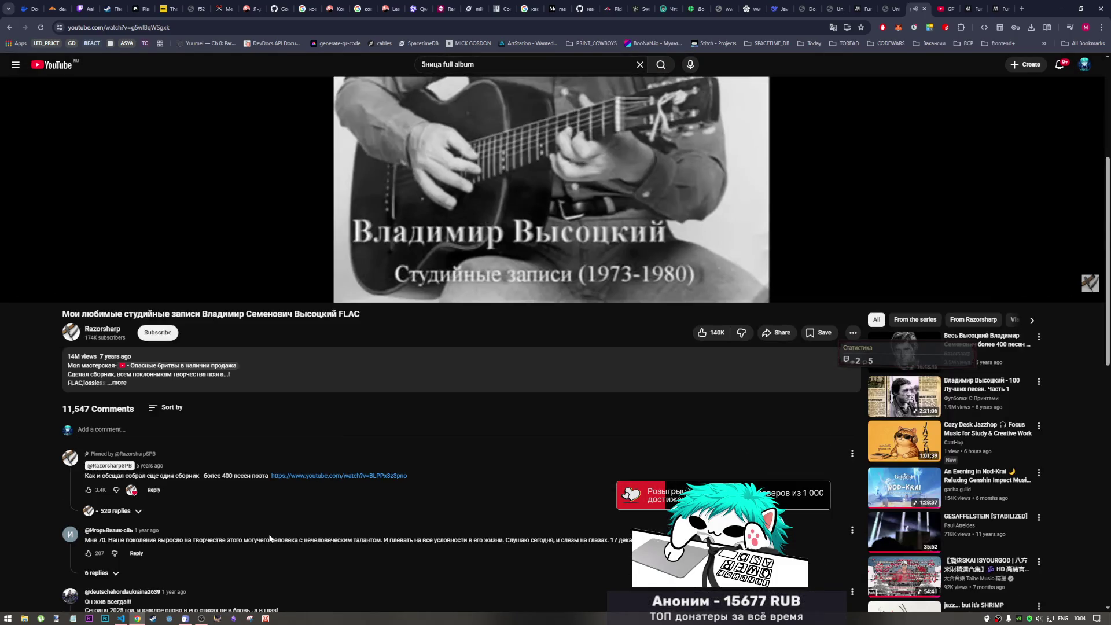
{"action": "scroll", "coordinate": [264, 536], "scroll_direction": "down", "scroll_amount": 1}
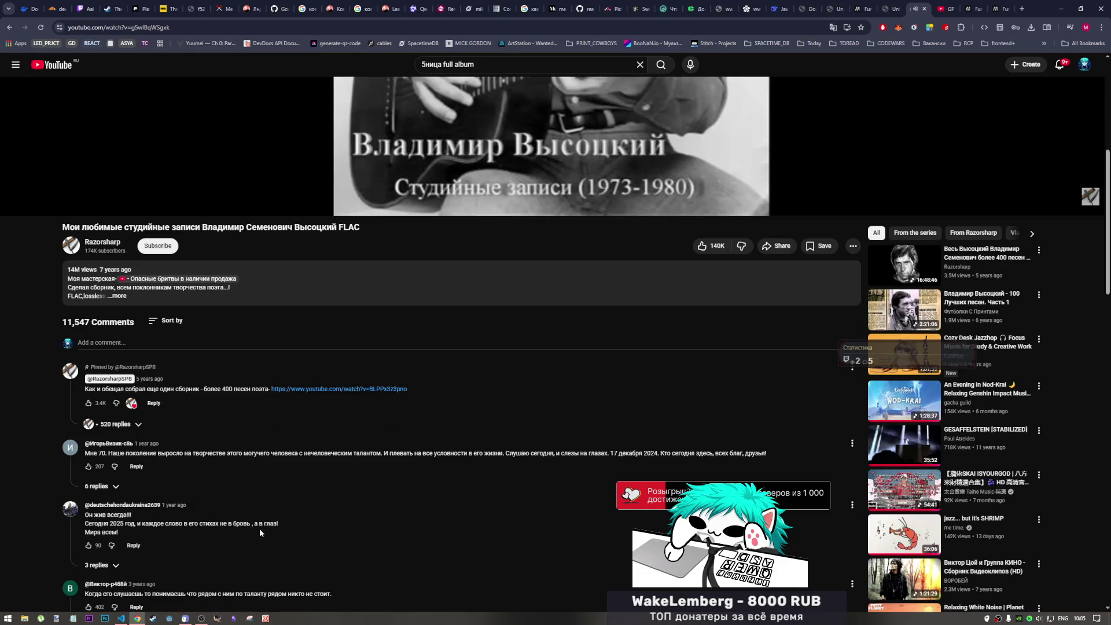
{"action": "scroll", "coordinate": [256, 528], "scroll_direction": "up", "scroll_amount": 4}
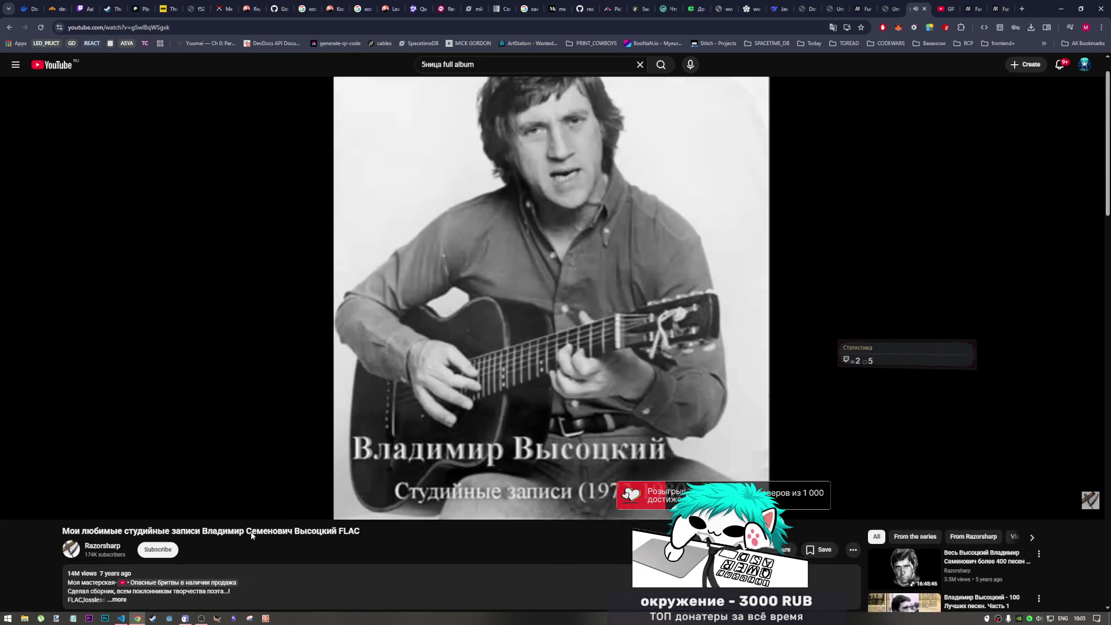
{"action": "scroll", "coordinate": [251, 534], "scroll_direction": "up", "scroll_amount": 1}
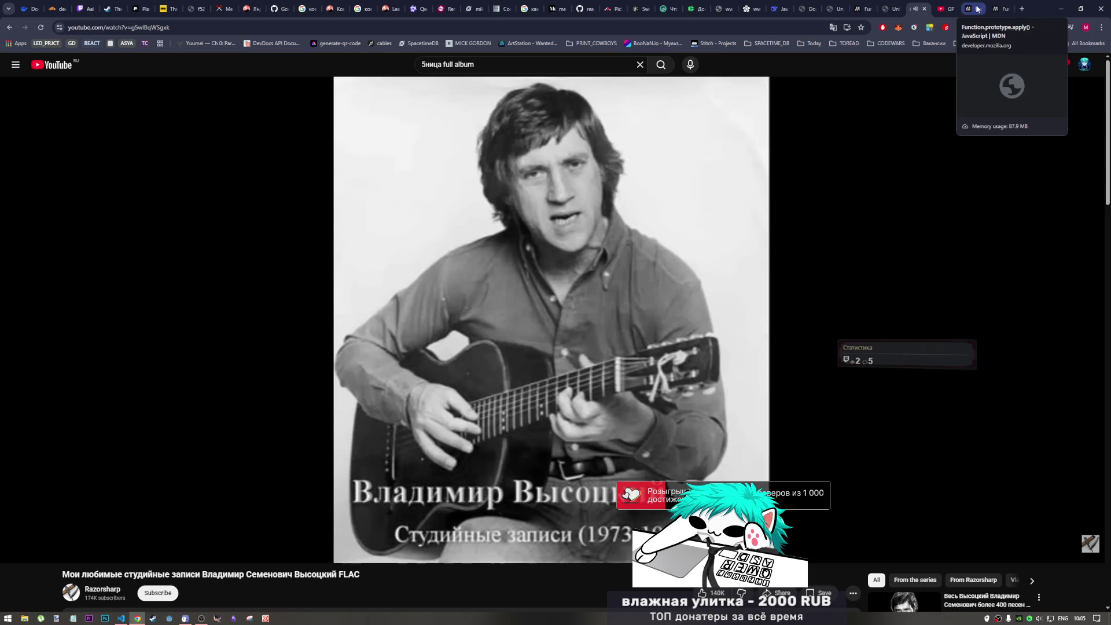
- Read the MDN call() greet example, marking this., (obj) and obj in the code
{"action": "left_click", "coordinate": [862, 10]}
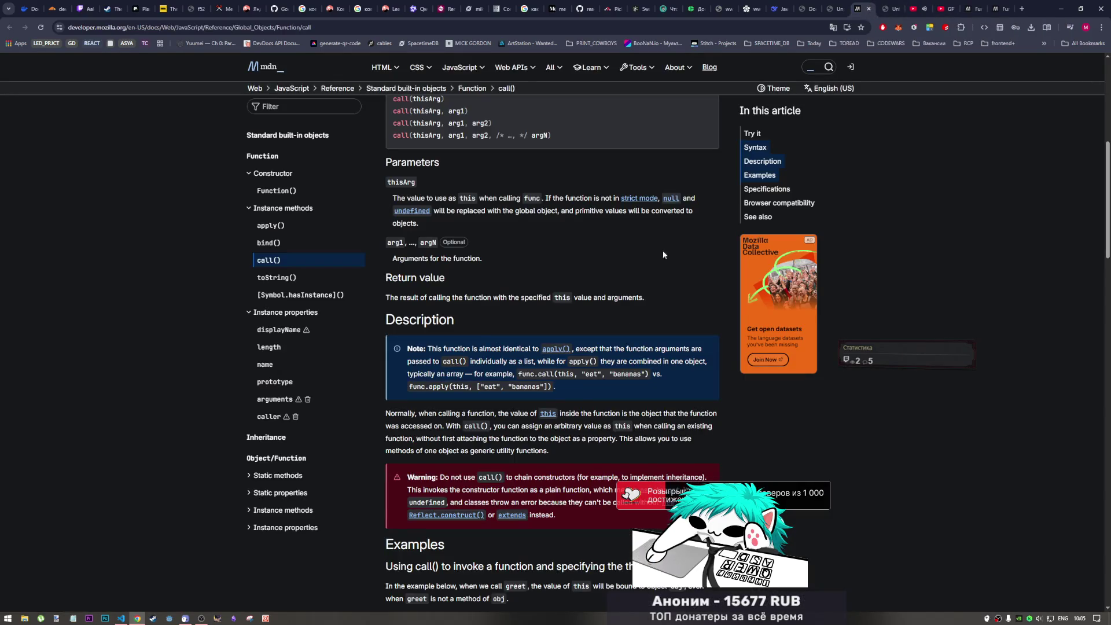
{"action": "scroll", "coordinate": [568, 406], "scroll_direction": "down", "scroll_amount": 3}
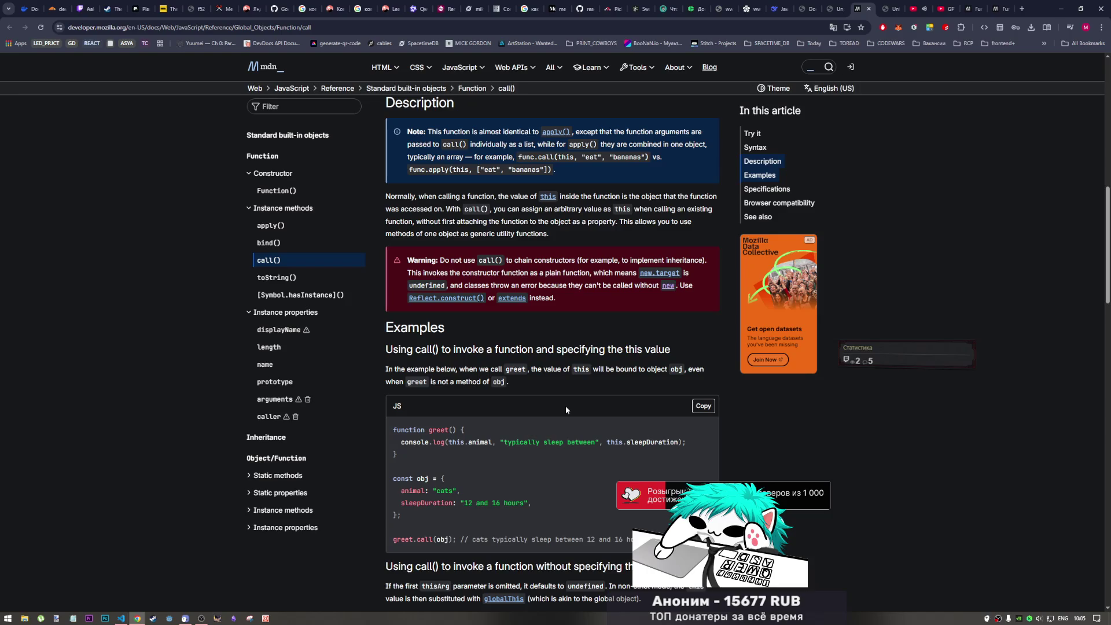
{"action": "left_click_drag", "start_coordinate": [495, 349], "coordinate": [661, 347]}
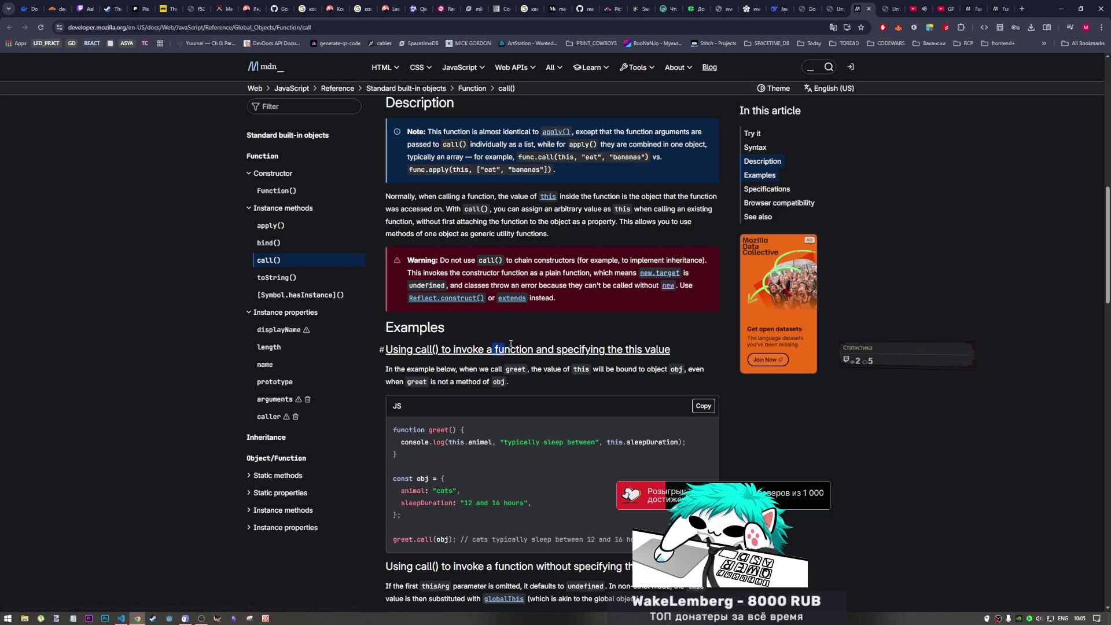
{"action": "left_click", "coordinate": [685, 350]}
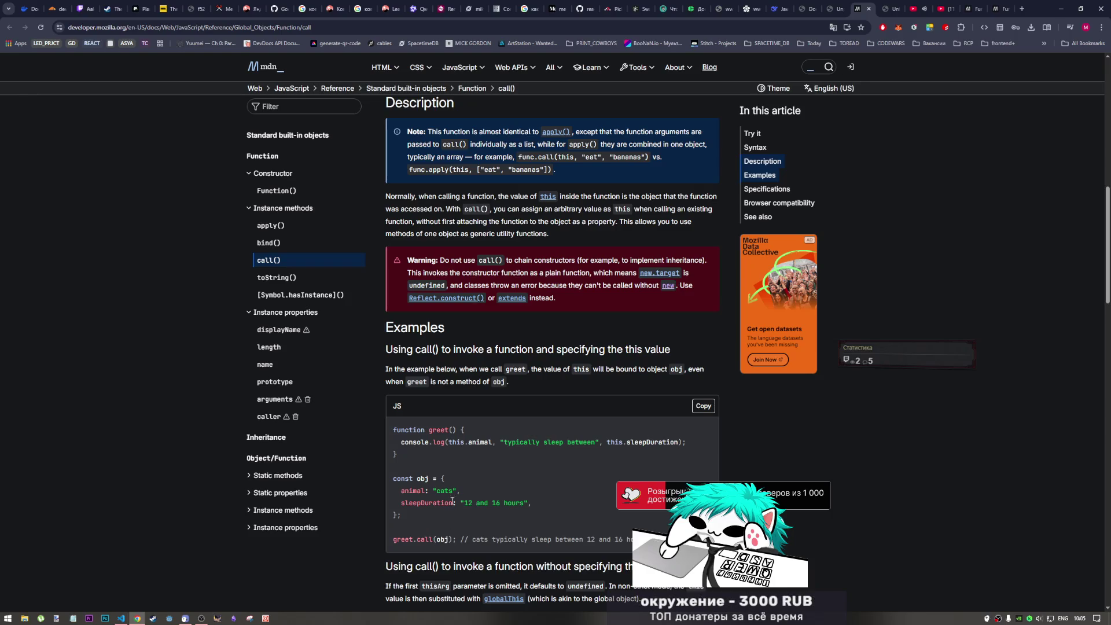
{"action": "mouse_move", "coordinate": [449, 442]}
{"action": "left_mouse_down"}
{"action": "mouse_move", "coordinate": [479, 443]}
{"action": "mouse_move", "coordinate": [469, 442]}
{"action": "left_mouse_up"}
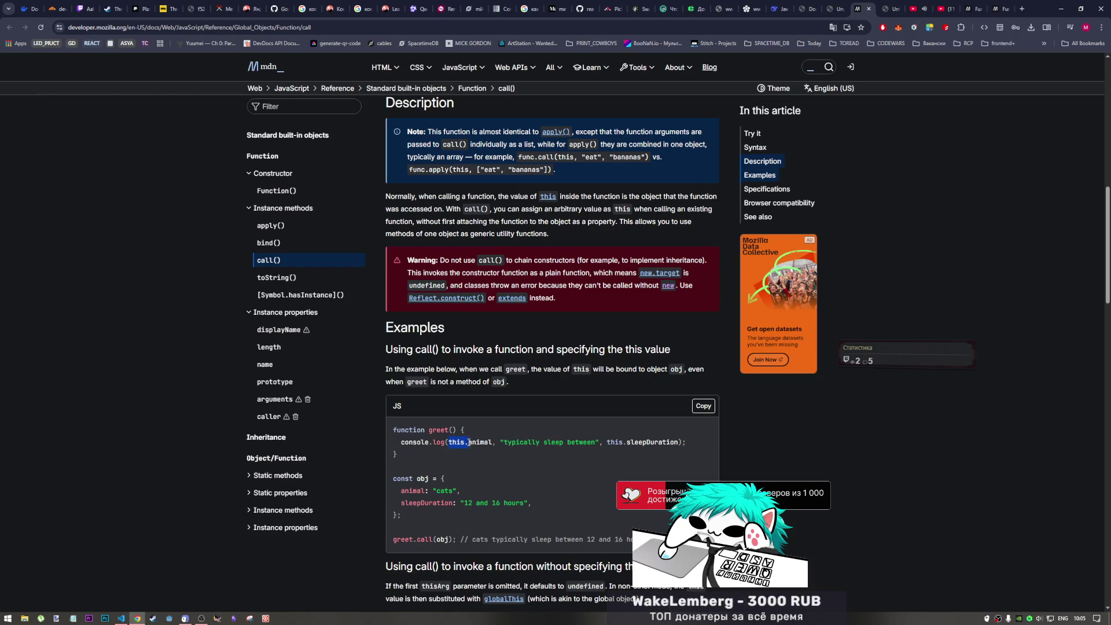
{"action": "left_click_drag", "start_coordinate": [433, 539], "coordinate": [454, 538]}
{"action": "left_click_drag", "start_coordinate": [416, 479], "coordinate": [431, 479]}
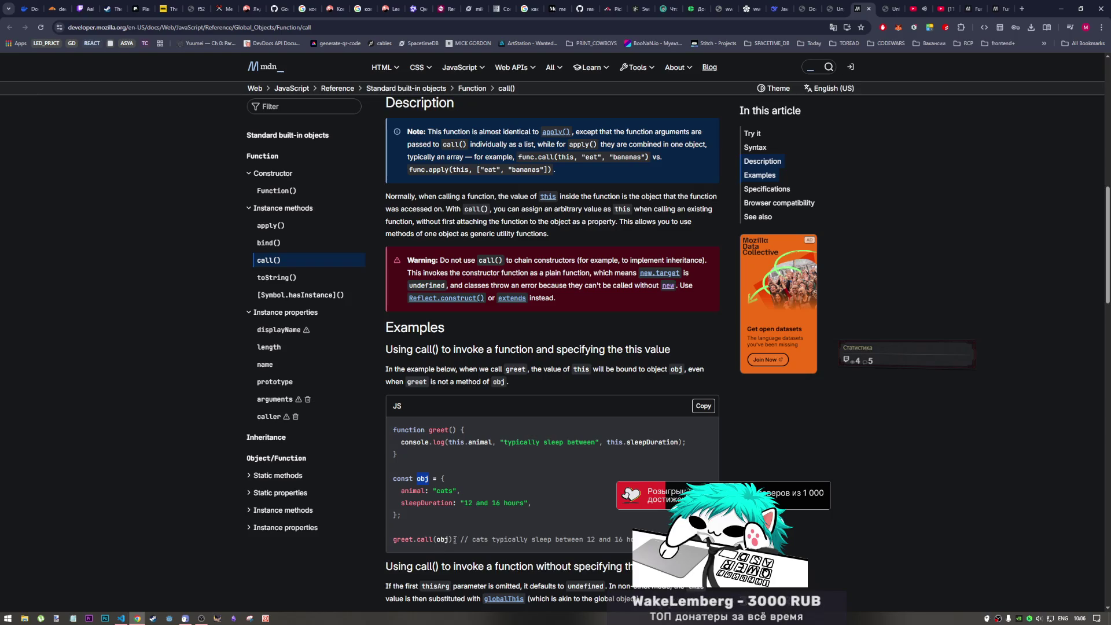
- Select the whole greet/obj example code and bring Visual Studio Code forward
{"action": "left_click_drag", "start_coordinate": [457, 540], "coordinate": [373, 428]}
{"action": "key", "text": "ctrl+c"}
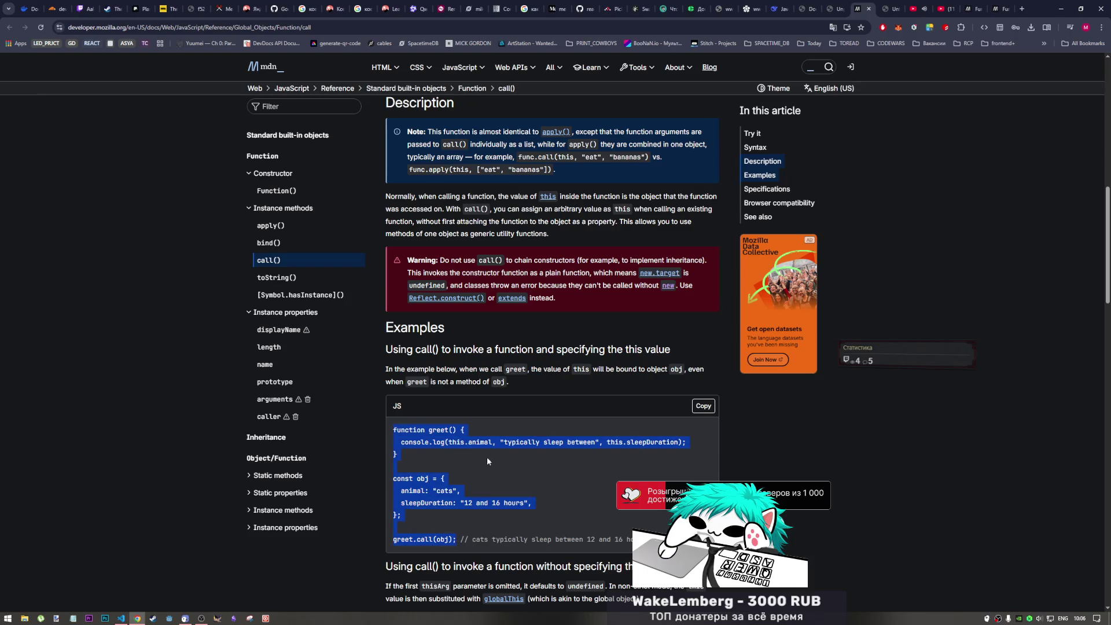
{"action": "left_click", "coordinate": [122, 619]}
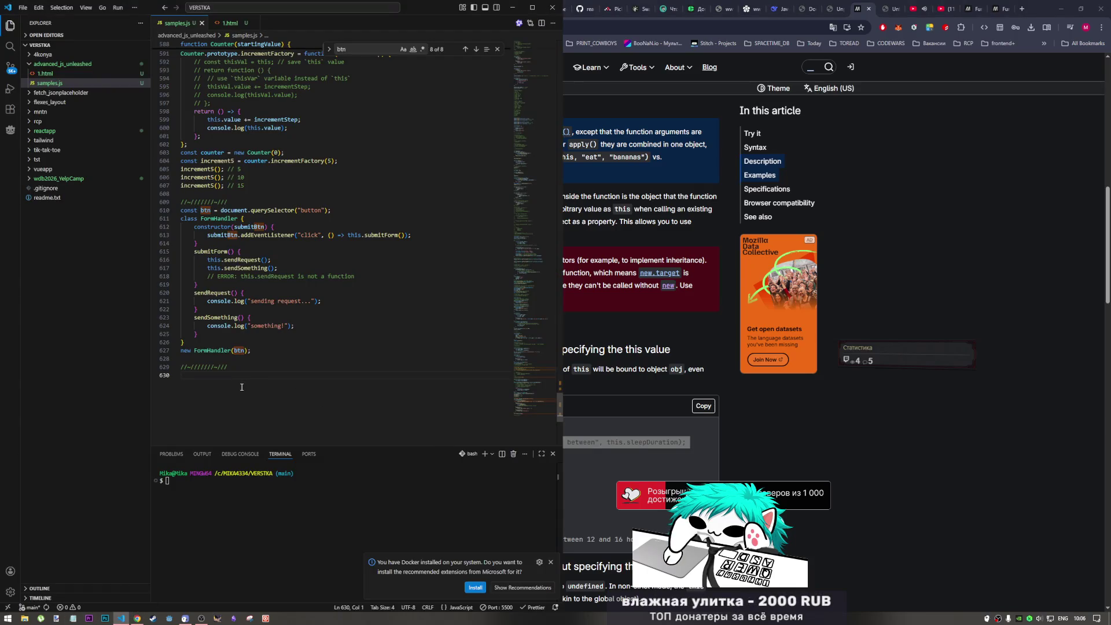
- Paste the greet example at the end of samples.js and review its greet and greet.call lines
{"action": "key", "text": "ctrl+v"}
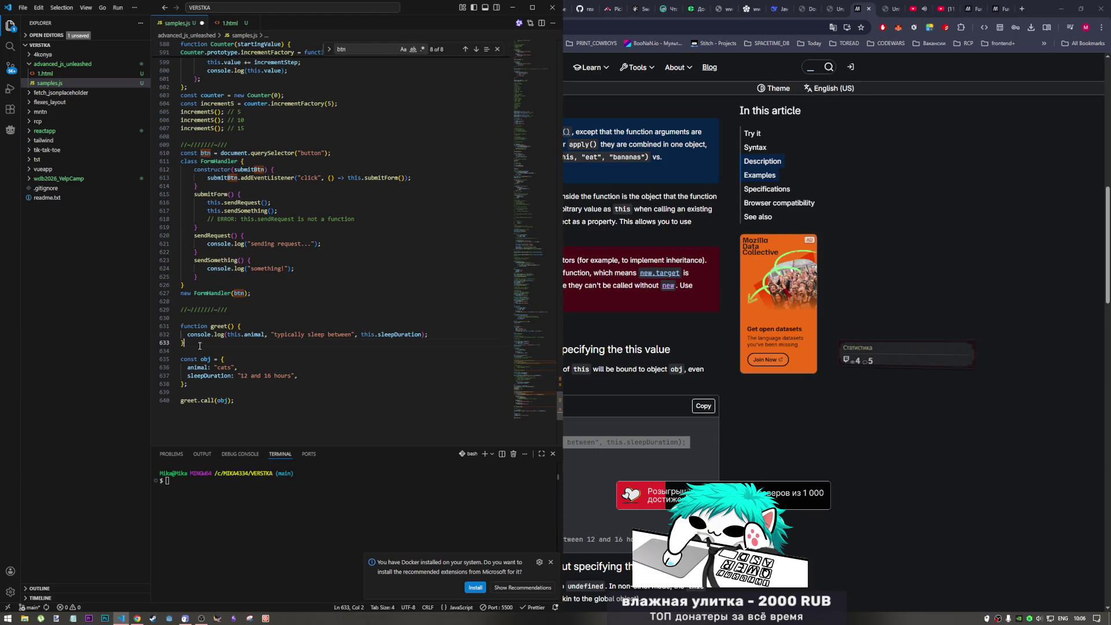
{"action": "key", "text": "BackSpace"}
{"action": "key", "text": "Left"}
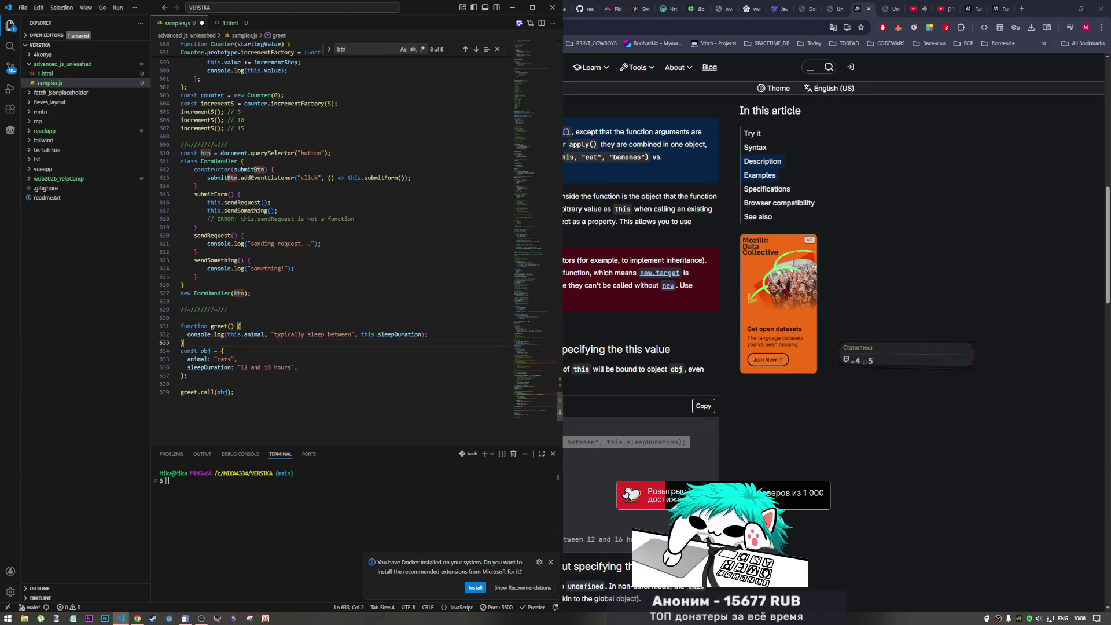
{"action": "left_click_drag", "start_coordinate": [219, 392], "coordinate": [200, 391]}
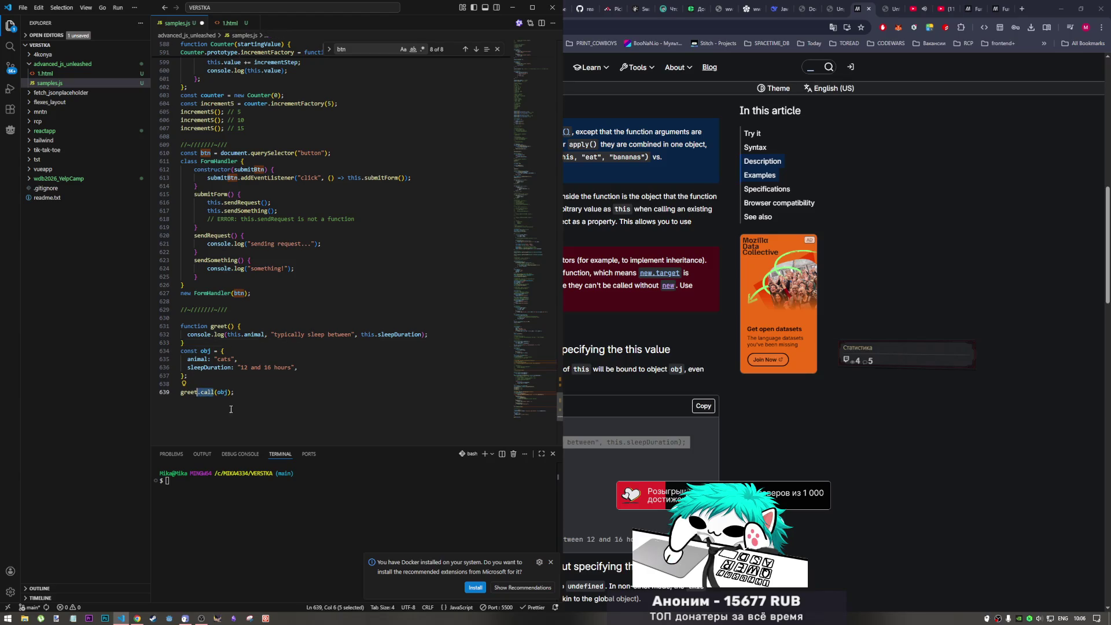
{"action": "left_click_drag", "start_coordinate": [181, 317], "coordinate": [231, 325]}
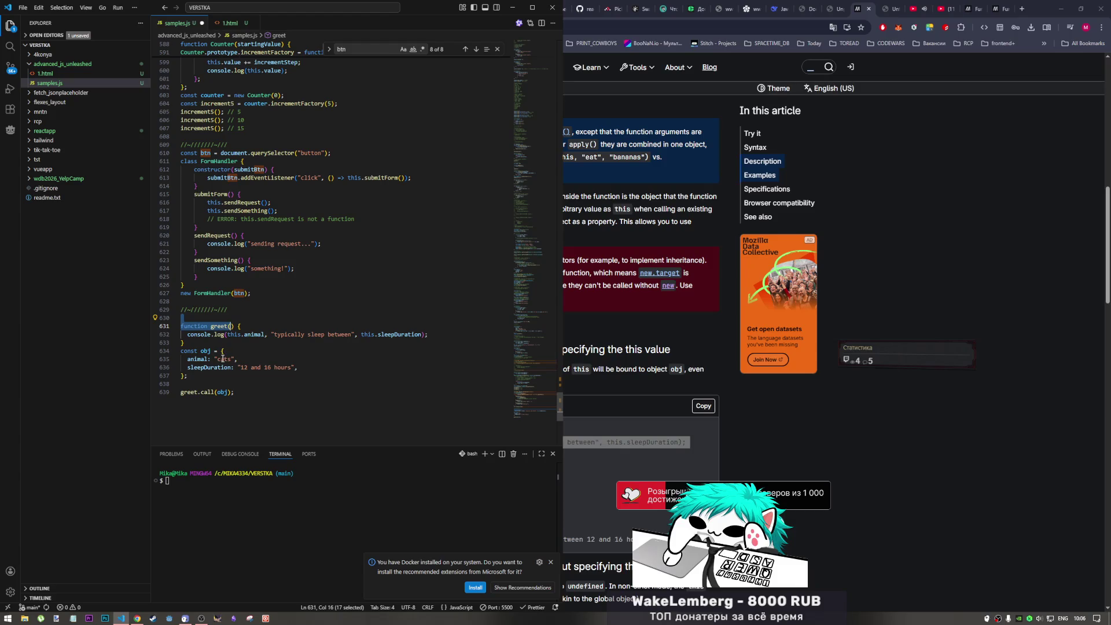
{"action": "double_click", "coordinate": [218, 393]}
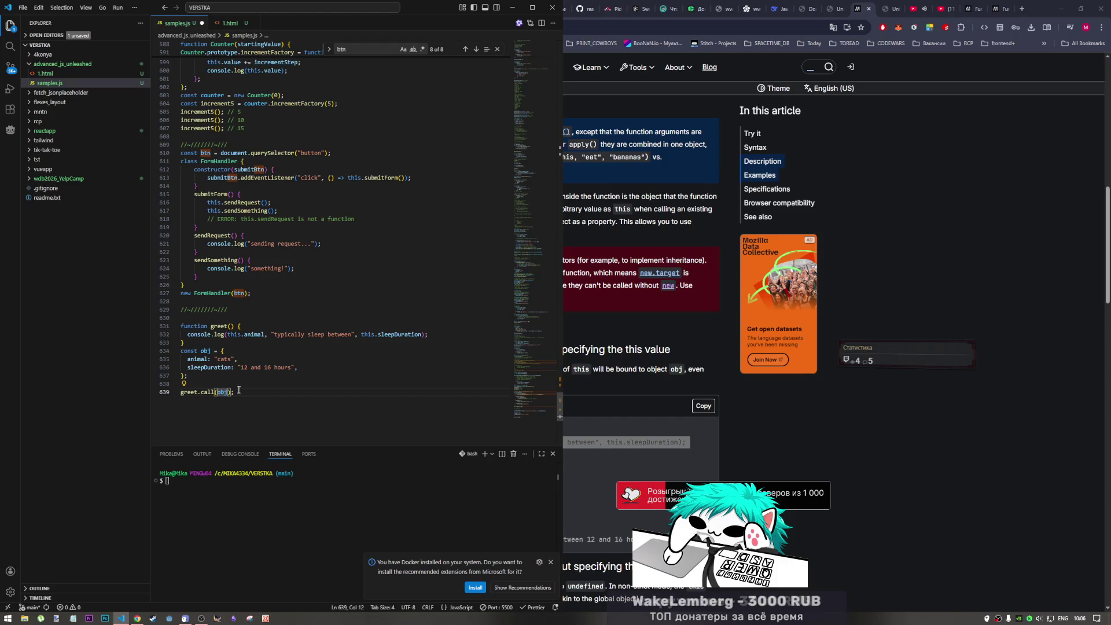
- Tidy the blank lines around the pasted example and the divider comment
{"action": "left_click", "coordinate": [235, 407]}
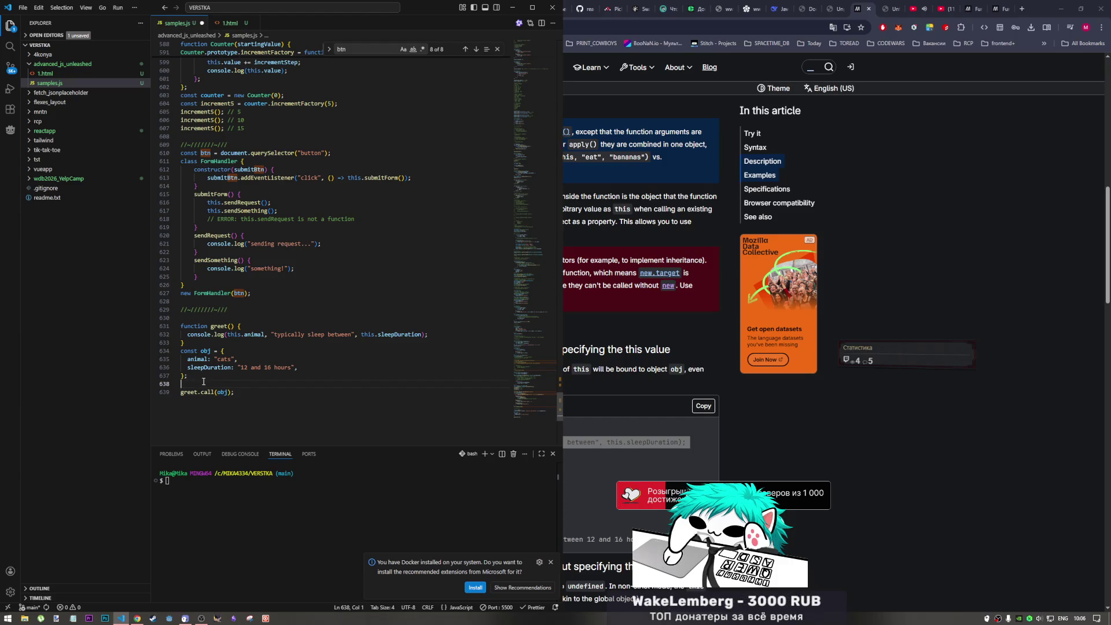
{"action": "key", "text": "ctrl+z"}
{"action": "key", "text": "ctrl+z"}
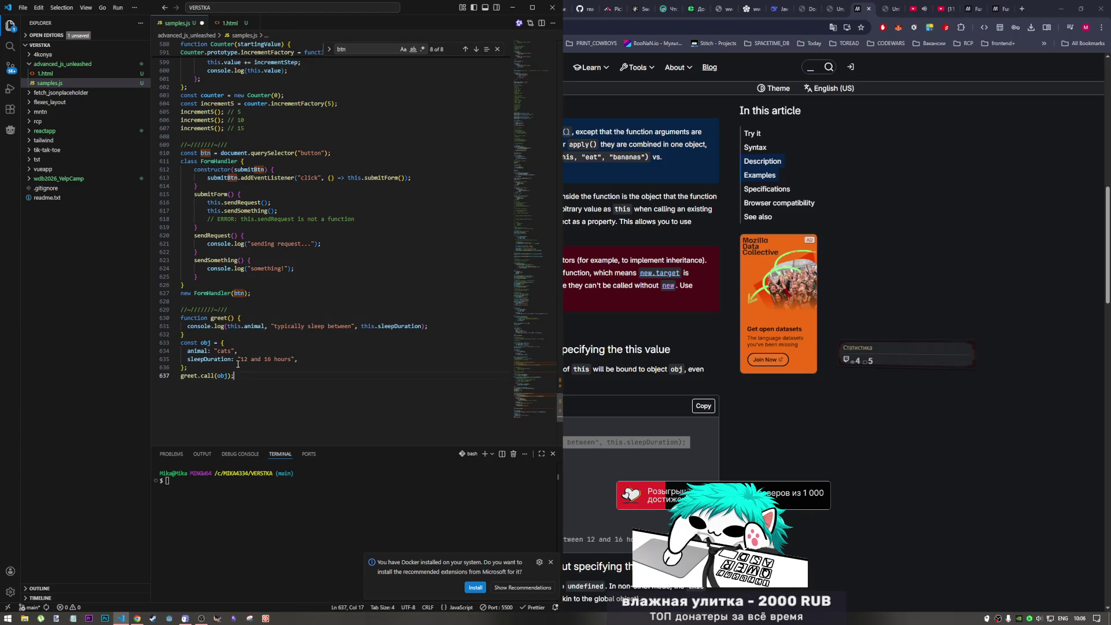
{"action": "left_click", "coordinate": [237, 310]}
{"action": "key", "text": "Up"}
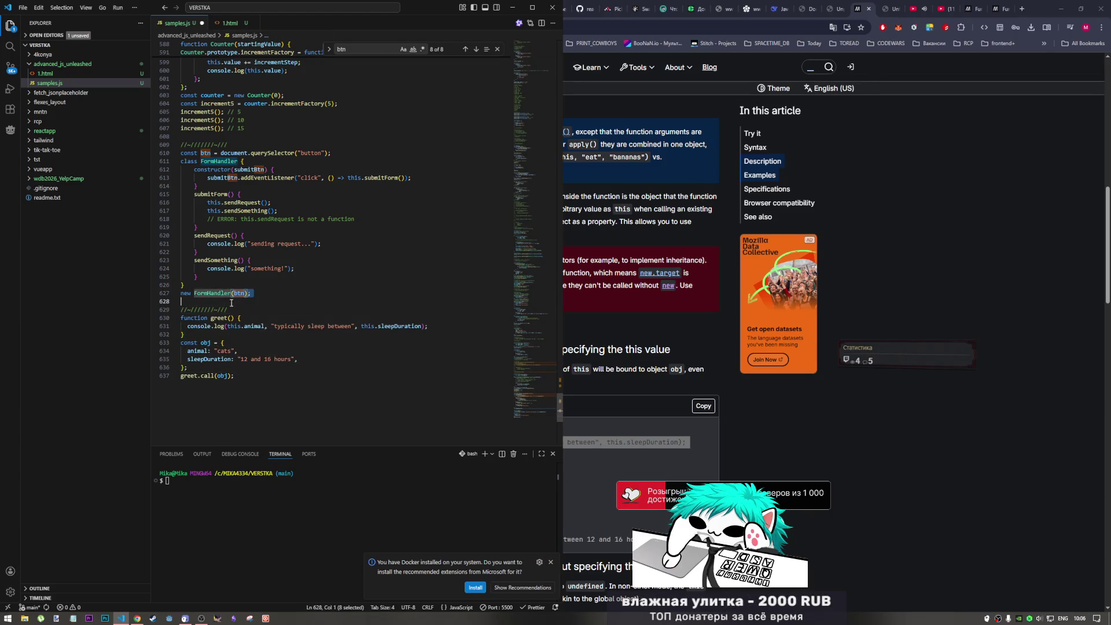
- Check the test console, the PDF book and the MDN call() page, then return to the editor
{"action": "left_click", "coordinate": [824, 11]}
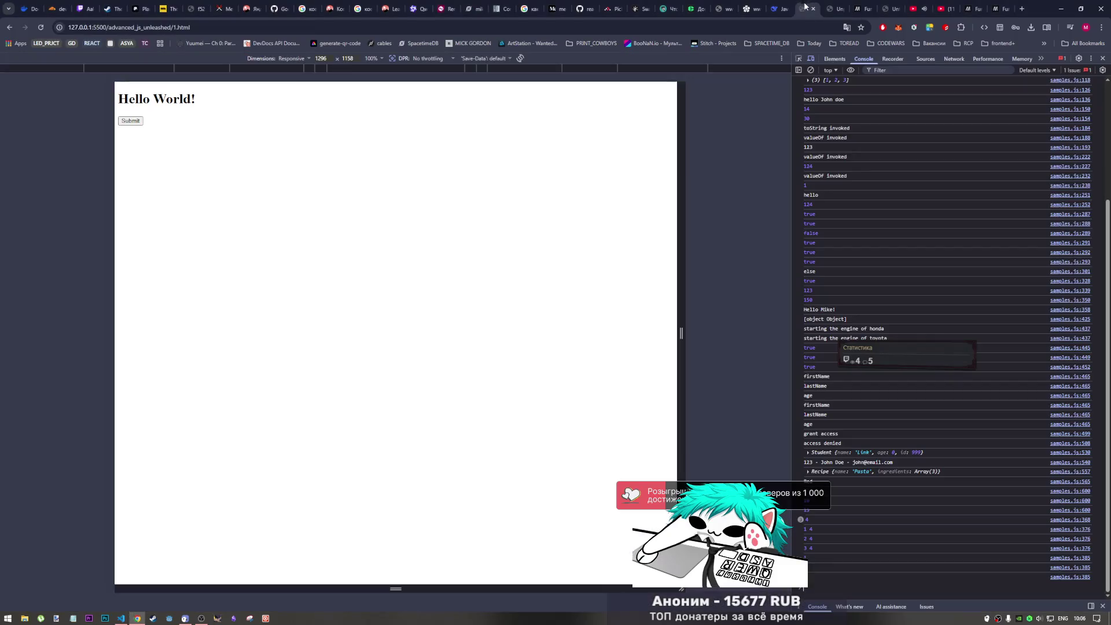
{"action": "left_click", "coordinate": [829, 7]}
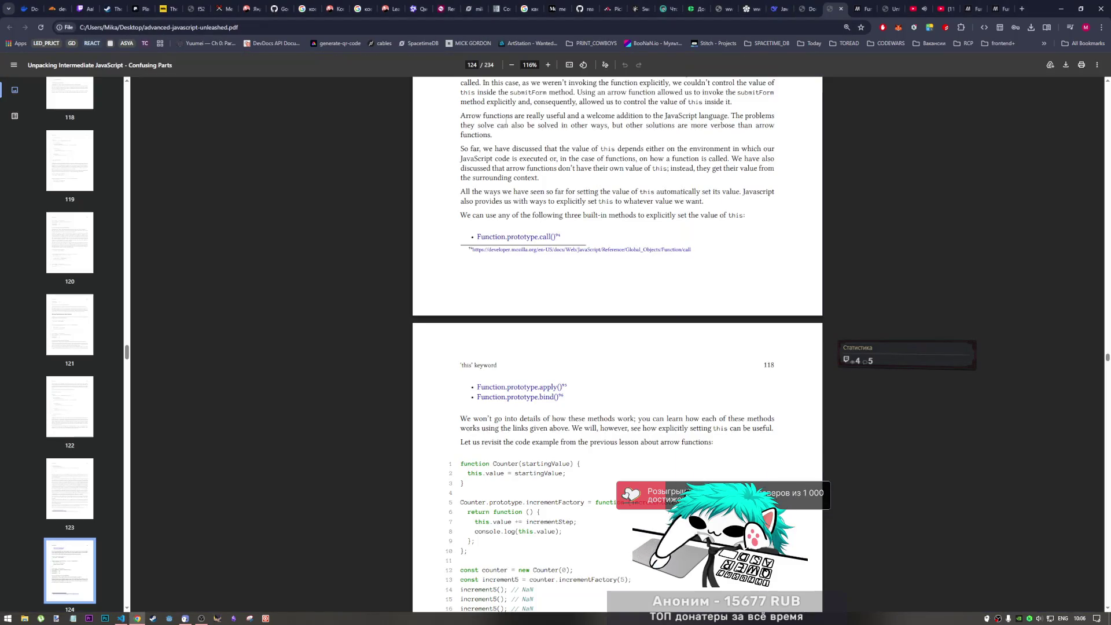
{"action": "scroll", "coordinate": [580, 416], "scroll_direction": "up", "scroll_amount": 4}
{"action": "scroll", "coordinate": [579, 415], "scroll_direction": "down", "scroll_amount": 2}
{"action": "scroll", "coordinate": [580, 415], "scroll_direction": "down", "scroll_amount": 3}
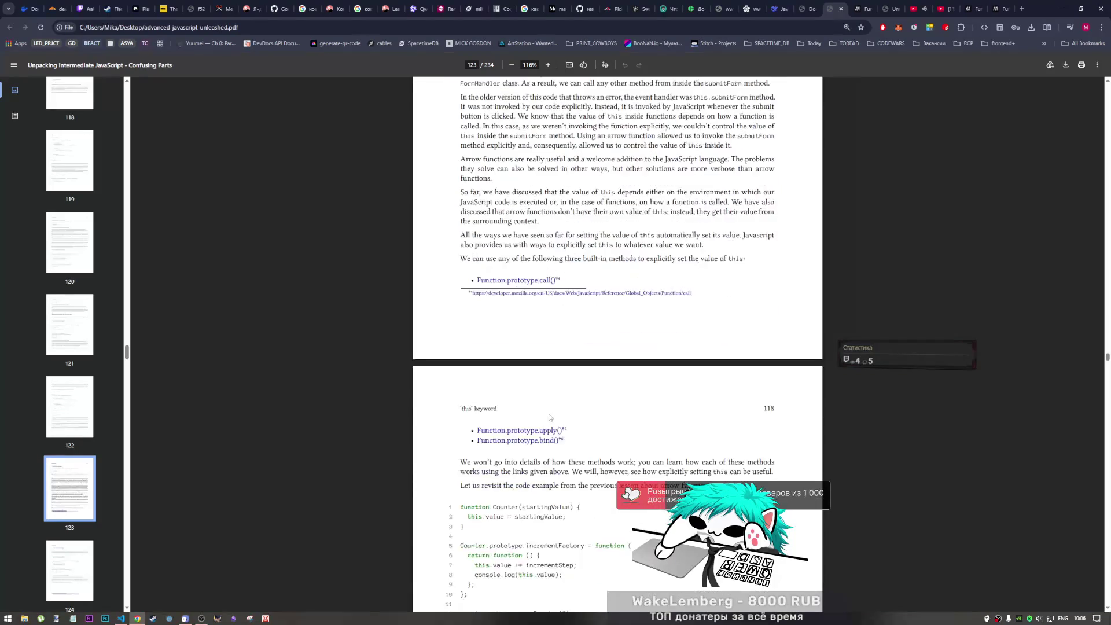
{"action": "left_click", "coordinate": [877, 5]}
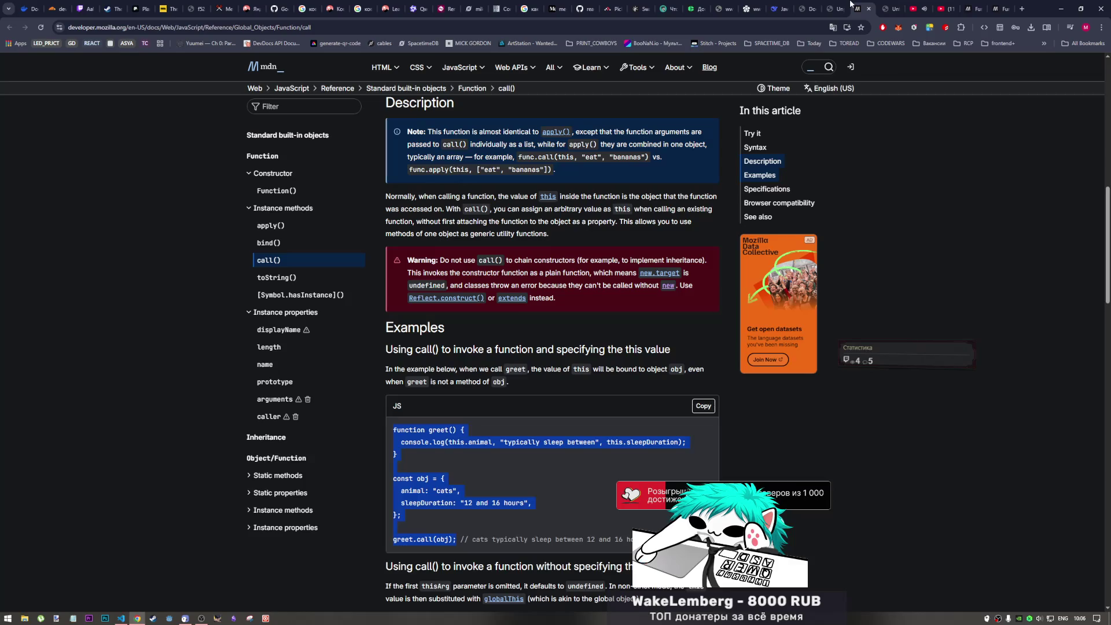
{"action": "scroll", "coordinate": [510, 412], "scroll_direction": "down", "scroll_amount": 2}
{"action": "scroll", "coordinate": [523, 428], "scroll_direction": "down", "scroll_amount": 2}
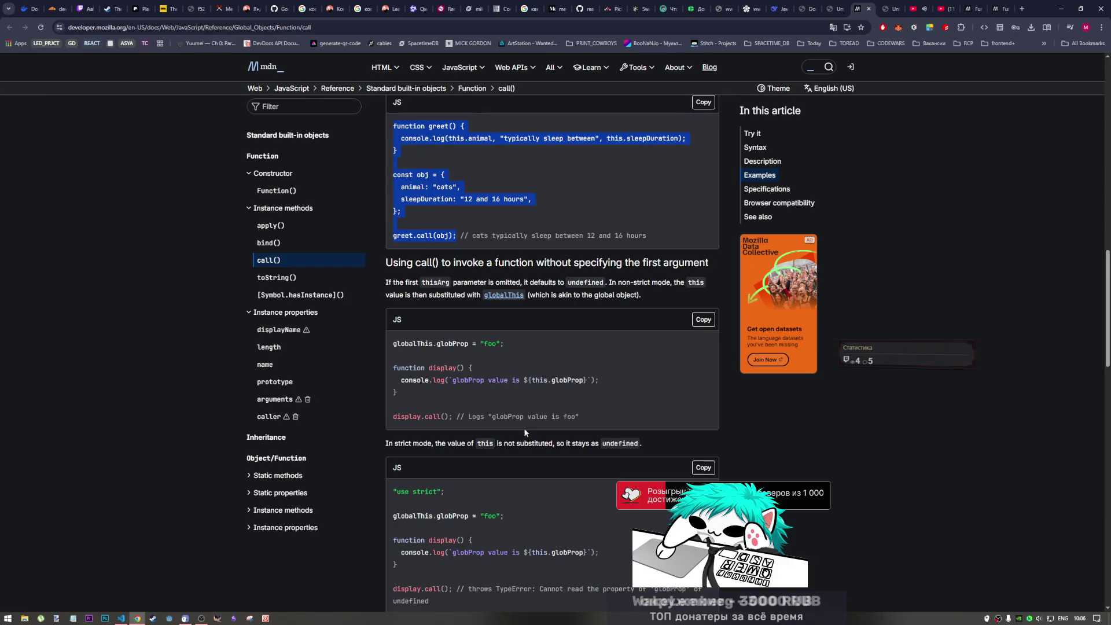
{"action": "scroll", "coordinate": [524, 429], "scroll_direction": "down", "scroll_amount": 2}
{"action": "left_click", "coordinate": [121, 618]}
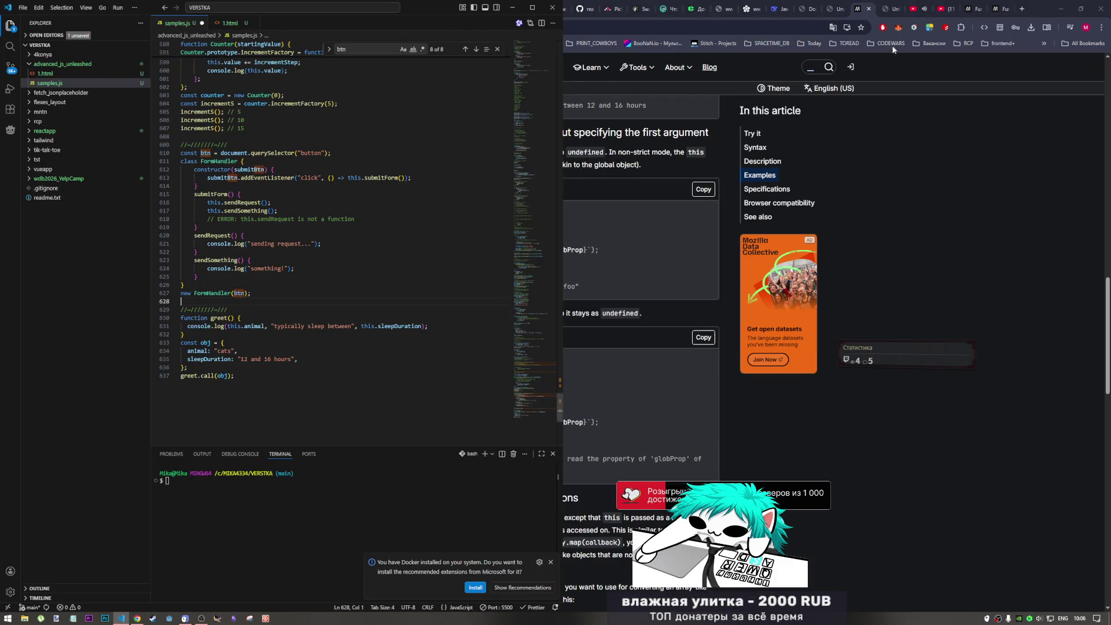
- Rename obj to obj6 on lines 633 and 637 of samples.js and save
{"action": "left_click", "coordinate": [804, 5]}
{"action": "left_click", "coordinate": [831, 10]}
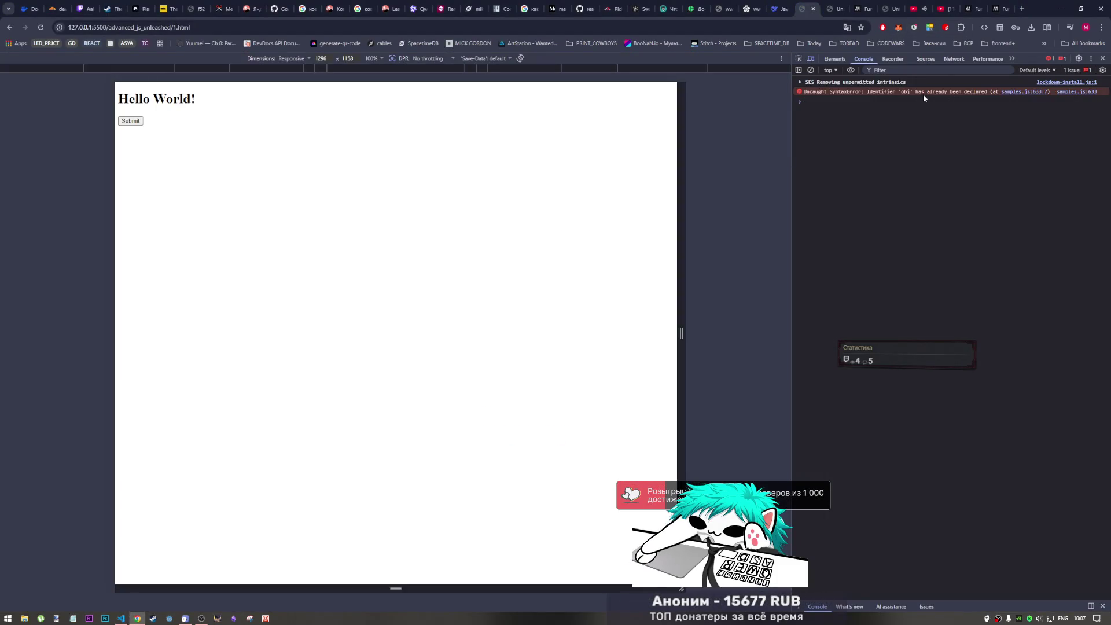
{"action": "left_click", "coordinate": [121, 618]}
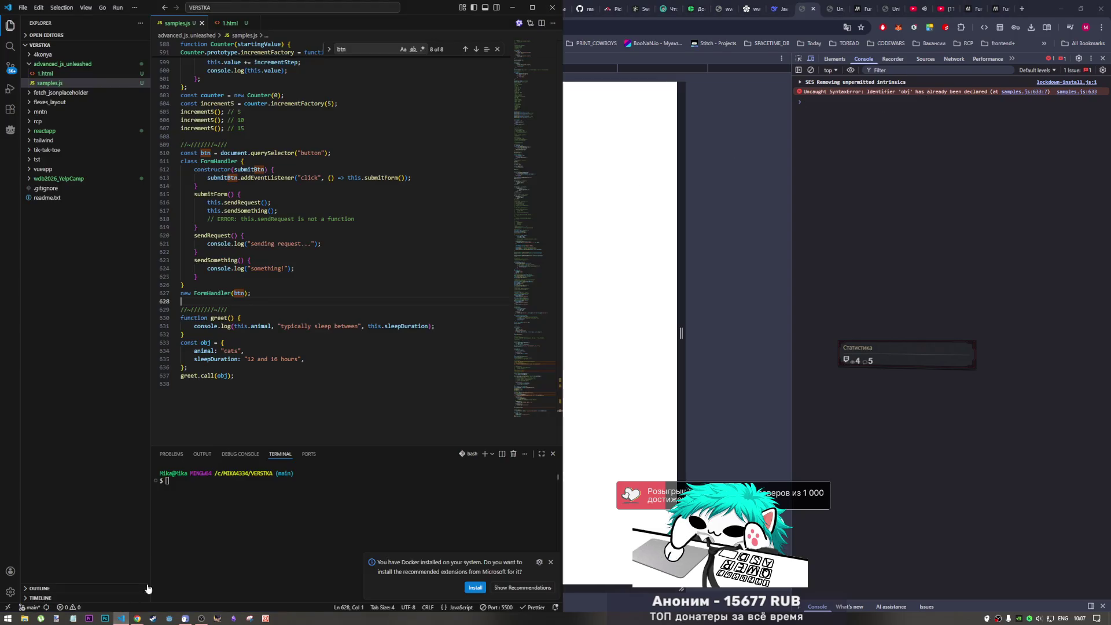
{"action": "left_click", "coordinate": [222, 344]}
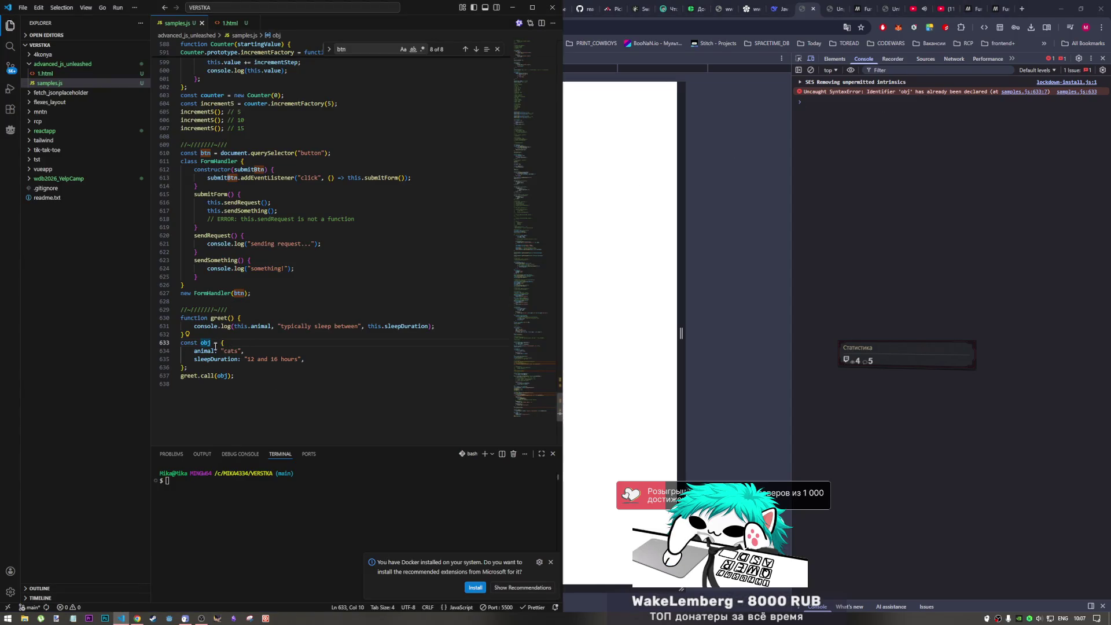
{"action": "type", "text": "6"}
{"action": "left_click", "coordinate": [230, 375]}
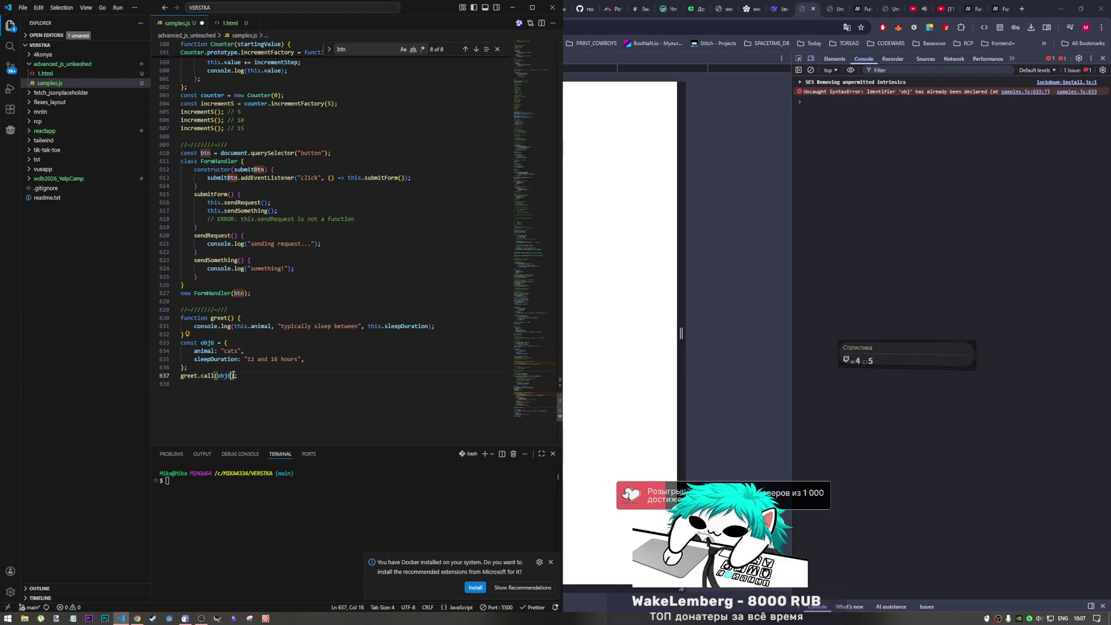
{"action": "type", "text": "6"}
{"action": "key", "text": "ctrl+s"}
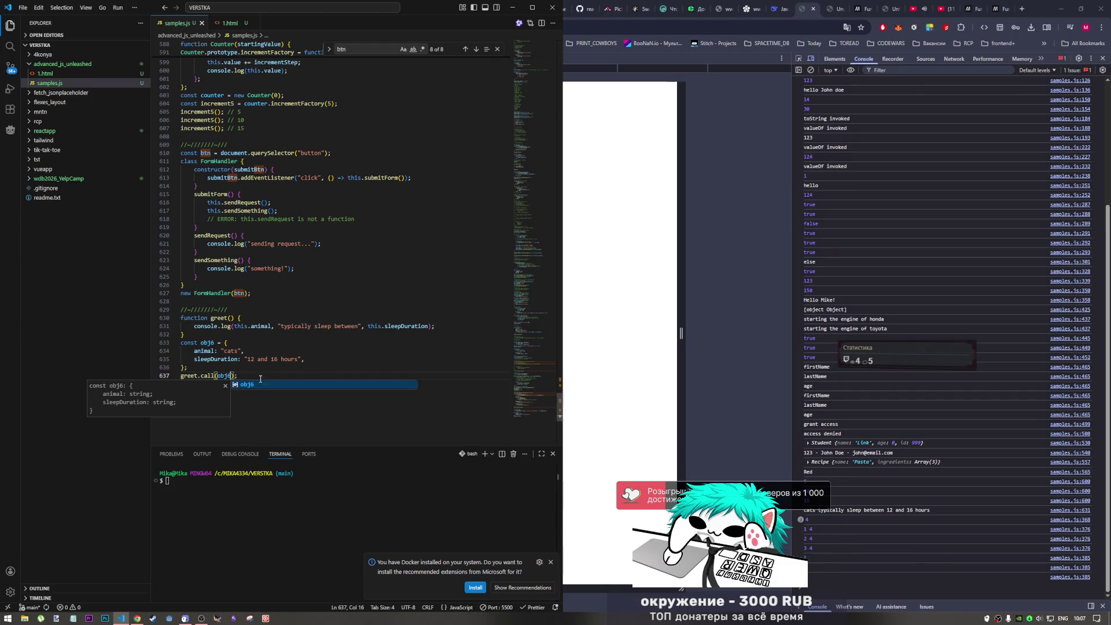
- Copy the //~ separator comment below the greet example on line 639 and save
{"action": "left_click", "coordinate": [255, 395]}
{"action": "key", "text": "Return"}
{"action": "key", "text": "Return"}
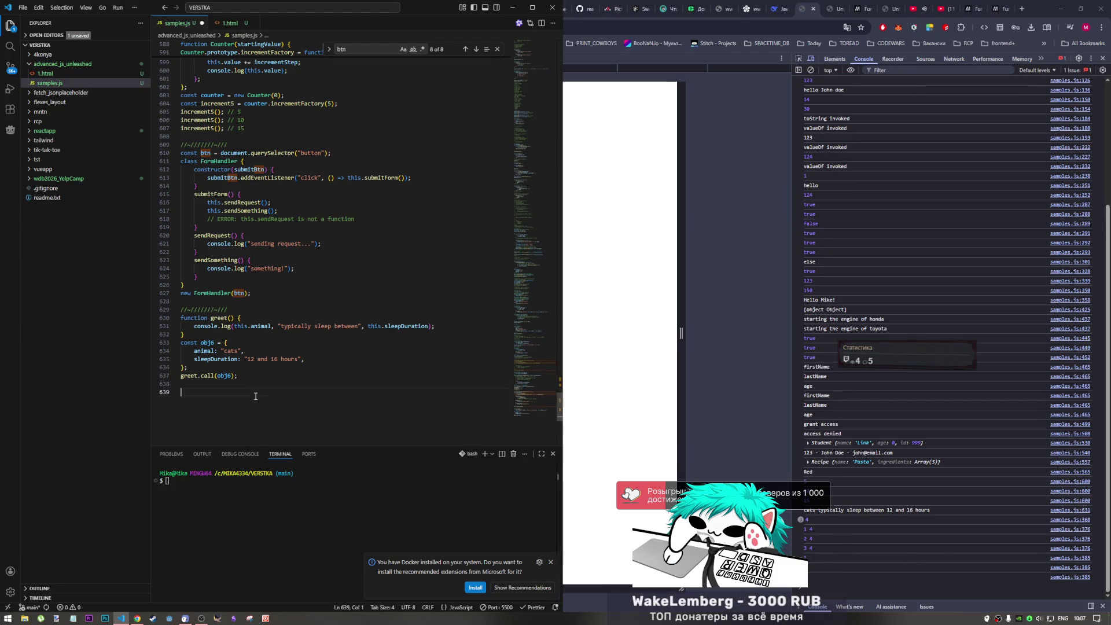
{"action": "key", "text": "Return"}
{"action": "left_click_drag", "start_coordinate": [250, 310], "coordinate": [181, 310]}
{"action": "key", "text": "ctrl+c"}
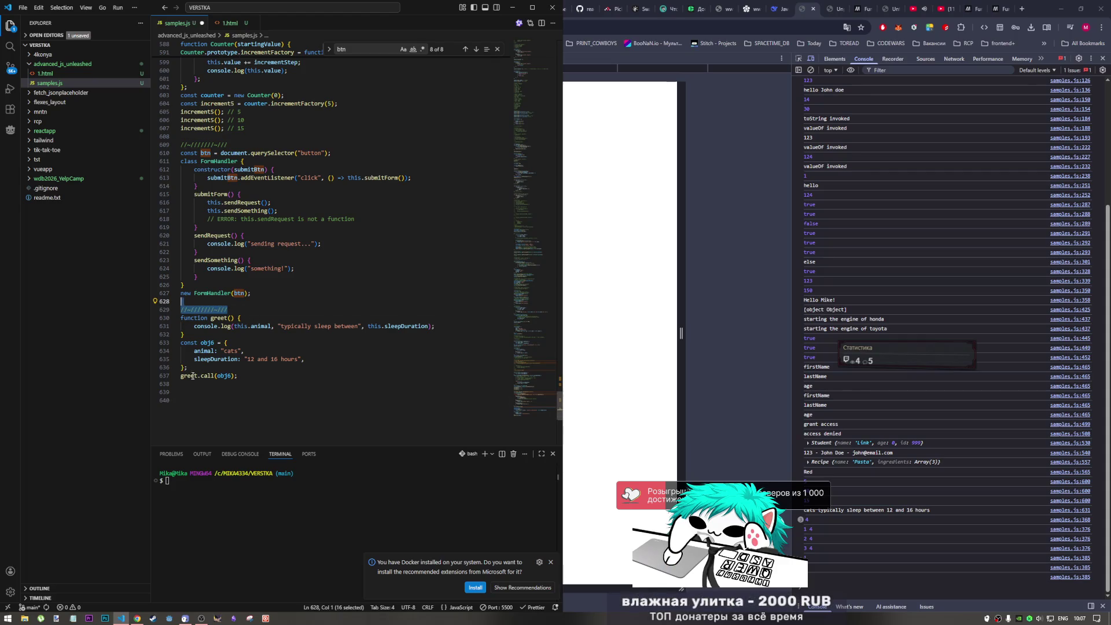
{"action": "left_click", "coordinate": [217, 404]}
{"action": "key", "text": "ctrl+v"}
{"action": "key", "text": "Down"}
{"action": "key", "text": "ctrl+s"}
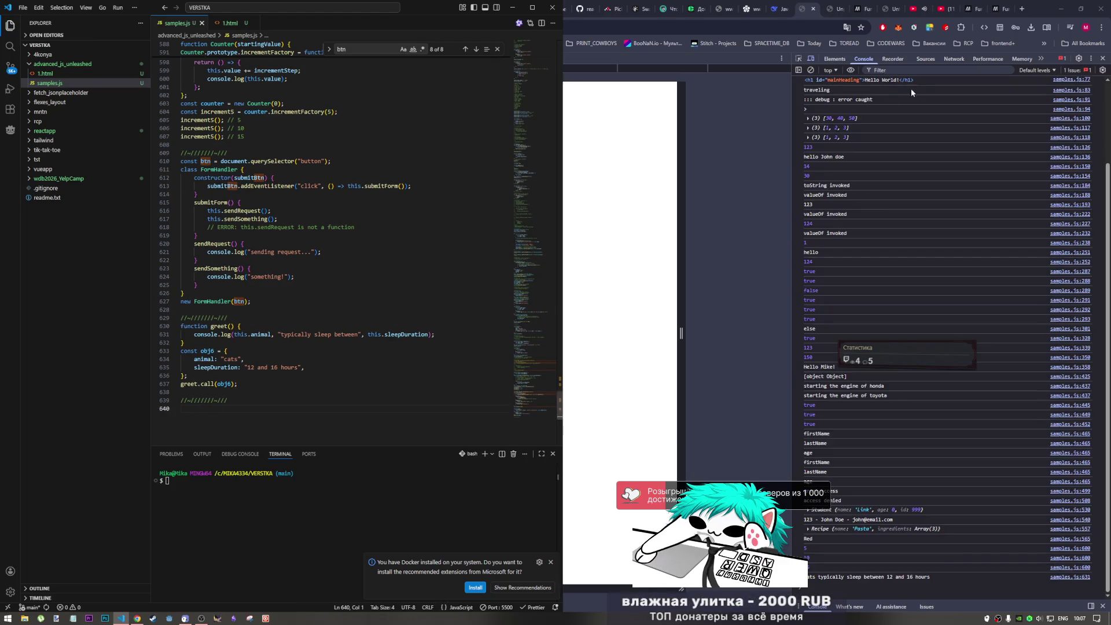
- Study MDN call()'s no-this-argument examples, marking globProp, display and "use strict"
{"action": "left_click", "coordinate": [858, 10]}
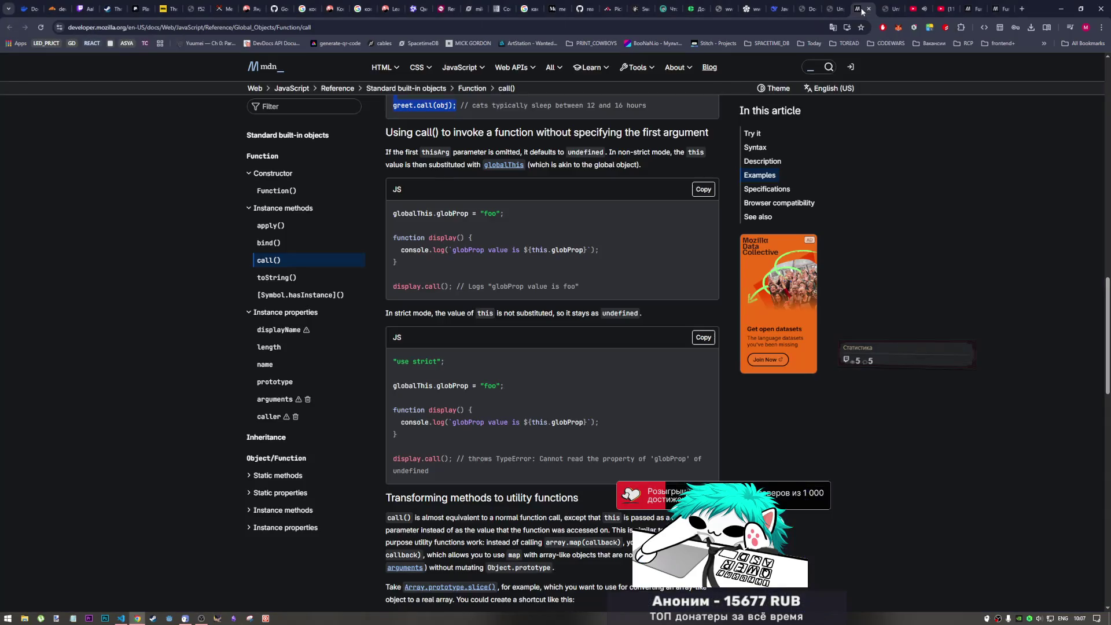
{"action": "scroll", "coordinate": [577, 486], "scroll_direction": "down", "scroll_amount": 4}
{"action": "scroll", "coordinate": [577, 487], "scroll_direction": "down", "scroll_amount": 2}
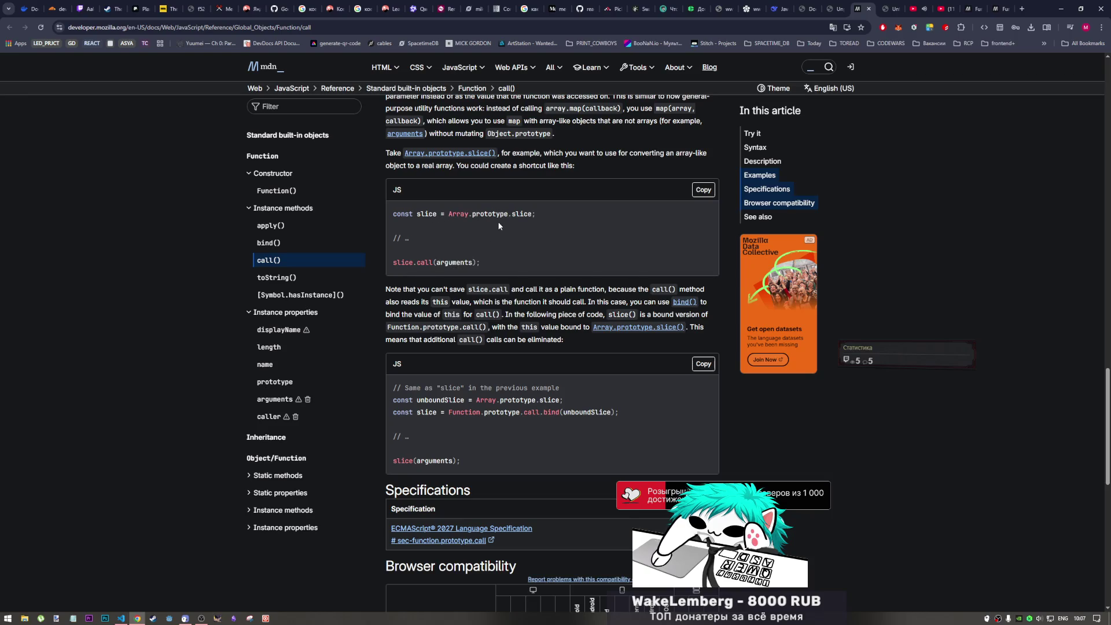
{"action": "scroll", "coordinate": [485, 215], "scroll_direction": "up", "scroll_amount": 2}
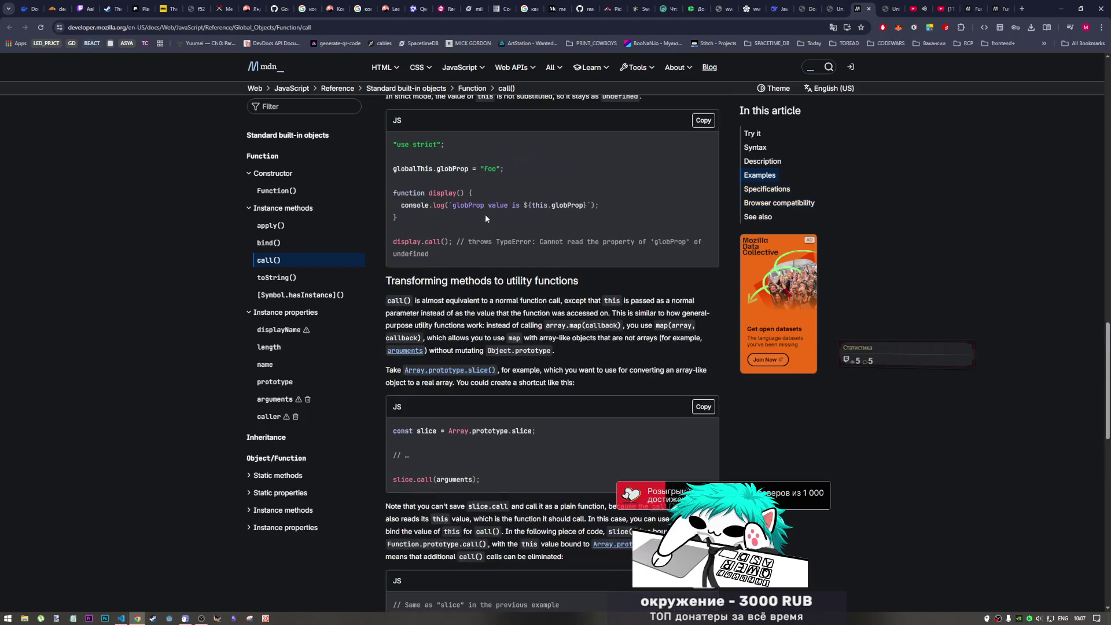
{"action": "scroll", "coordinate": [485, 215], "scroll_direction": "down", "scroll_amount": 3}
{"action": "scroll", "coordinate": [485, 214], "scroll_direction": "down", "scroll_amount": 3}
{"action": "scroll", "coordinate": [508, 354], "scroll_direction": "up", "scroll_amount": 2}
{"action": "scroll", "coordinate": [510, 356], "scroll_direction": "up", "scroll_amount": 5}
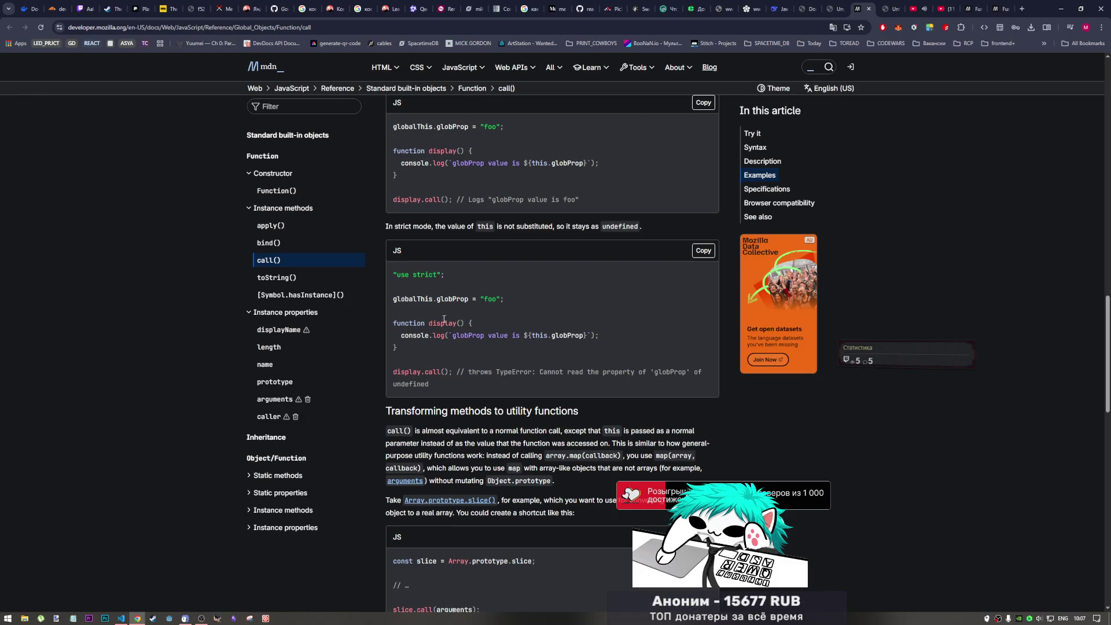
{"action": "left_click_drag", "start_coordinate": [458, 297], "coordinate": [502, 298]}
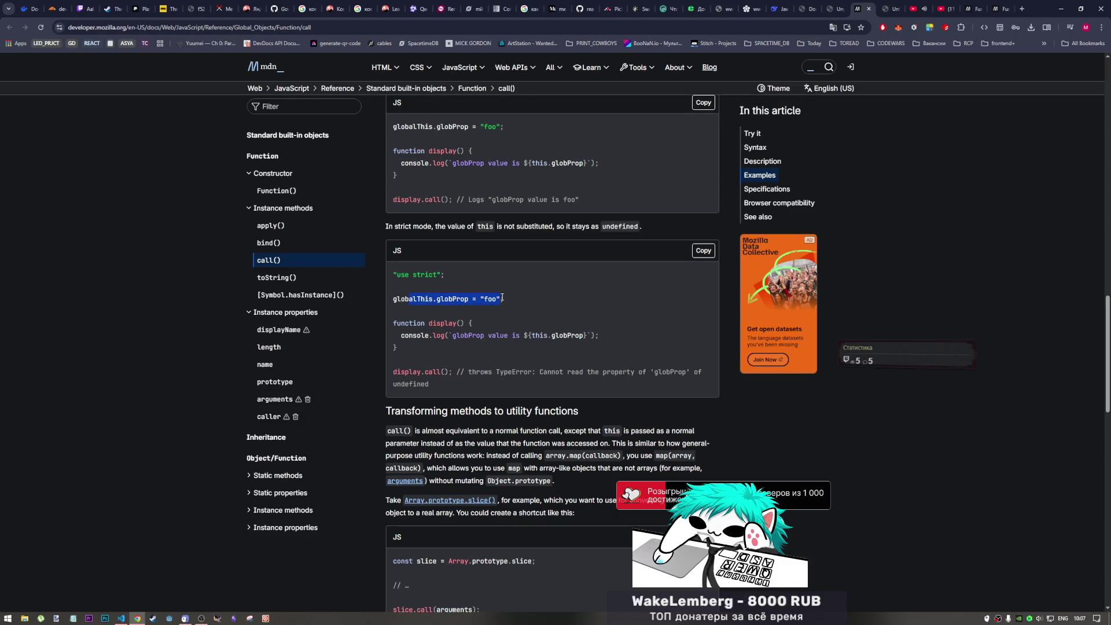
{"action": "mouse_move", "coordinate": [418, 323]}
{"action": "left_mouse_down"}
{"action": "mouse_move", "coordinate": [487, 336]}
{"action": "mouse_move", "coordinate": [461, 337]}
{"action": "mouse_move", "coordinate": [537, 337]}
{"action": "left_mouse_up"}
{"action": "left_click", "coordinate": [430, 337]}
{"action": "left_click", "coordinate": [473, 337]}
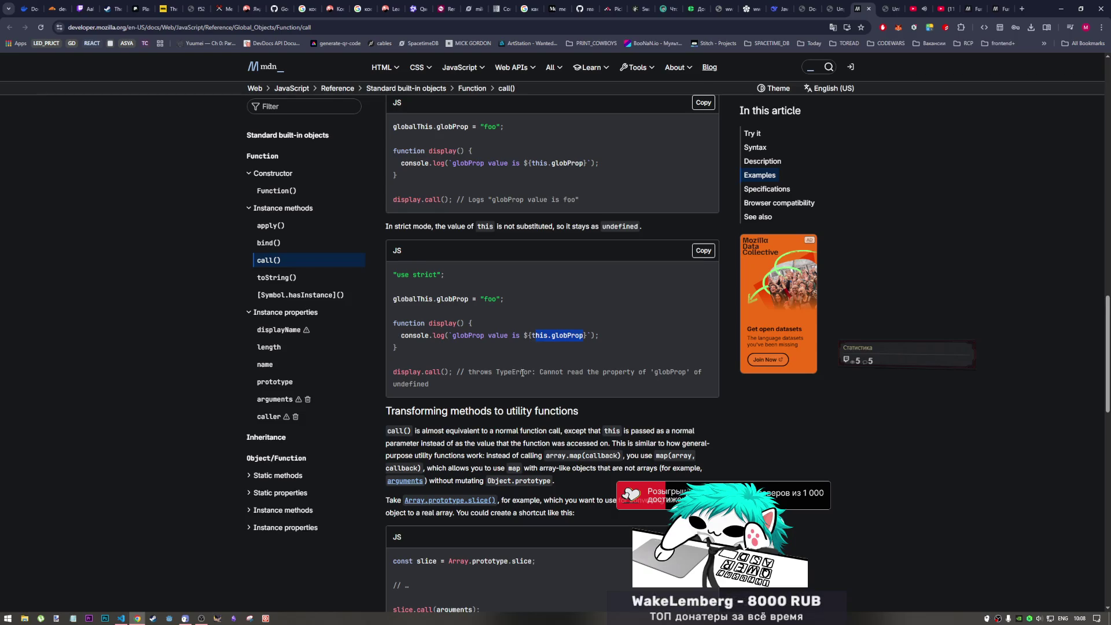
{"action": "scroll", "coordinate": [521, 383], "scroll_direction": "up", "scroll_amount": 2}
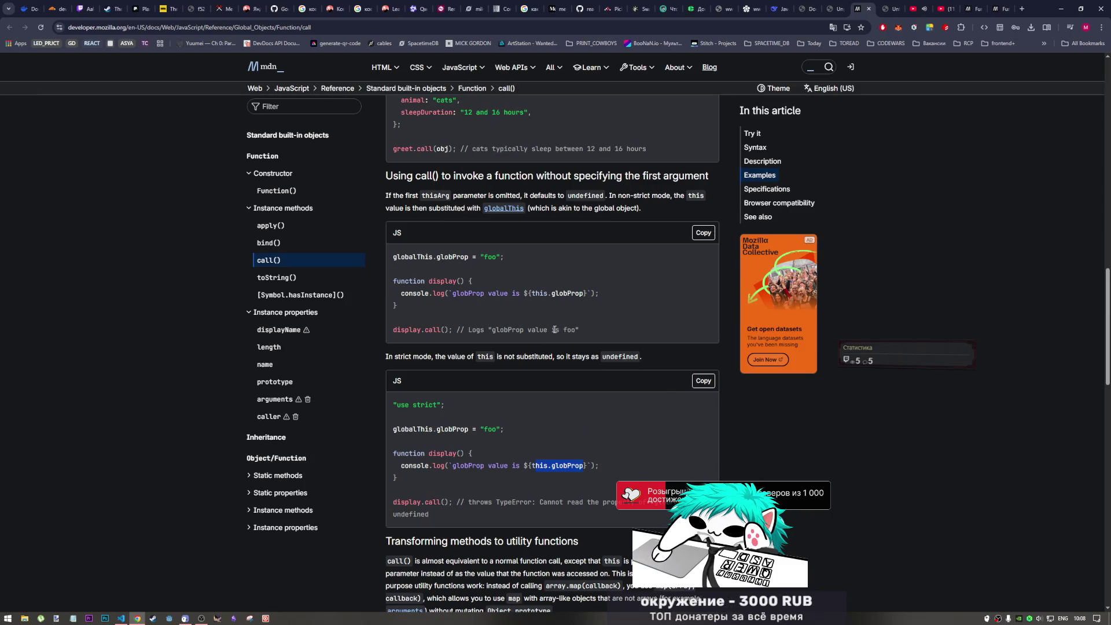
{"action": "left_click_drag", "start_coordinate": [444, 405], "coordinate": [390, 403]}
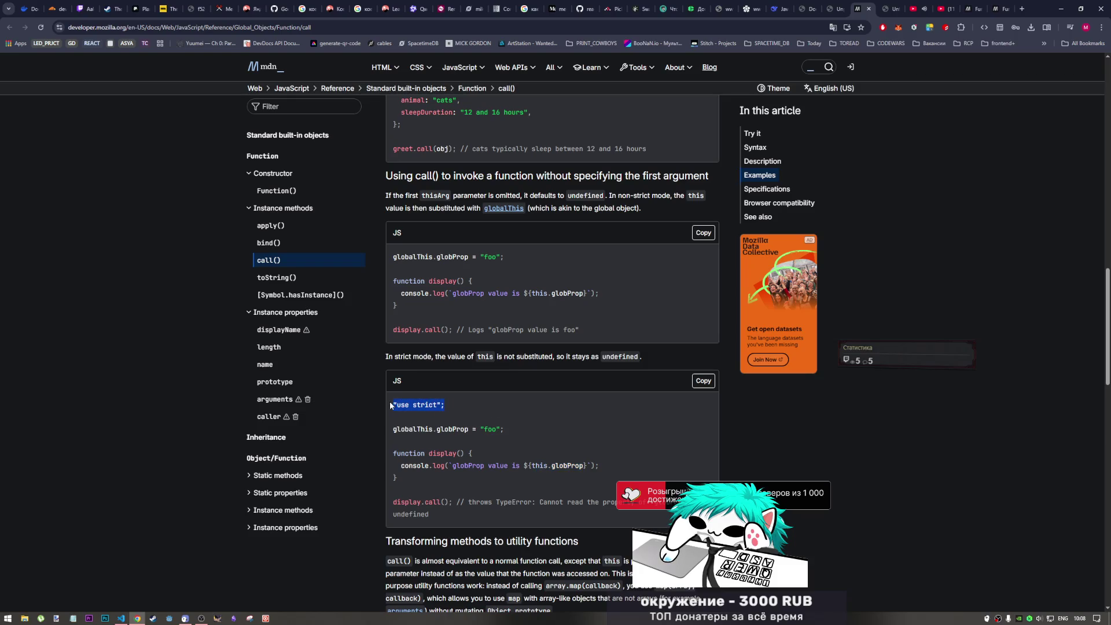
{"action": "scroll", "coordinate": [540, 408], "scroll_direction": "up", "scroll_amount": 2}
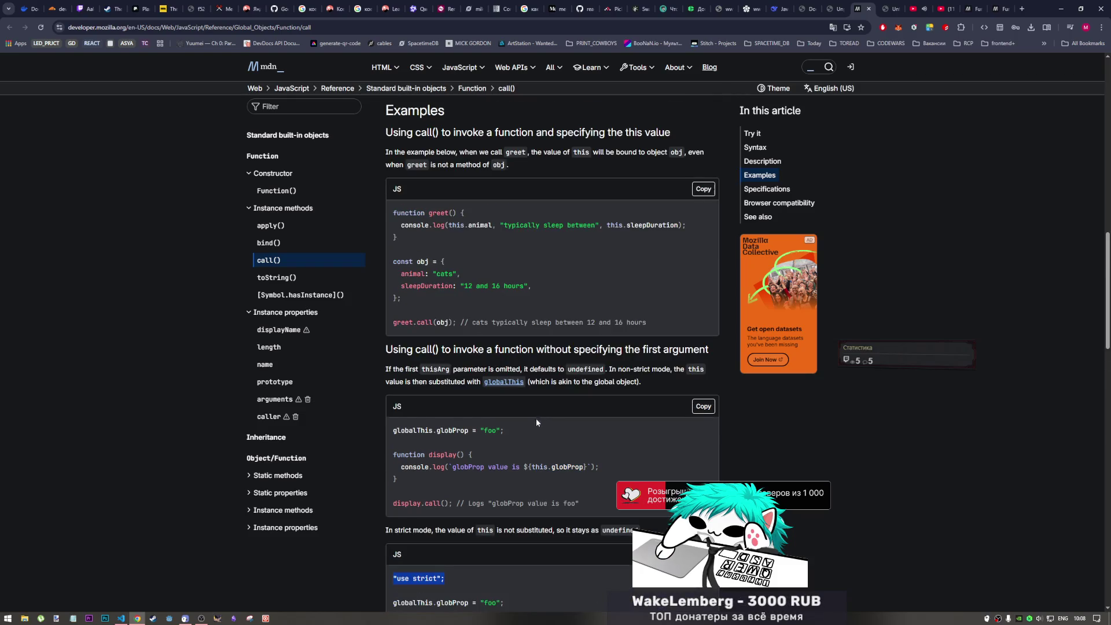
{"action": "scroll", "coordinate": [535, 418], "scroll_direction": "down", "scroll_amount": 2}
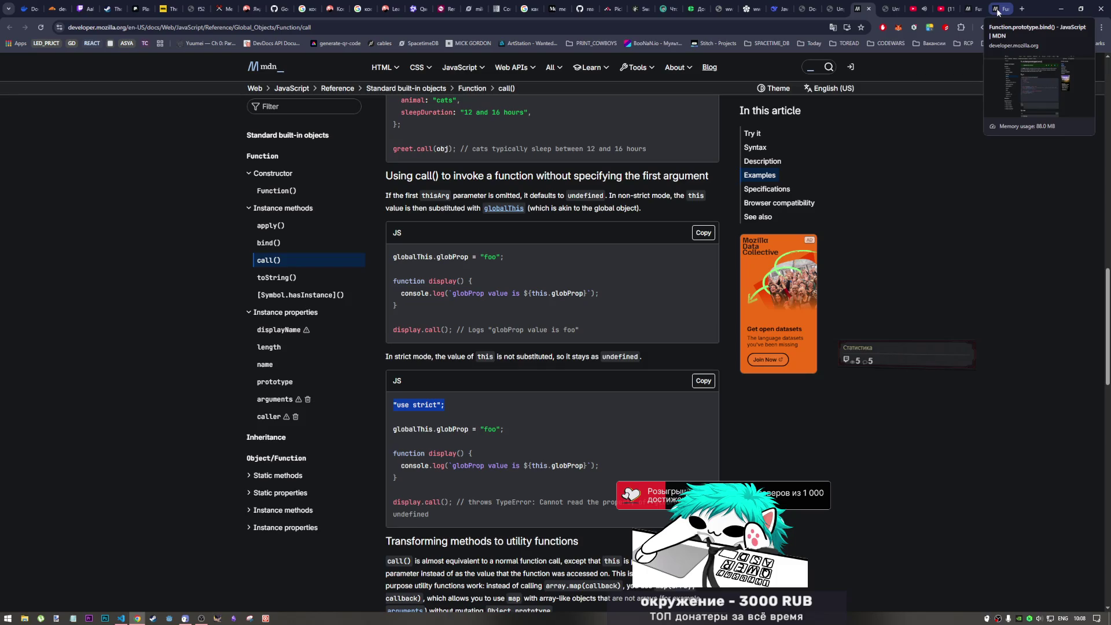
- Flip through the MDN call(), apply() and bind() tabs, settling on the apply() reference
{"action": "left_click", "coordinate": [865, 9]}
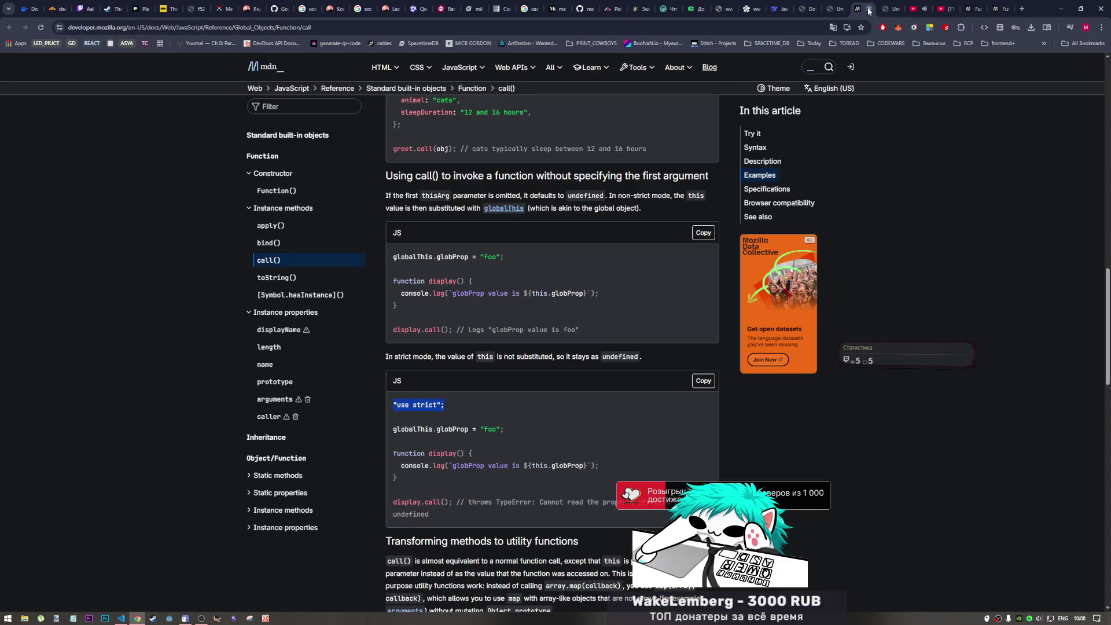
{"action": "left_click", "coordinate": [942, 10]}
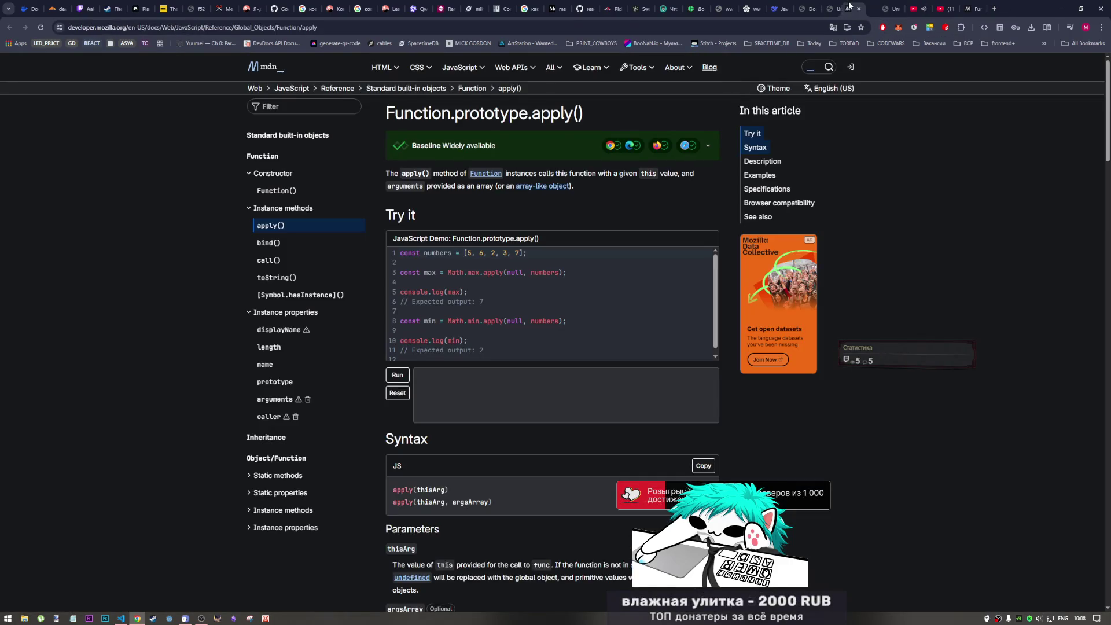
{"action": "left_click", "coordinate": [878, 9]}
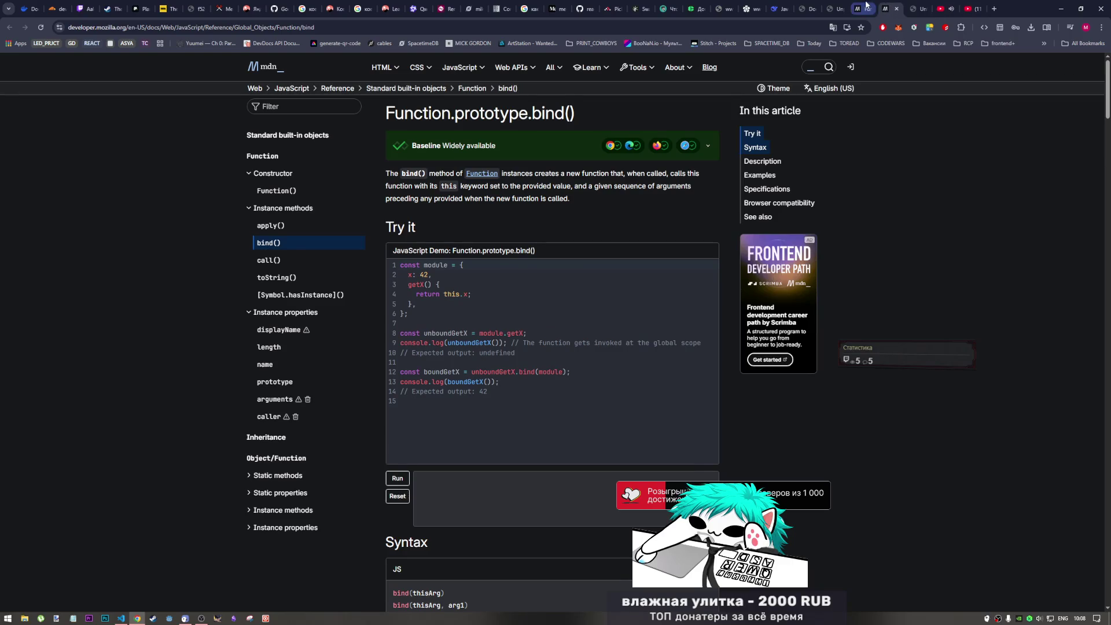
{"action": "left_click", "coordinate": [865, 8]}
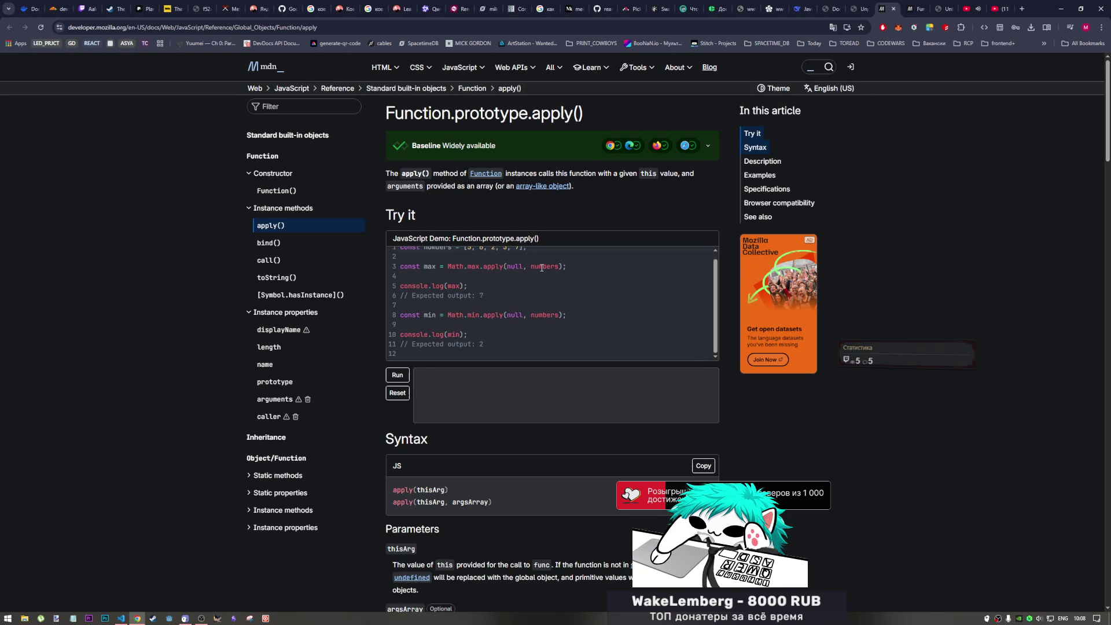
{"action": "scroll", "coordinate": [542, 268], "scroll_direction": "down", "scroll_amount": 1}
{"action": "scroll", "coordinate": [723, 190], "scroll_direction": "down", "scroll_amount": 1}
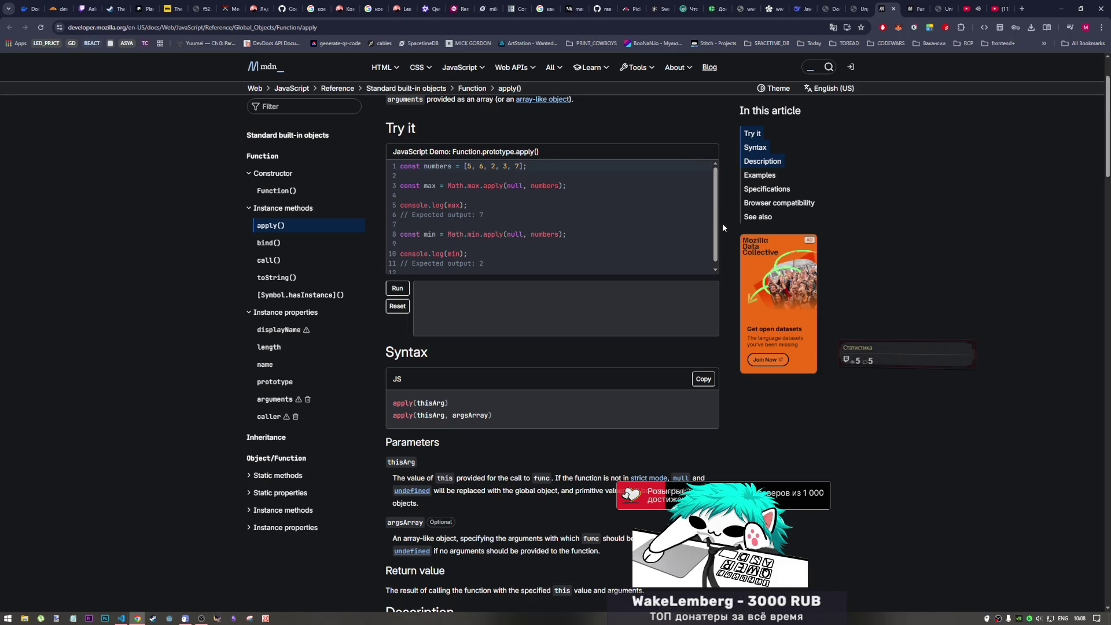
{"action": "scroll", "coordinate": [720, 225], "scroll_direction": "down", "scroll_amount": 2}
{"action": "scroll", "coordinate": [718, 232], "scroll_direction": "down", "scroll_amount": 2}
{"action": "scroll", "coordinate": [718, 232], "scroll_direction": "down", "scroll_amount": 1}
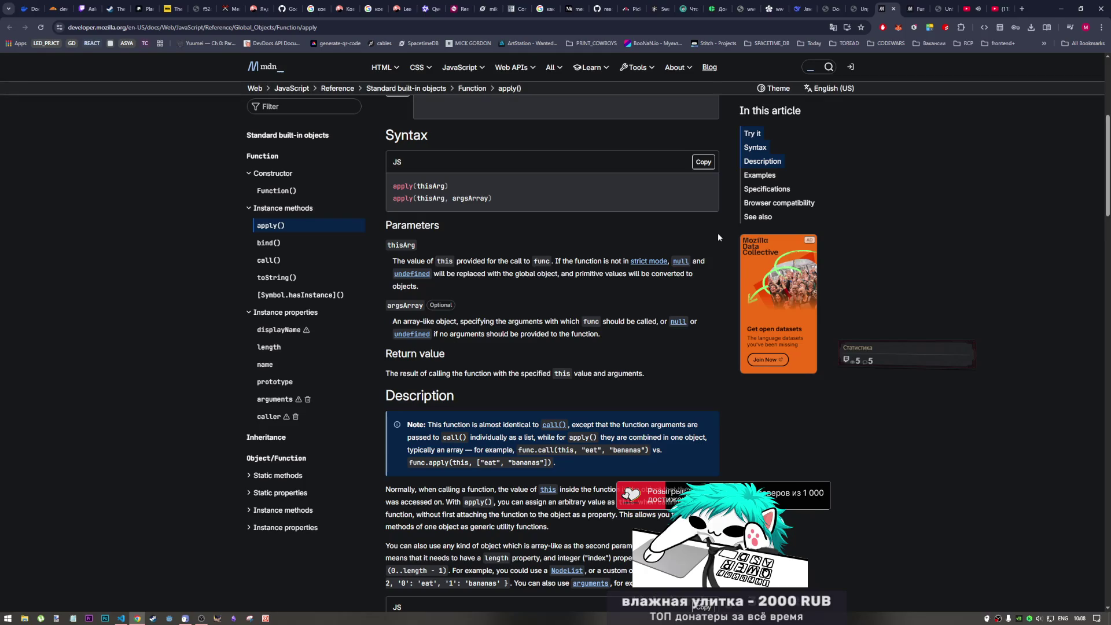
{"action": "scroll", "coordinate": [715, 283], "scroll_direction": "down", "scroll_amount": 2}
{"action": "scroll", "coordinate": [720, 287], "scroll_direction": "up", "scroll_amount": 7}
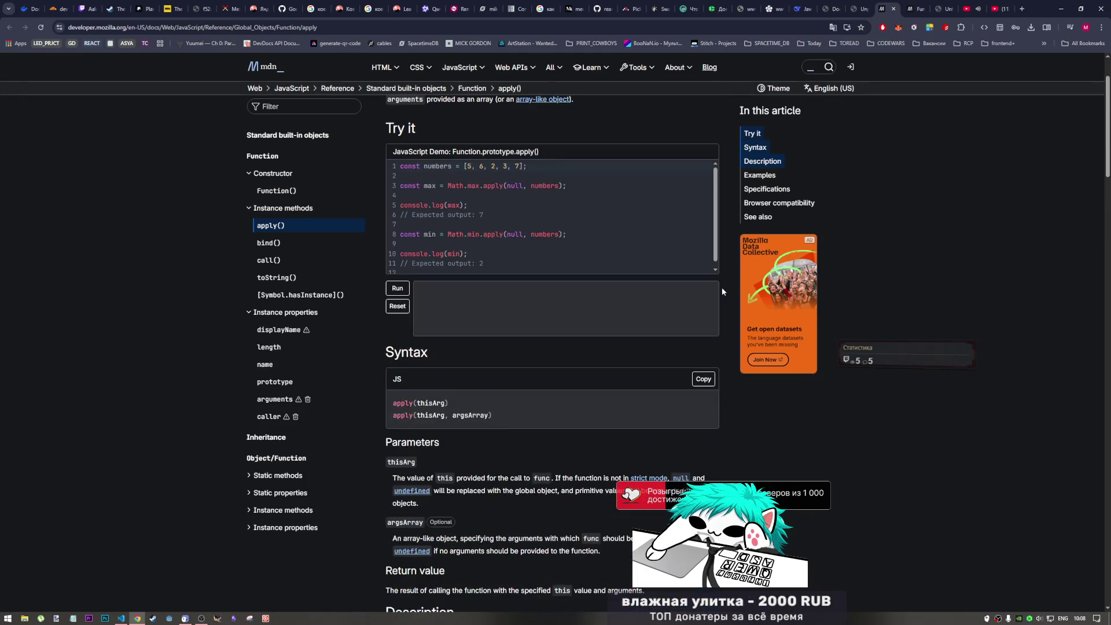
{"action": "scroll", "coordinate": [722, 291], "scroll_direction": "up", "scroll_amount": 2}
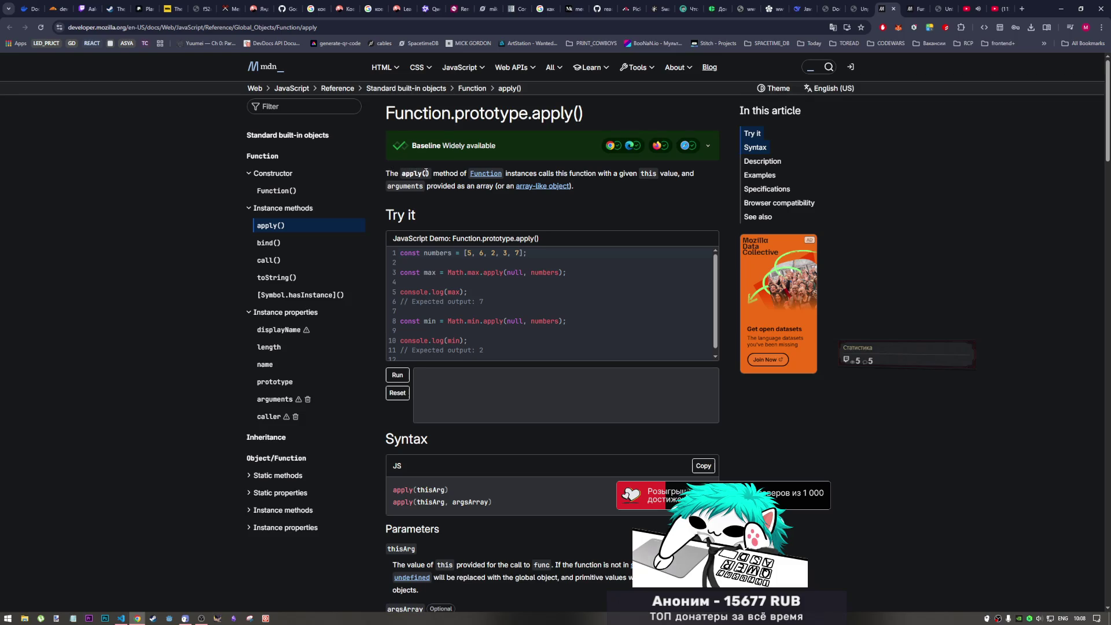
- Select the first five lines of the Math.max apply demo and bring the editor forward
{"action": "left_click", "coordinate": [202, 619]}
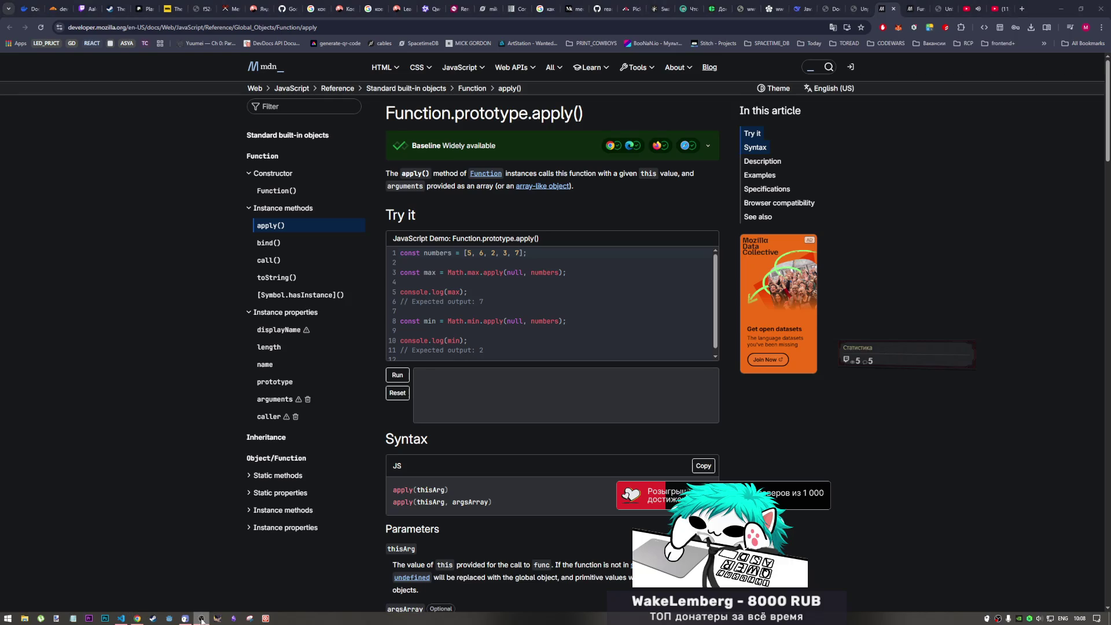
{"action": "left_click", "coordinate": [801, 442]}
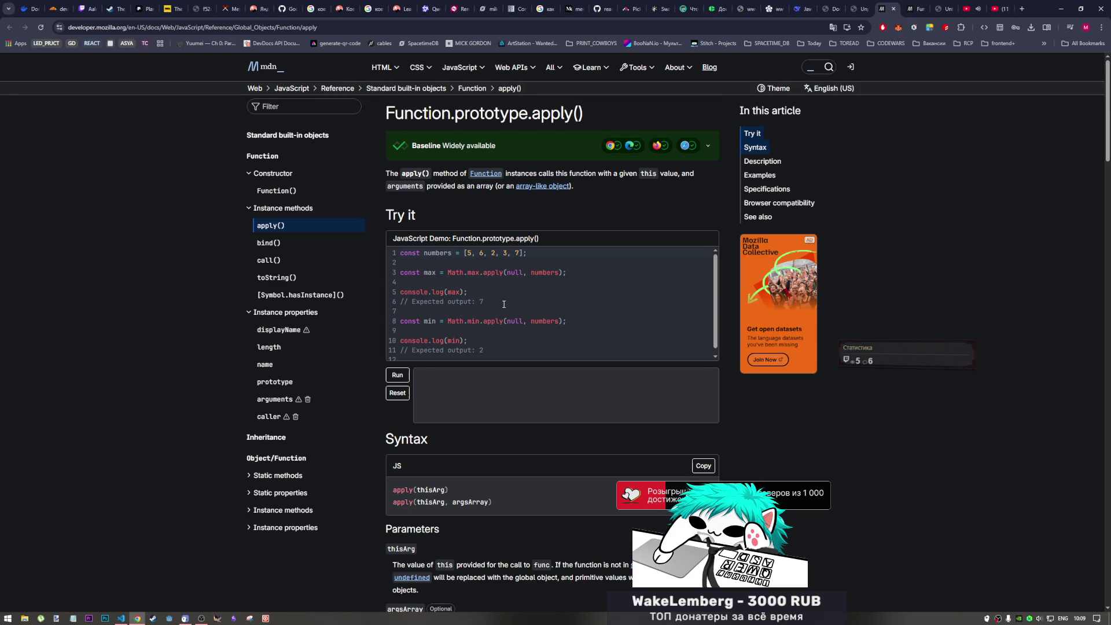
{"action": "left_click_drag", "start_coordinate": [487, 292], "coordinate": [398, 253]}
{"action": "key", "text": "ctrl+c"}
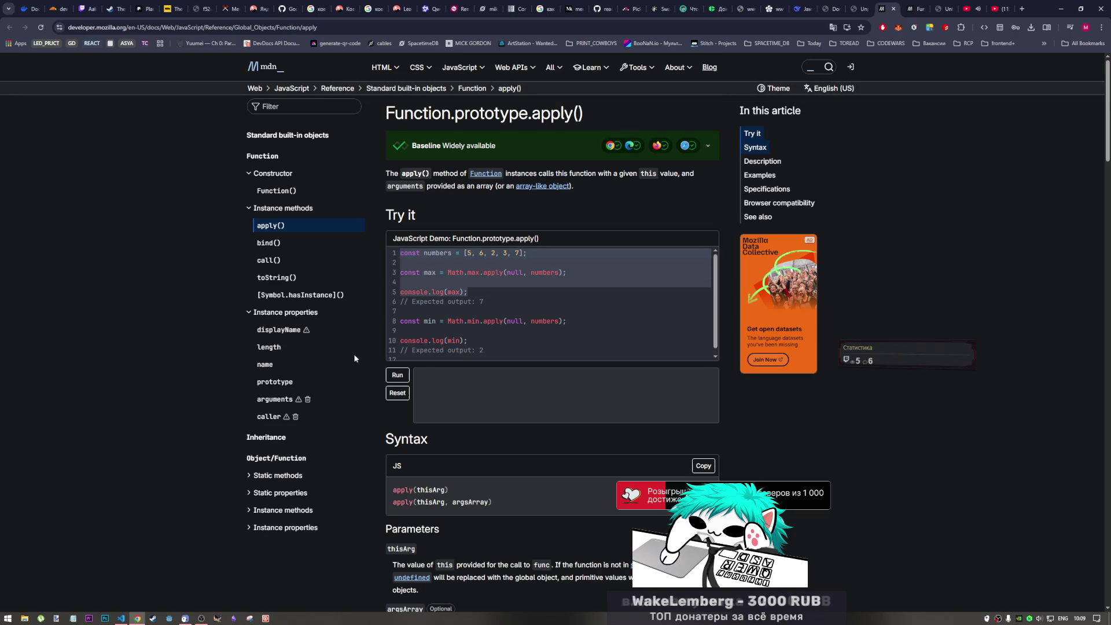
{"action": "left_click", "coordinate": [121, 618]}
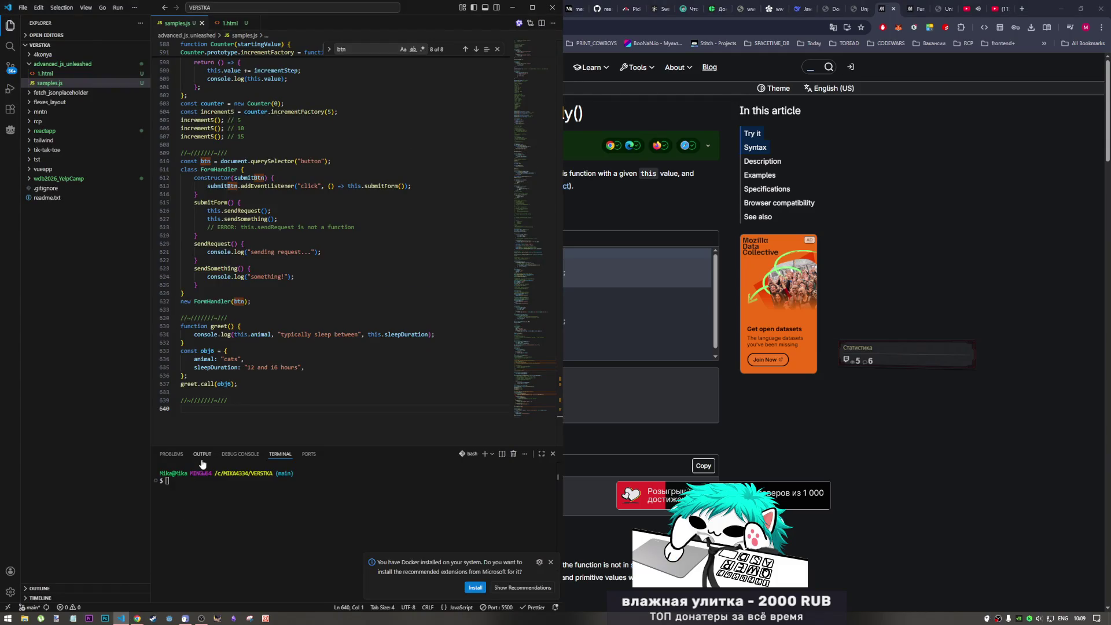
- Paste the apply demo into samples.js, drop null from Math.max.apply, save and check the console
{"action": "key", "text": "ctrl+v"}
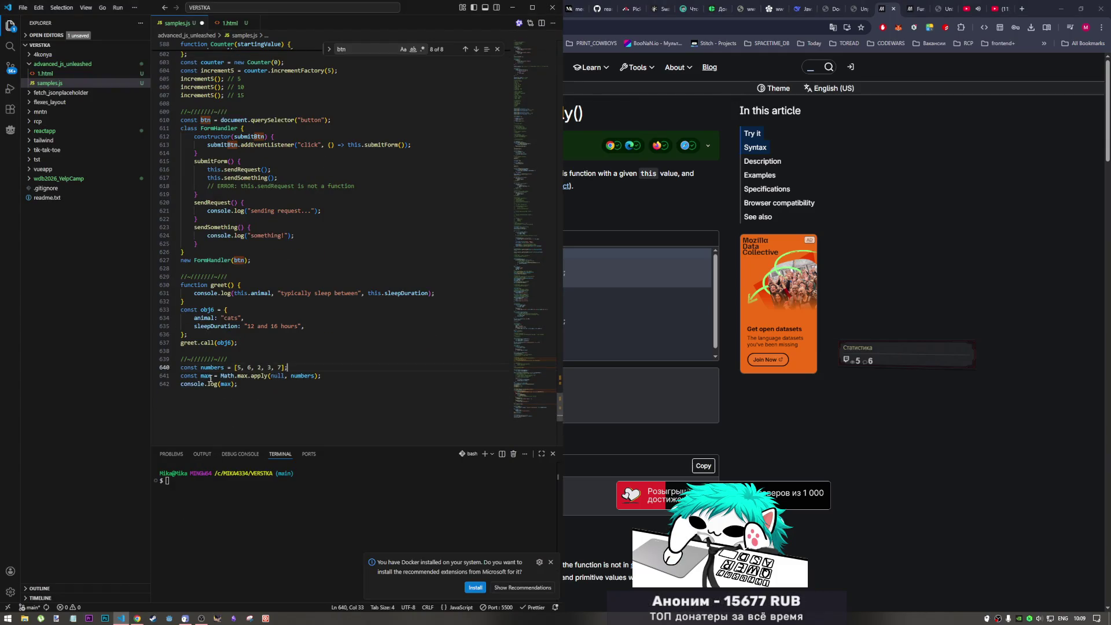
{"action": "double_click", "coordinate": [275, 375]}
{"action": "key", "text": "BackSpace"}
{"action": "type", "text": "["}
{"action": "key", "text": "ctrl+s"}
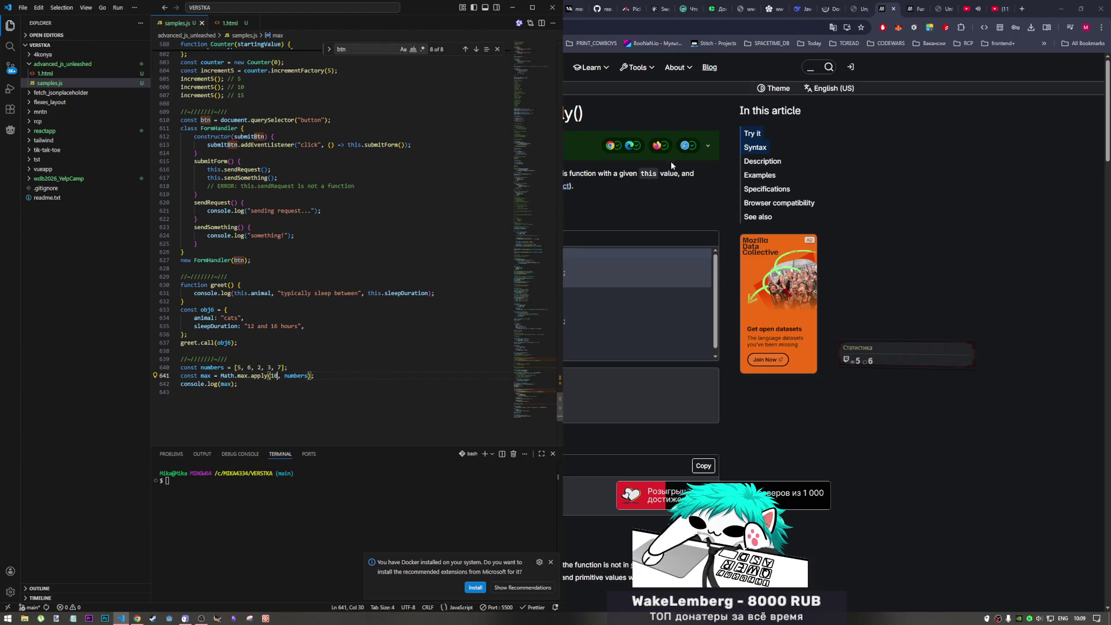
{"action": "left_click", "coordinate": [945, 32]}
{"action": "left_click", "coordinate": [829, 9]}
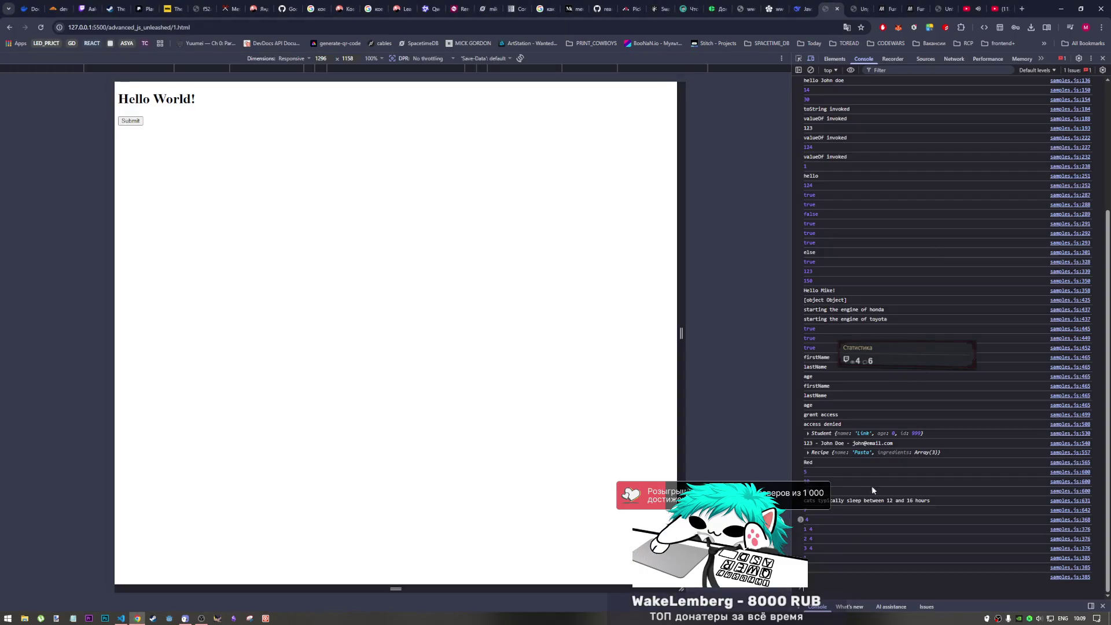
{"action": "left_click", "coordinate": [120, 618]}
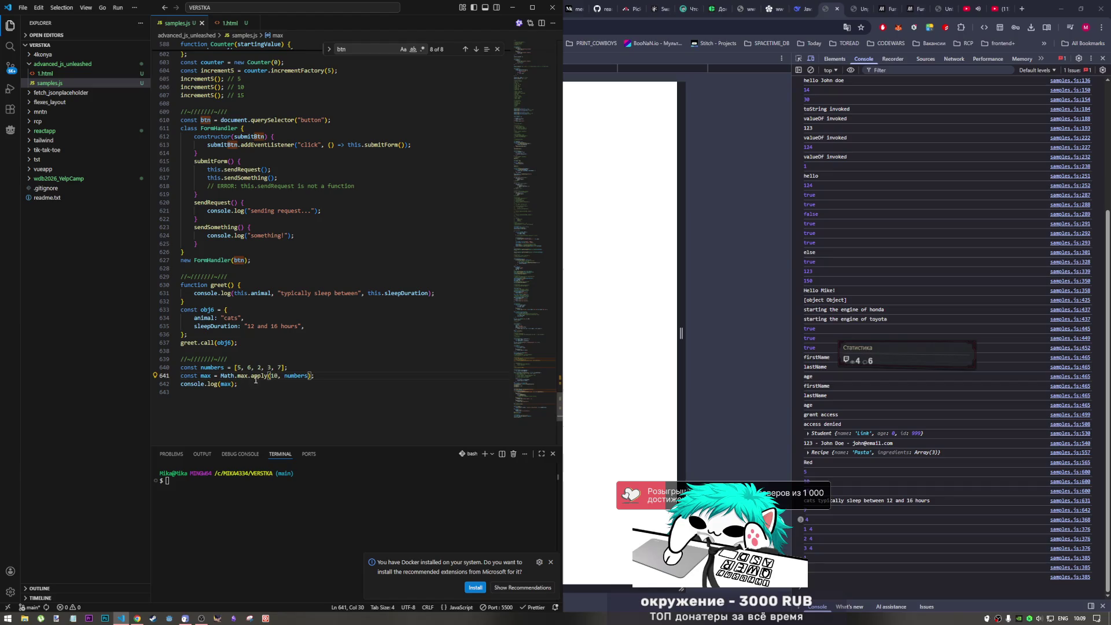
- Change the 10 argument back to null in Math.max.apply, save and check the console output
{"action": "double_click", "coordinate": [276, 375]}
{"action": "type", "text": "null"}
{"action": "key", "text": "ctrl+shift+Left"}
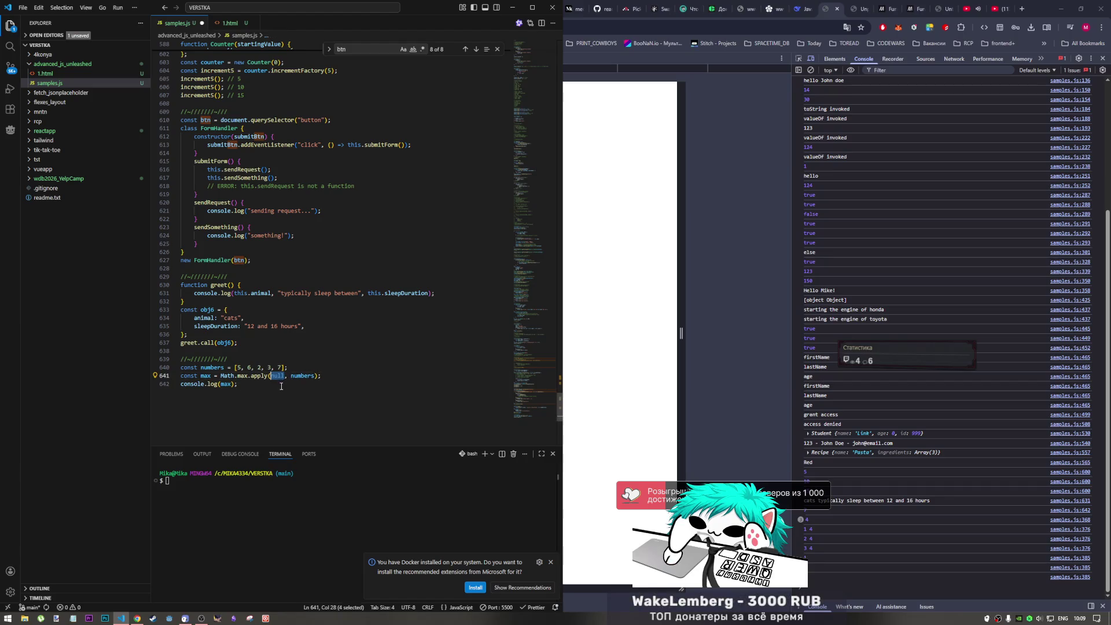
{"action": "key", "text": "ctrl+s"}
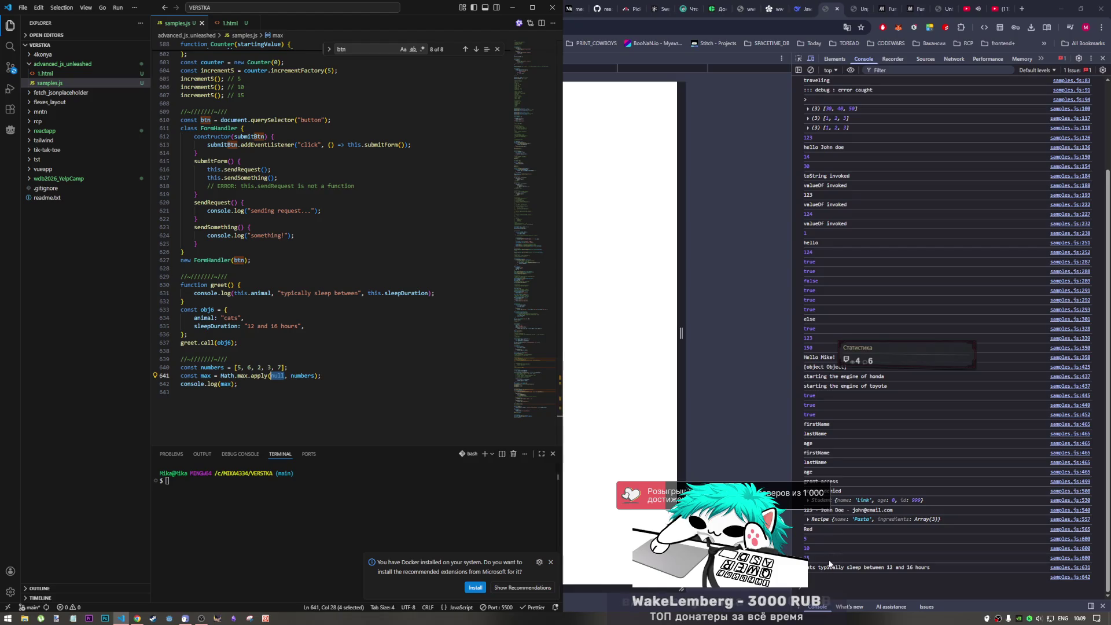
{"action": "left_click", "coordinate": [823, 511]}
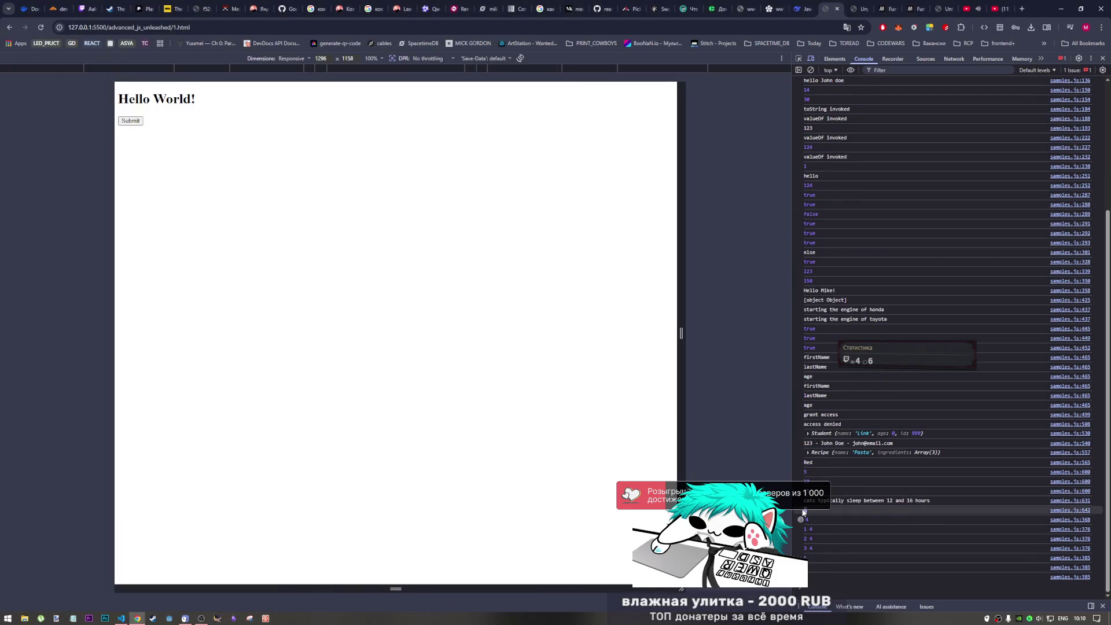
{"action": "left_click", "coordinate": [121, 618]}
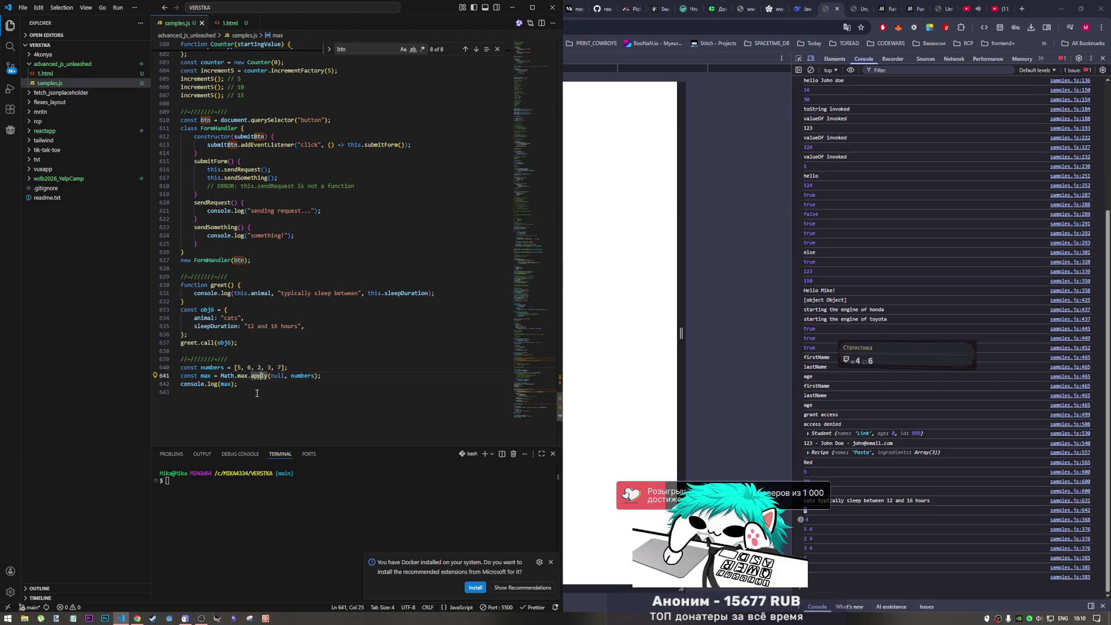
- Delete the numbers and Math.max.apply lines 640–642, save samples.js and maximize Chrome
{"action": "left_click_drag", "start_coordinate": [240, 387], "coordinate": [162, 371]}
{"action": "key", "text": "BackSpace"}
{"action": "key", "text": "ctrl+s"}
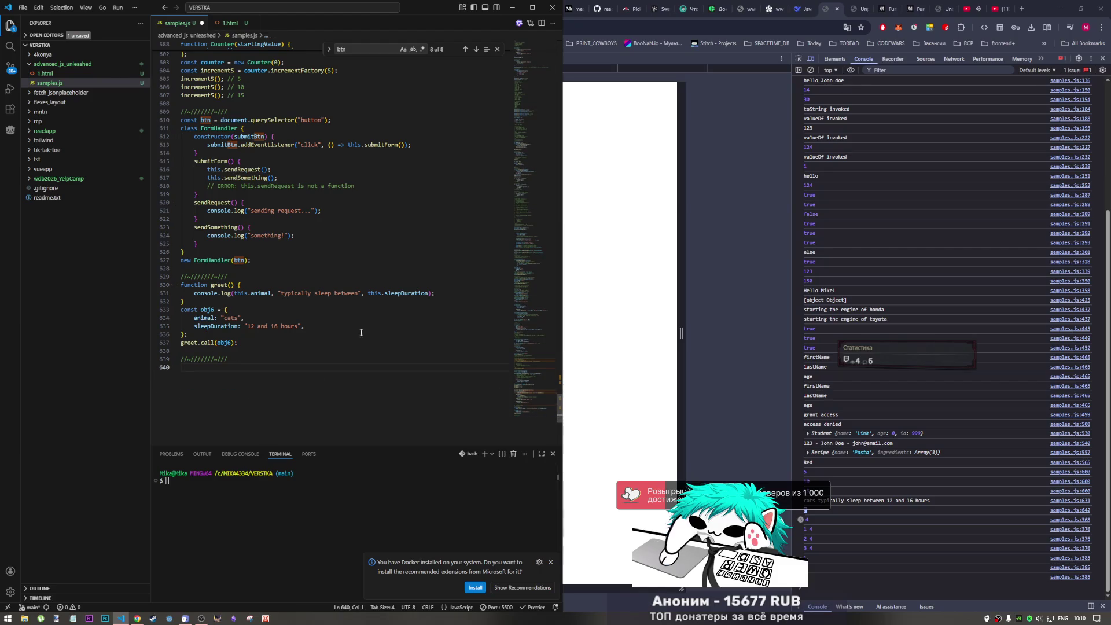
{"action": "double_click", "coordinate": [947, 9]}
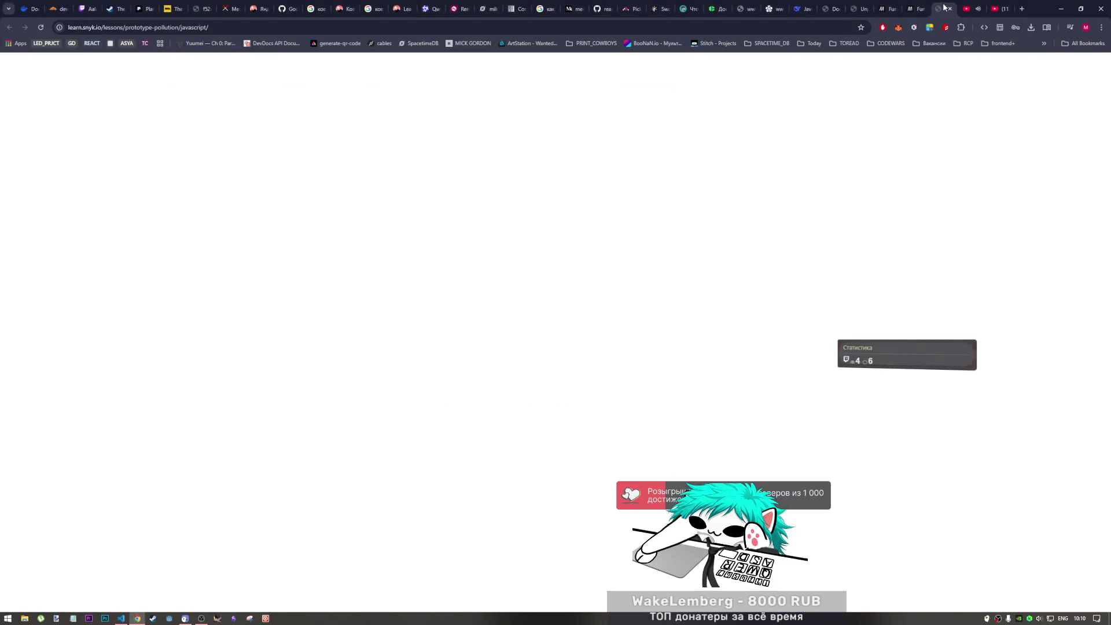
- Reorder the tabs and study the apply() Try it demo's Math.max/Math.min lines on MDN
{"action": "mouse_move", "coordinate": [916, 7]}
{"action": "left_mouse_down"}
{"action": "mouse_move", "coordinate": [941, 9]}
{"action": "mouse_move", "coordinate": [820, 12]}
{"action": "left_mouse_up"}
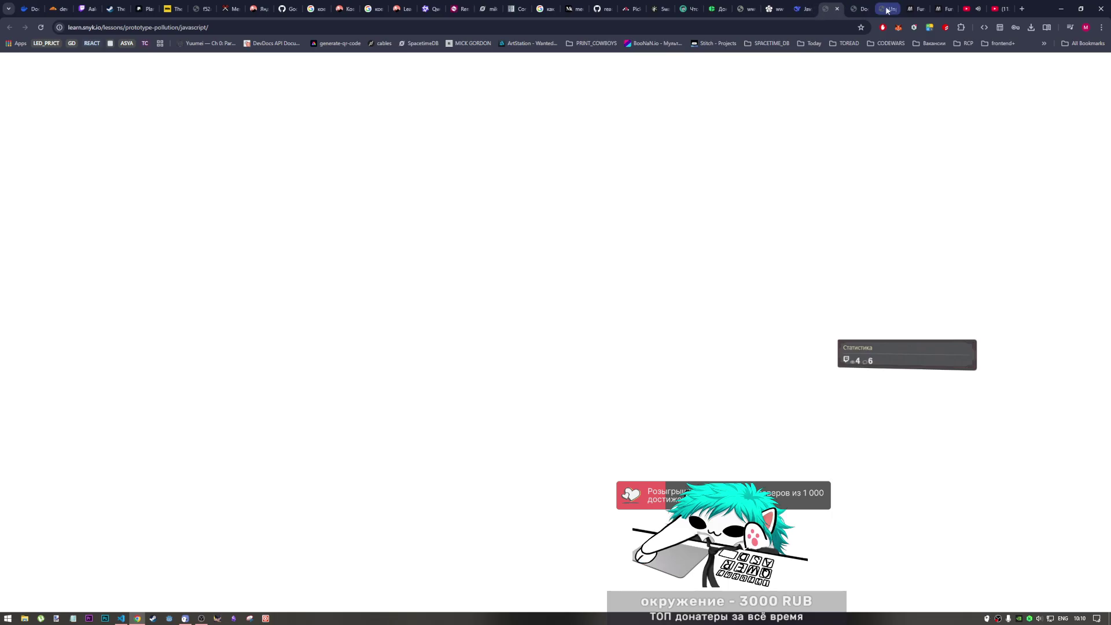
{"action": "left_click", "coordinate": [910, 11]}
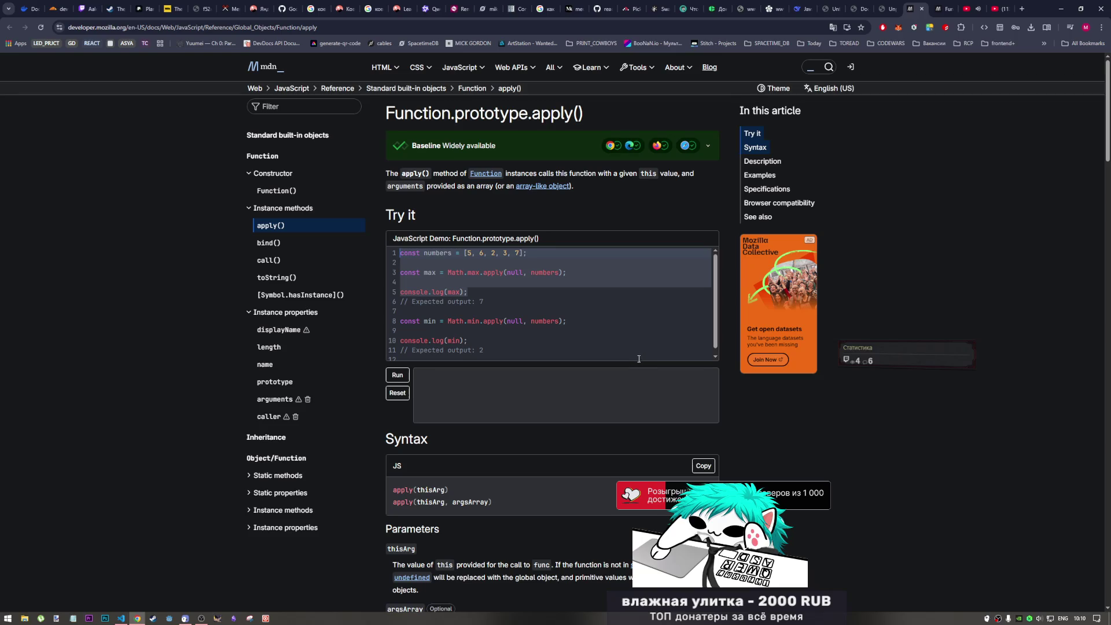
{"action": "scroll", "coordinate": [638, 358], "scroll_direction": "down", "scroll_amount": 1}
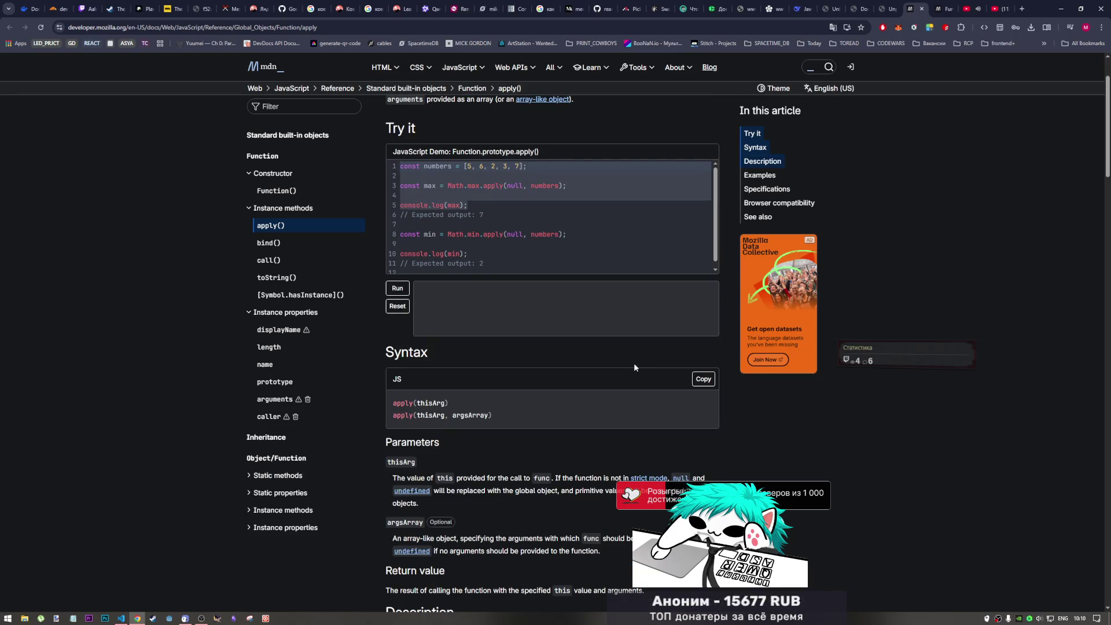
{"action": "scroll", "coordinate": [634, 367], "scroll_direction": "down", "scroll_amount": 1}
{"action": "scroll", "coordinate": [634, 367], "scroll_direction": "down", "scroll_amount": 1}
{"action": "scroll", "coordinate": [634, 367], "scroll_direction": "down", "scroll_amount": 1}
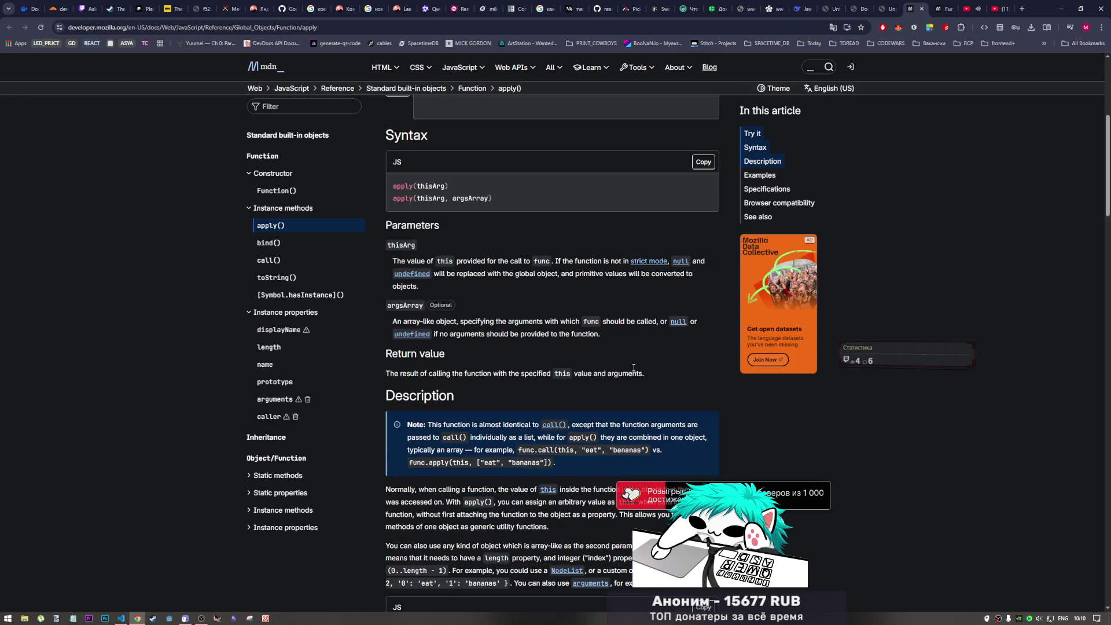
{"action": "scroll", "coordinate": [632, 370], "scroll_direction": "down", "scroll_amount": 1}
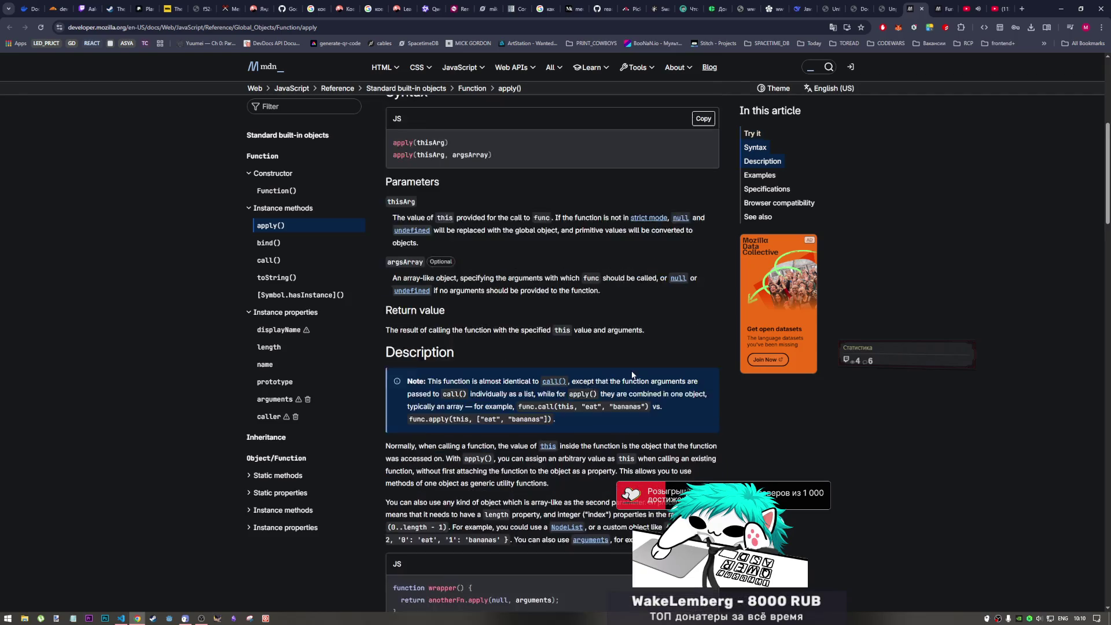
{"action": "scroll", "coordinate": [631, 370], "scroll_direction": "down", "scroll_amount": 1}
{"action": "scroll", "coordinate": [631, 371], "scroll_direction": "up", "scroll_amount": 1}
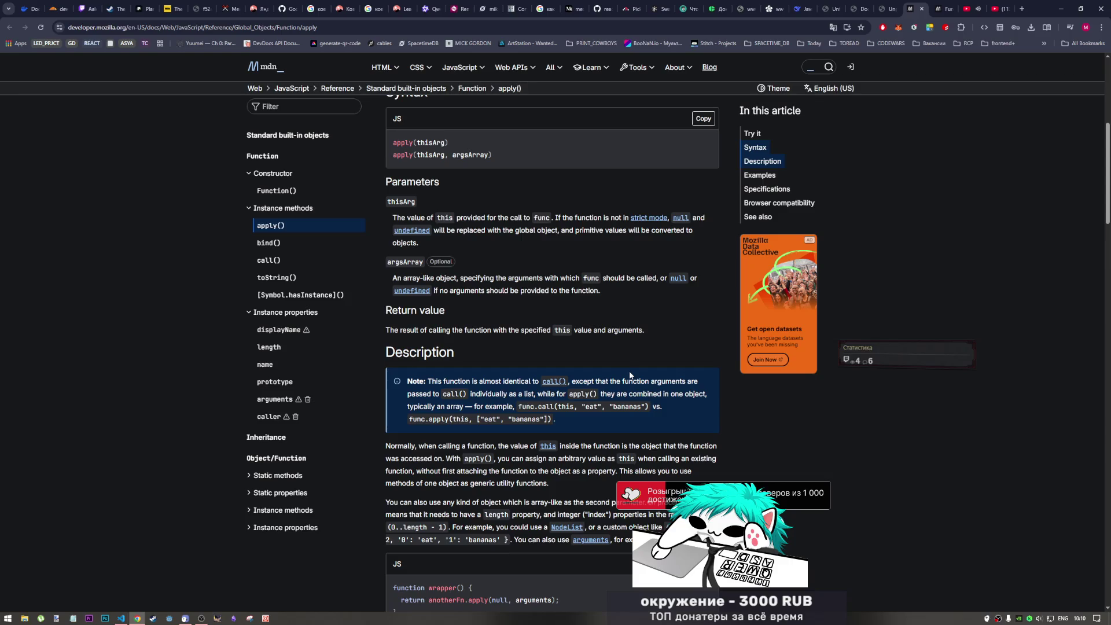
{"action": "scroll", "coordinate": [495, 223], "scroll_direction": "up", "scroll_amount": 1}
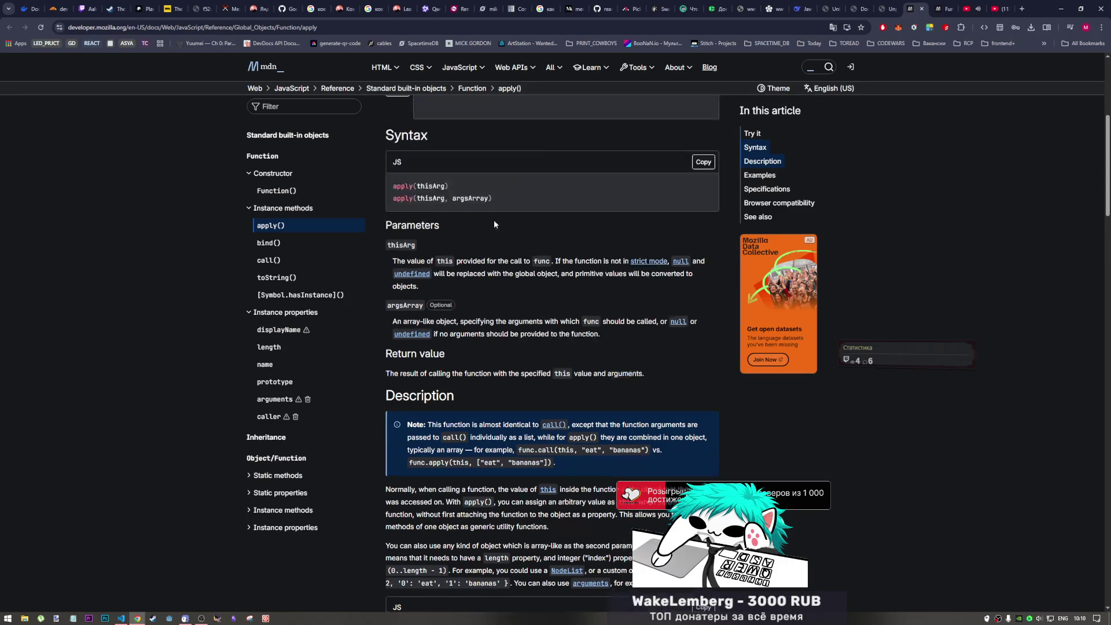
{"action": "scroll", "coordinate": [493, 224], "scroll_direction": "up", "scroll_amount": 1}
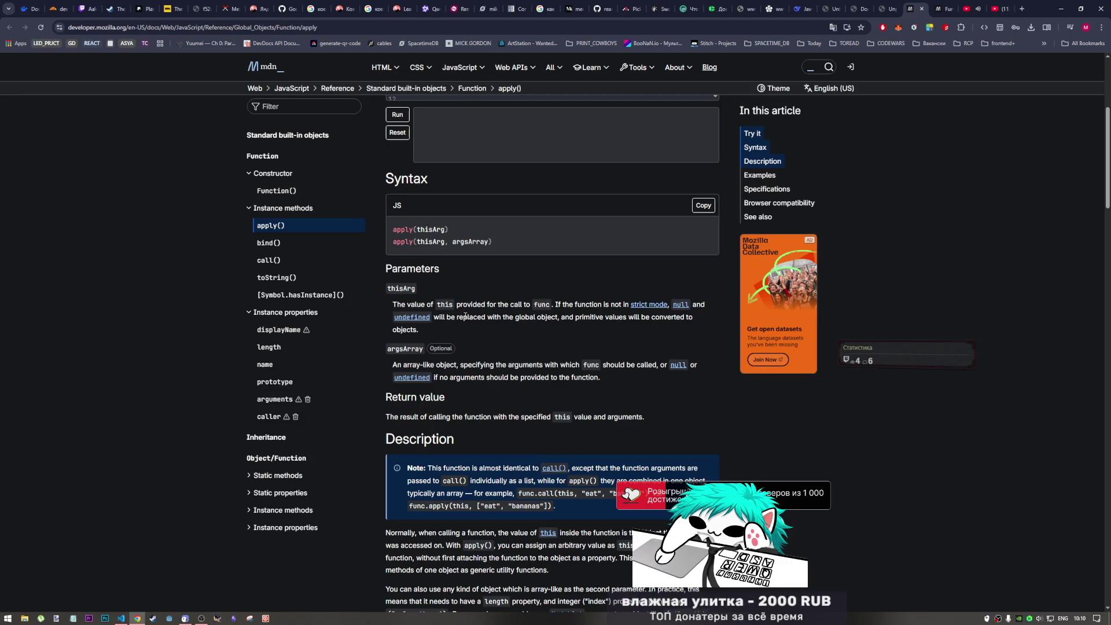
{"action": "scroll", "coordinate": [486, 320], "scroll_direction": "up", "scroll_amount": 5}
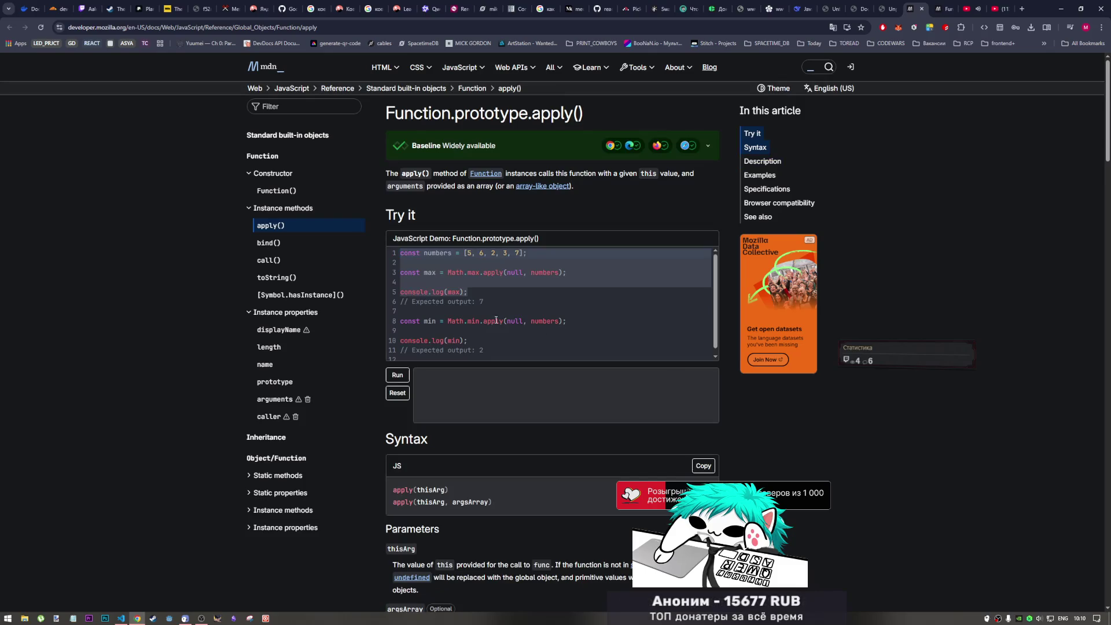
{"action": "left_click", "coordinate": [515, 272]}
{"action": "mouse_move", "coordinate": [527, 272]}
{"action": "left_mouse_down"}
{"action": "mouse_move", "coordinate": [514, 281]}
{"action": "mouse_move", "coordinate": [516, 271]}
{"action": "left_mouse_up"}
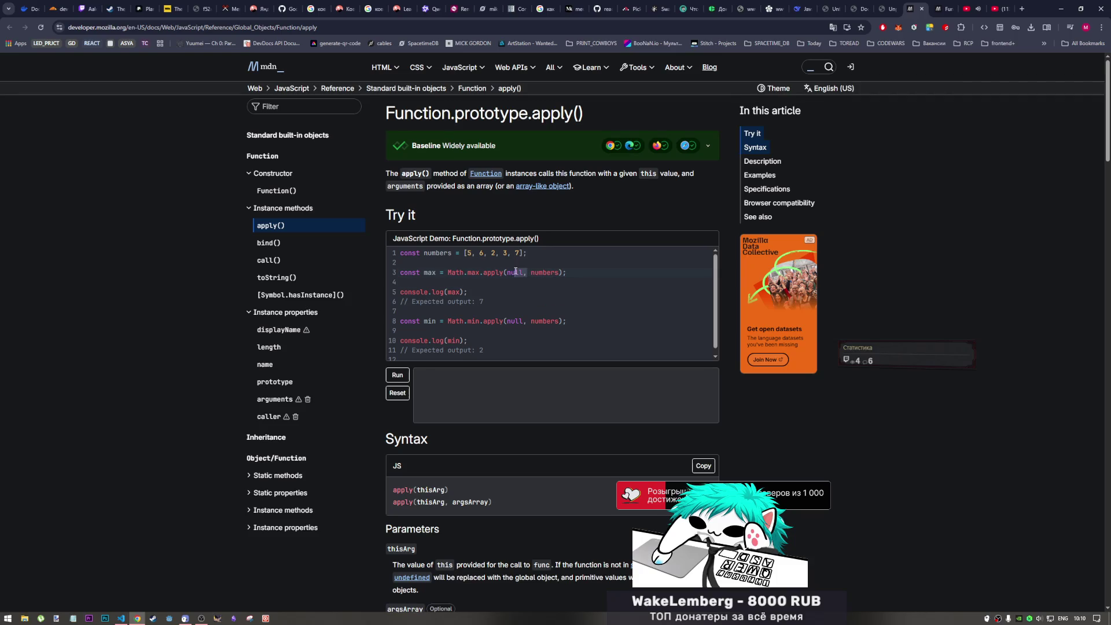
{"action": "left_click", "coordinate": [121, 618]}
{"action": "left_click", "coordinate": [601, 289]}
{"action": "scroll", "coordinate": [460, 296], "scroll_direction": "down", "scroll_amount": 3}
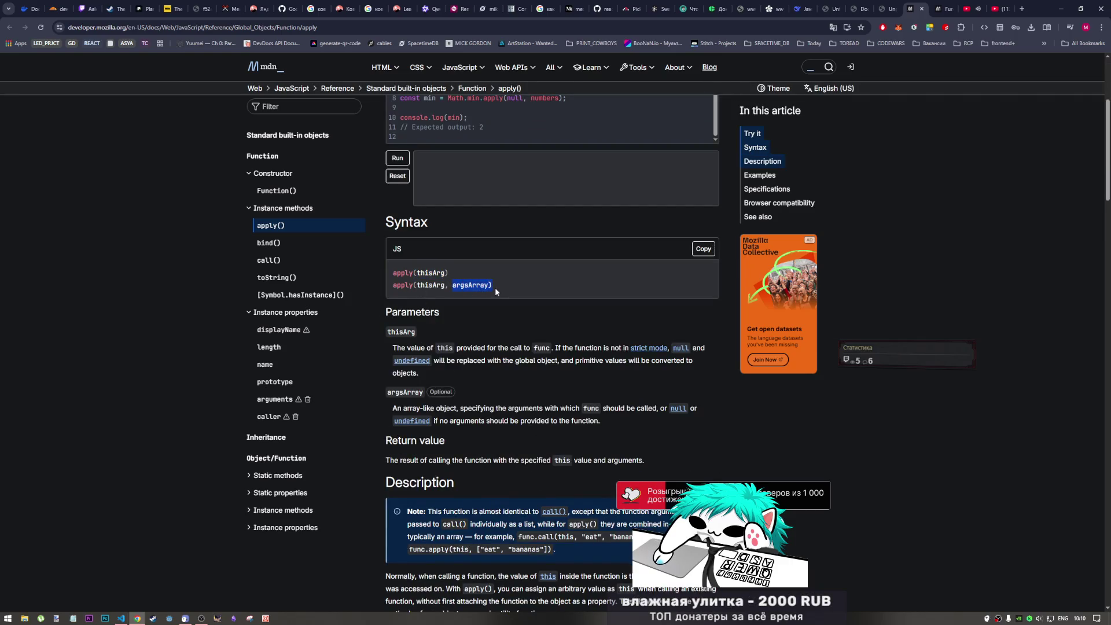
{"action": "scroll", "coordinate": [495, 287], "scroll_direction": "up", "scroll_amount": 2}
{"action": "scroll", "coordinate": [504, 296], "scroll_direction": "up", "scroll_amount": 1}
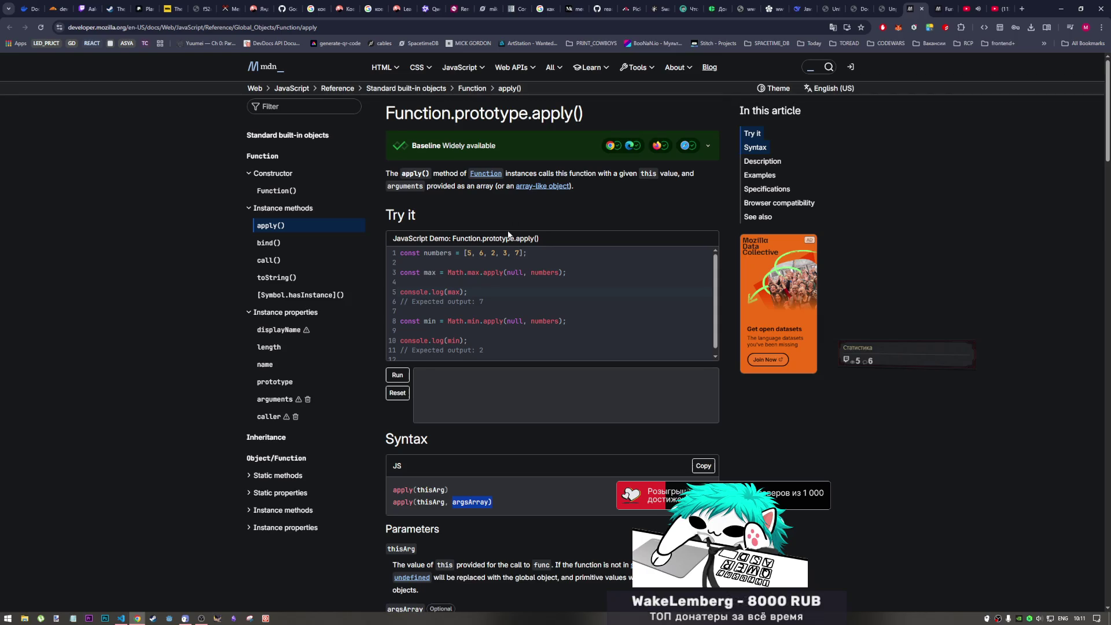
{"action": "scroll", "coordinate": [515, 334], "scroll_direction": "down", "scroll_amount": 1}
{"action": "scroll", "coordinate": [550, 475], "scroll_direction": "down", "scroll_amount": 2}
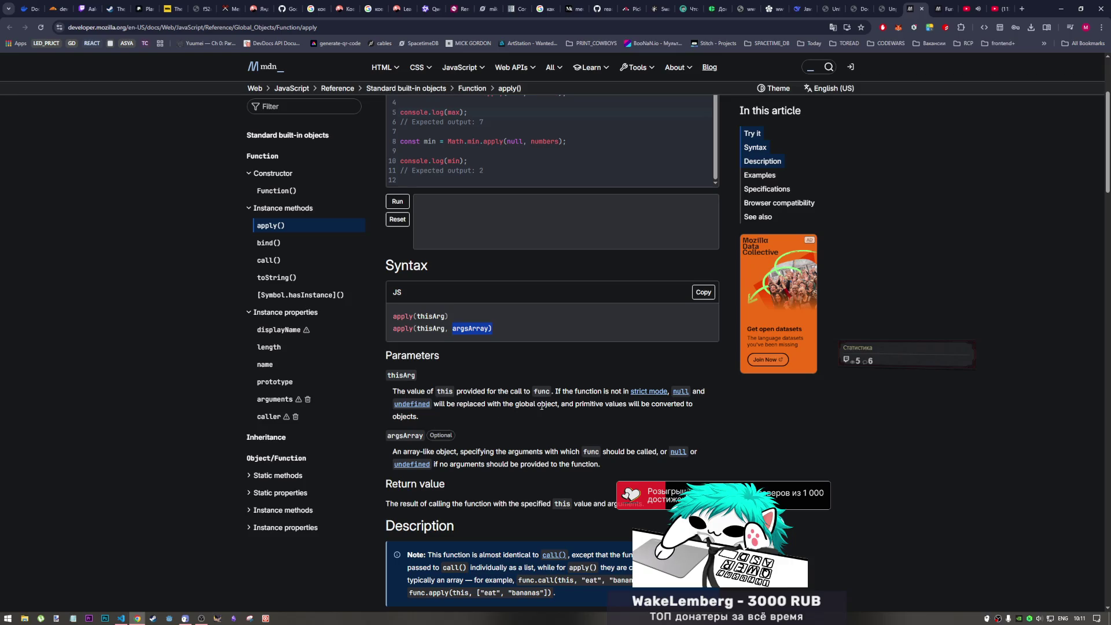
- Highlight the thisArg notes on the global object, null/undefined and primitive values
{"action": "left_click_drag", "start_coordinate": [558, 404], "coordinate": [432, 404]}
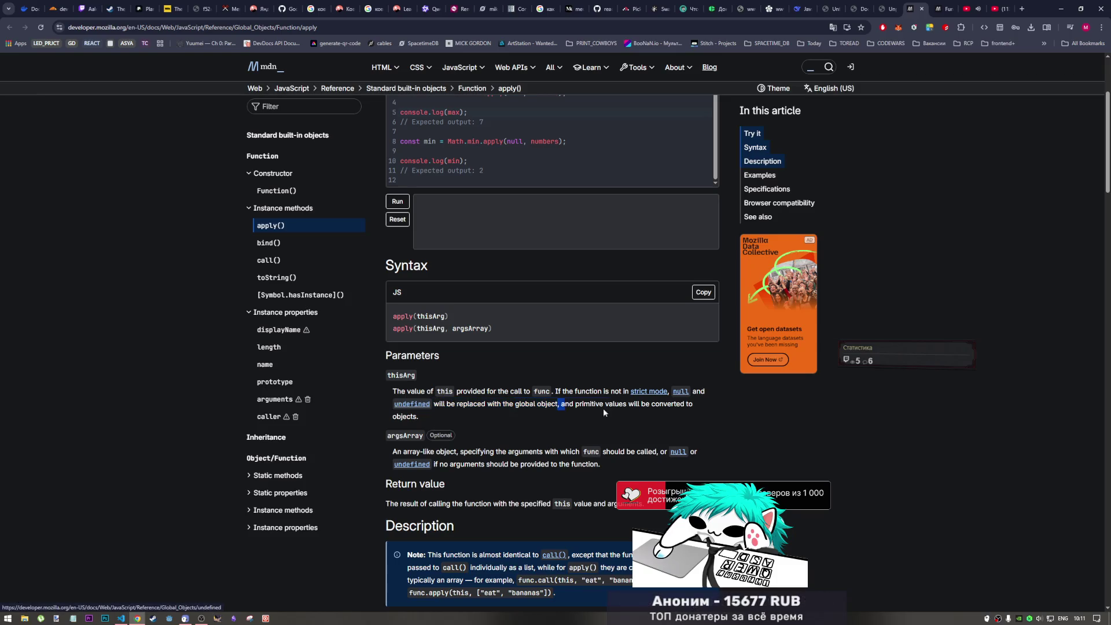
{"action": "left_click_drag", "start_coordinate": [431, 404], "coordinate": [672, 391]}
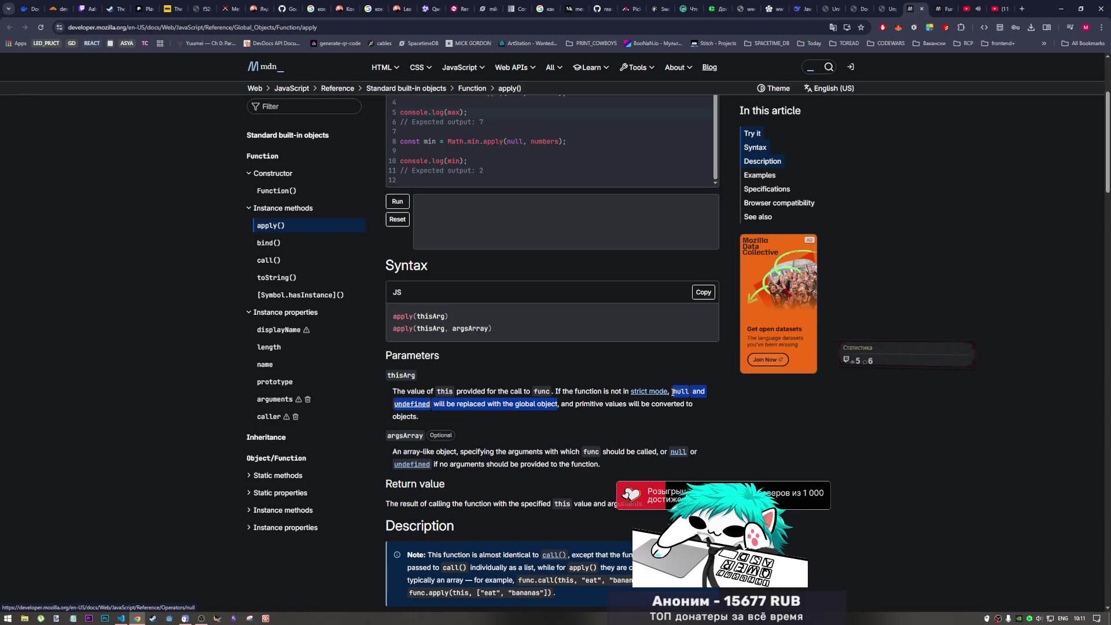
{"action": "left_click_drag", "start_coordinate": [558, 403], "coordinate": [421, 416]}
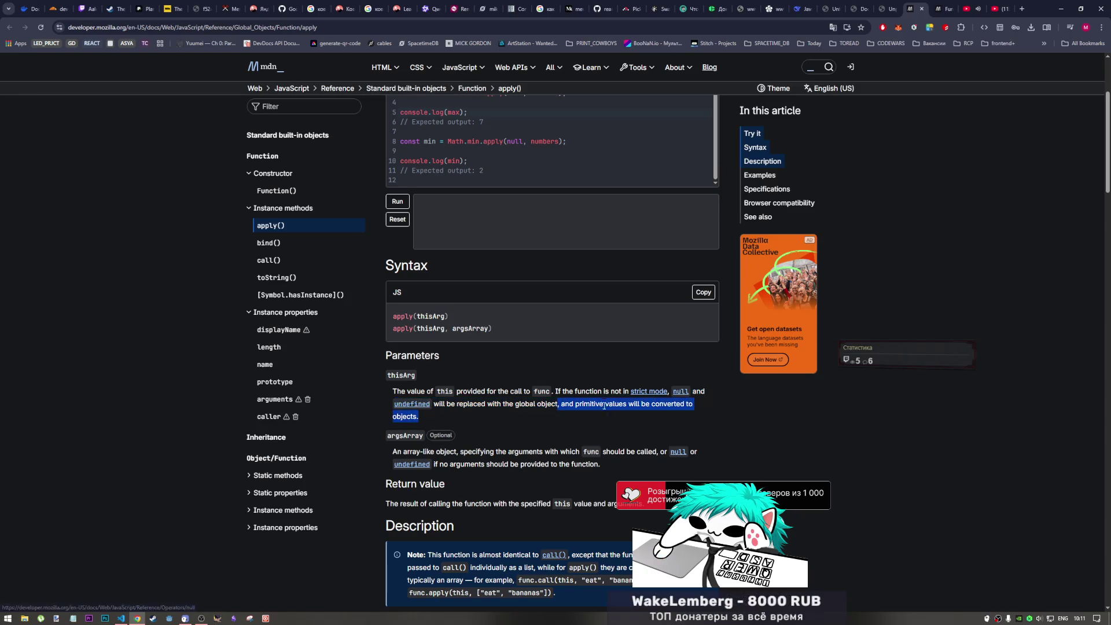
{"action": "mouse_move", "coordinate": [561, 404]}
{"action": "left_mouse_down"}
{"action": "mouse_move", "coordinate": [659, 406]}
{"action": "mouse_move", "coordinate": [420, 417]}
{"action": "left_mouse_up"}
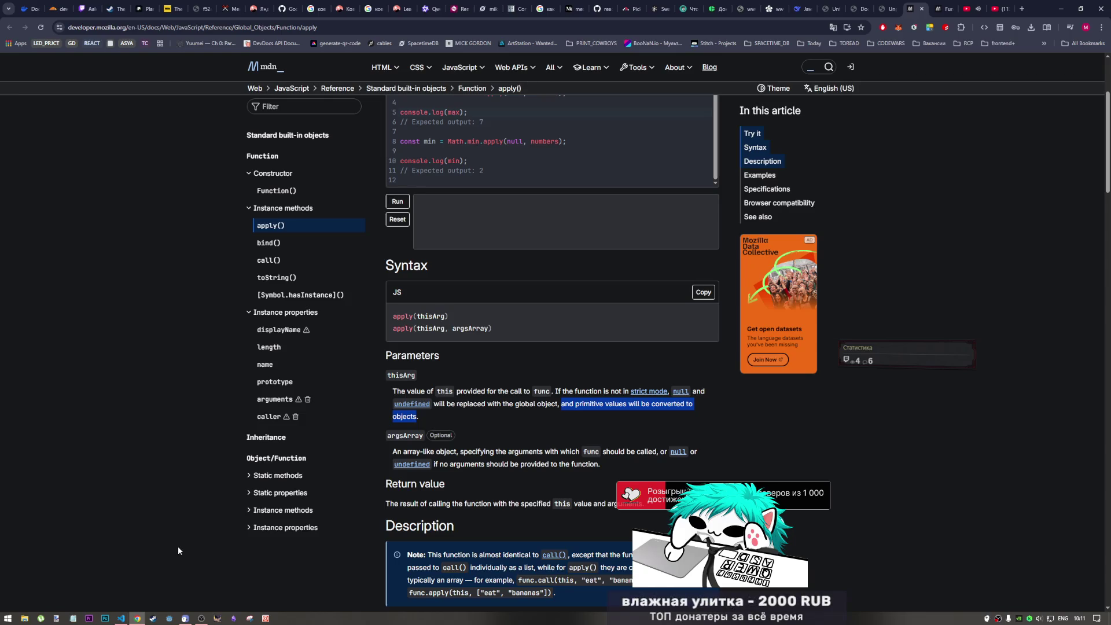
{"action": "scroll", "coordinate": [483, 352], "scroll_direction": "up", "scroll_amount": 1}
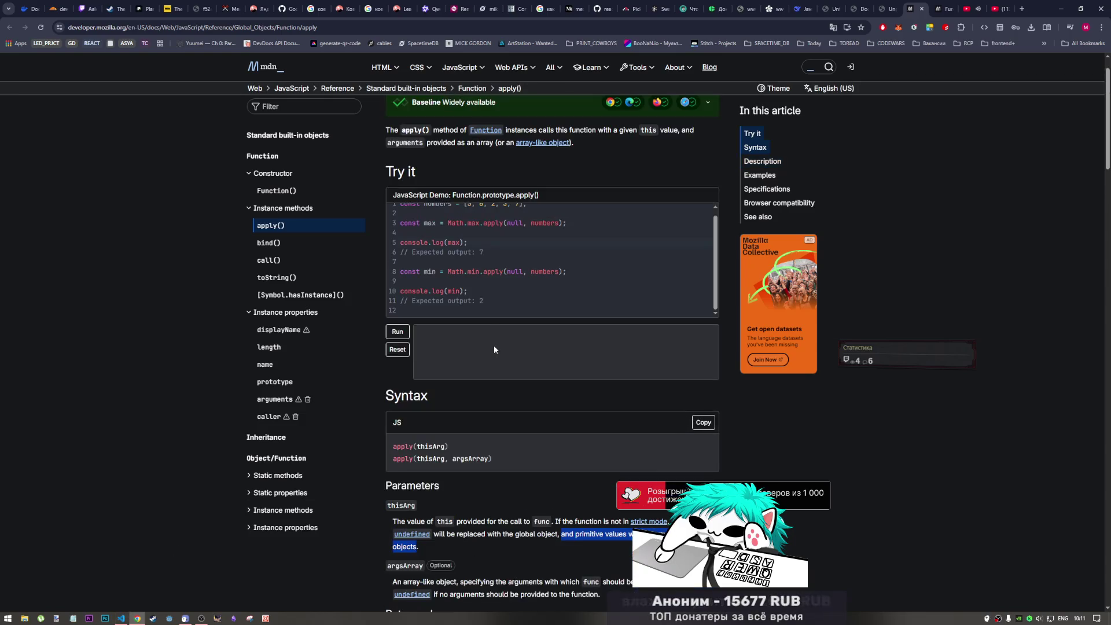
{"action": "scroll", "coordinate": [494, 344], "scroll_direction": "up", "scroll_amount": 1}
- Select the numbers and Math.max demo lines for copying into samples.js
{"action": "mouse_move", "coordinate": [539, 295]}
{"action": "left_mouse_down"}
{"action": "mouse_move", "coordinate": [389, 263]}
{"action": "mouse_move", "coordinate": [393, 251]}
{"action": "left_mouse_up"}
{"action": "key", "text": "ctrl+c"}
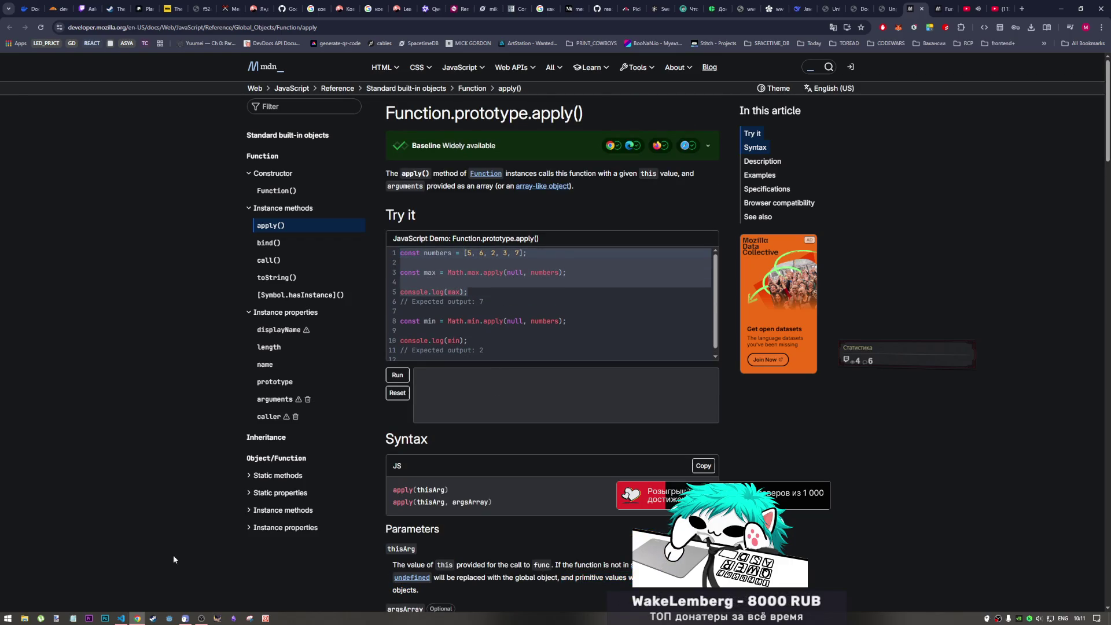
{"action": "left_click", "coordinate": [121, 619]}
- Paste the demo code, add const marg = 0, and pass marg instead of null to Math.max.apply
{"action": "key", "text": "ctrl+v"}
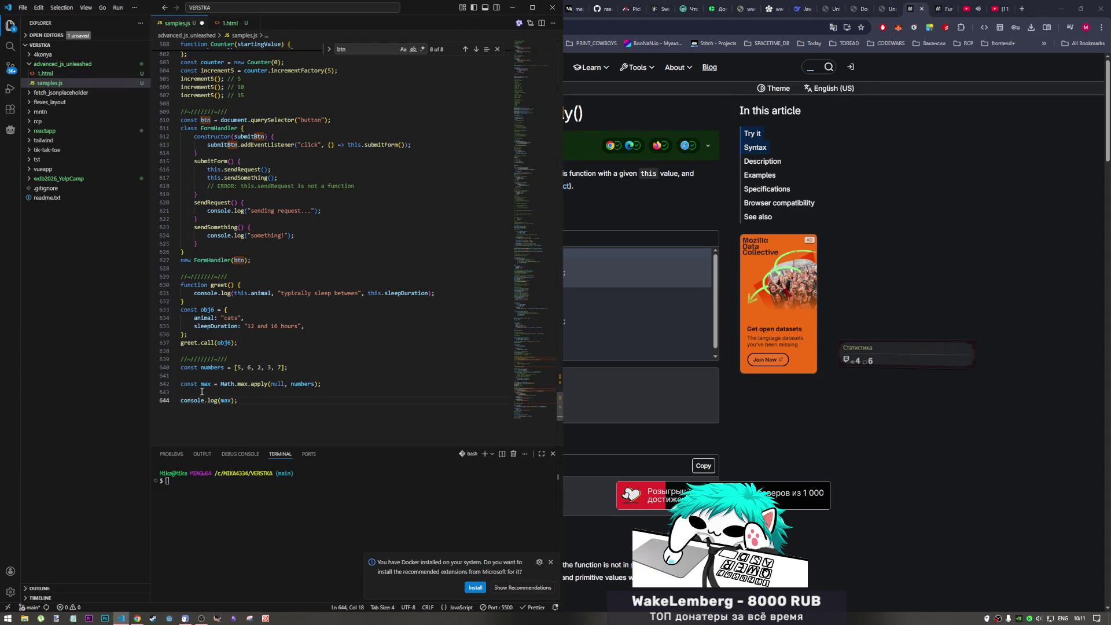
{"action": "key", "text": "BackSpace"}
{"action": "key", "text": "Up"}
{"action": "key", "text": "BackSpace"}
{"action": "key", "text": "Up"}
{"action": "key", "text": "Up"}
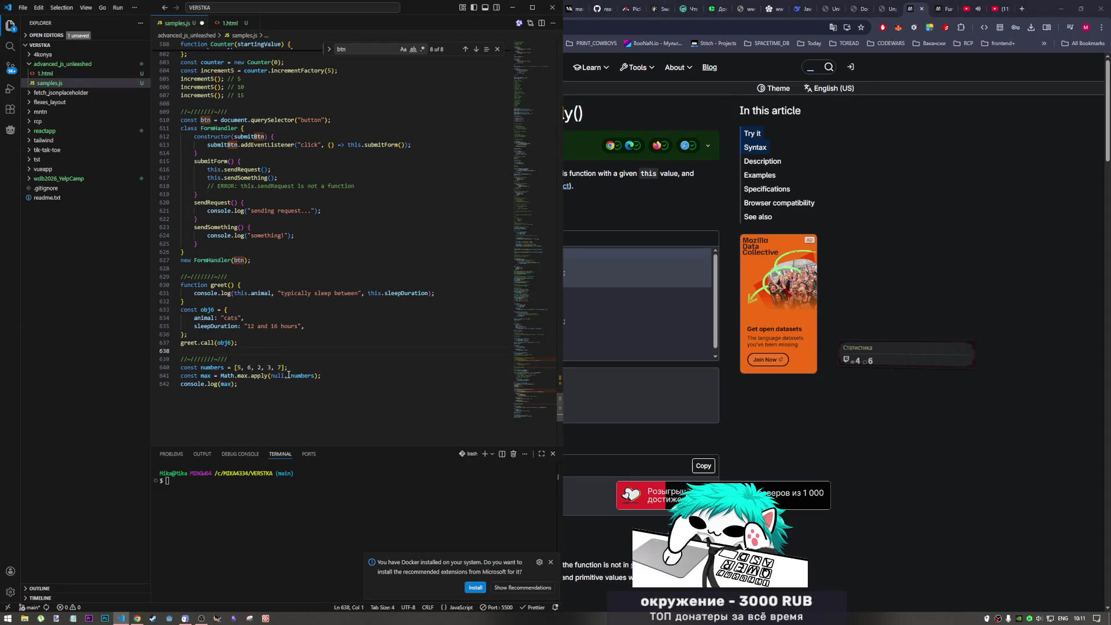
{"action": "left_click", "coordinate": [272, 362]}
{"action": "key", "text": "Return"}
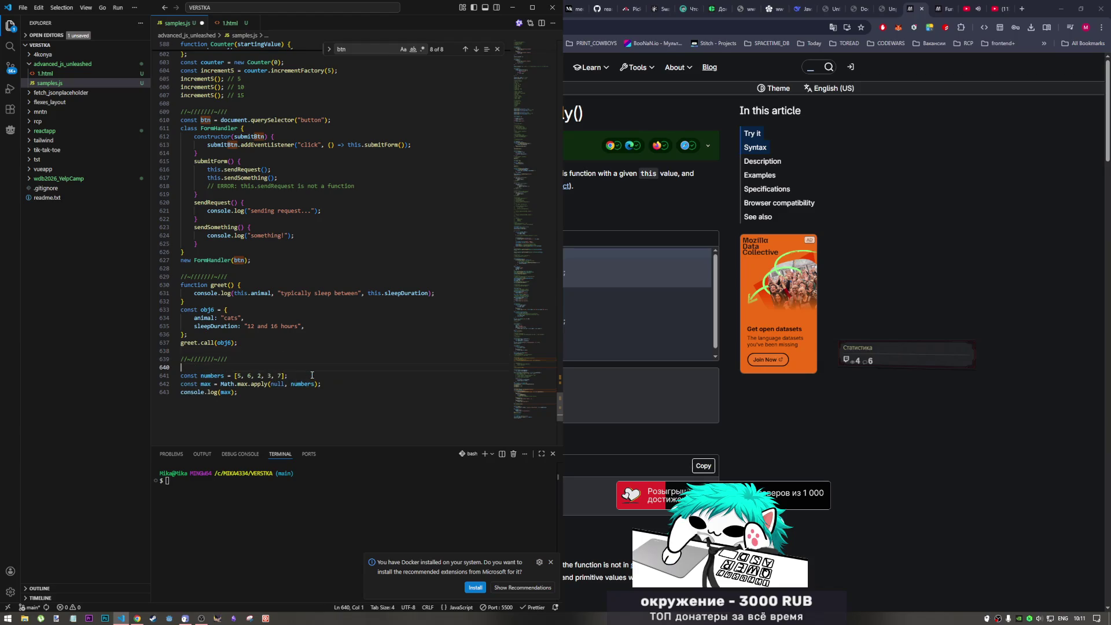
{"action": "type", "text": "const m"}
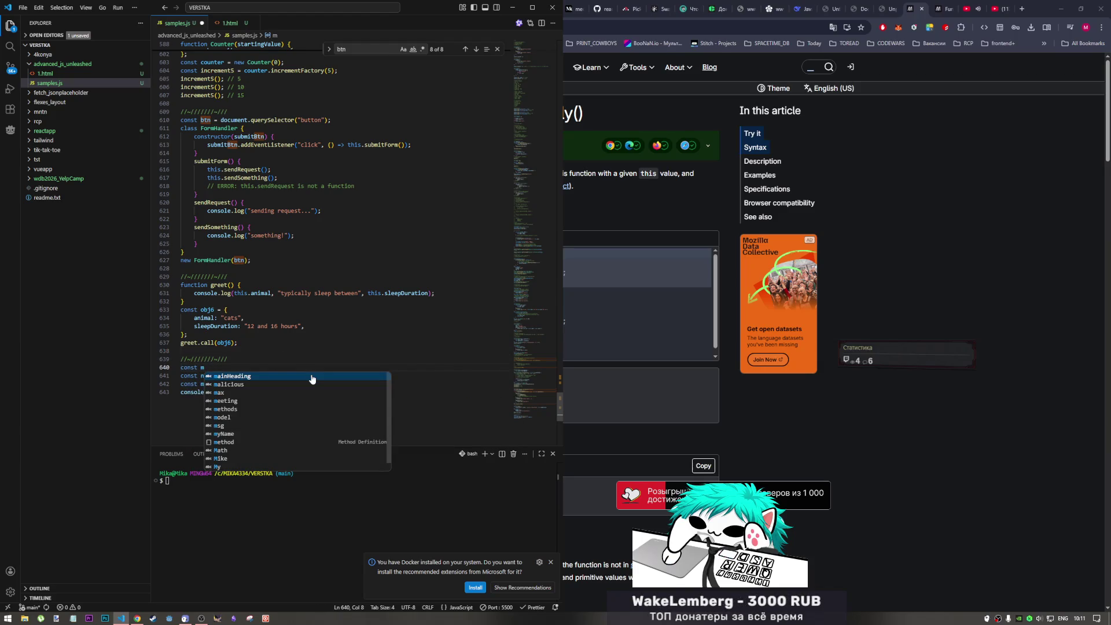
{"action": "type", "text": "ar"}
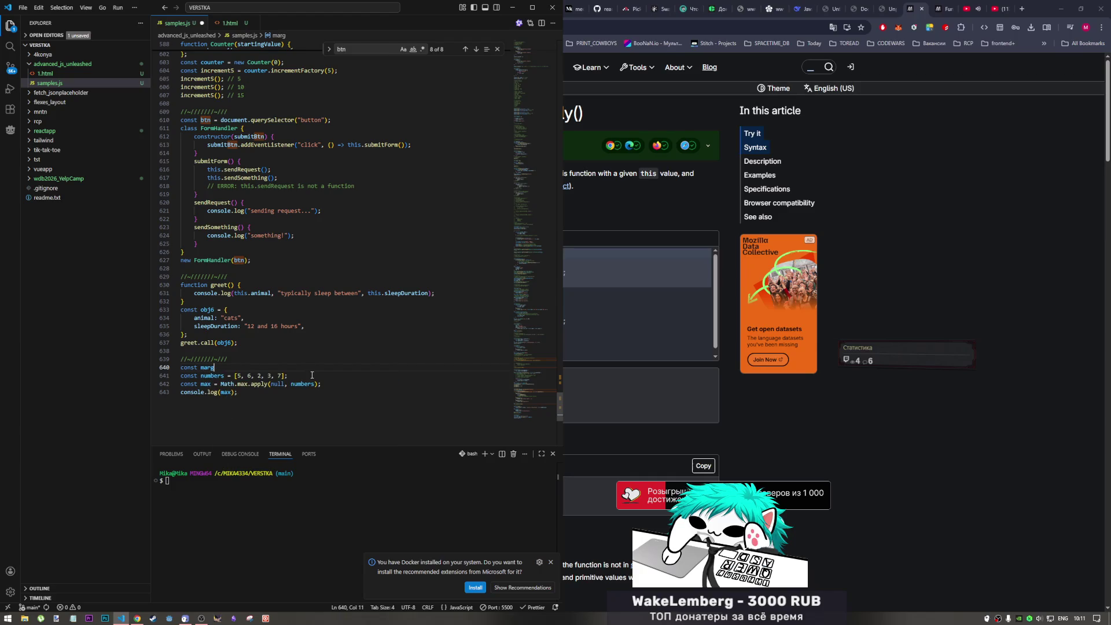
{"action": "type", "text": "g ="}
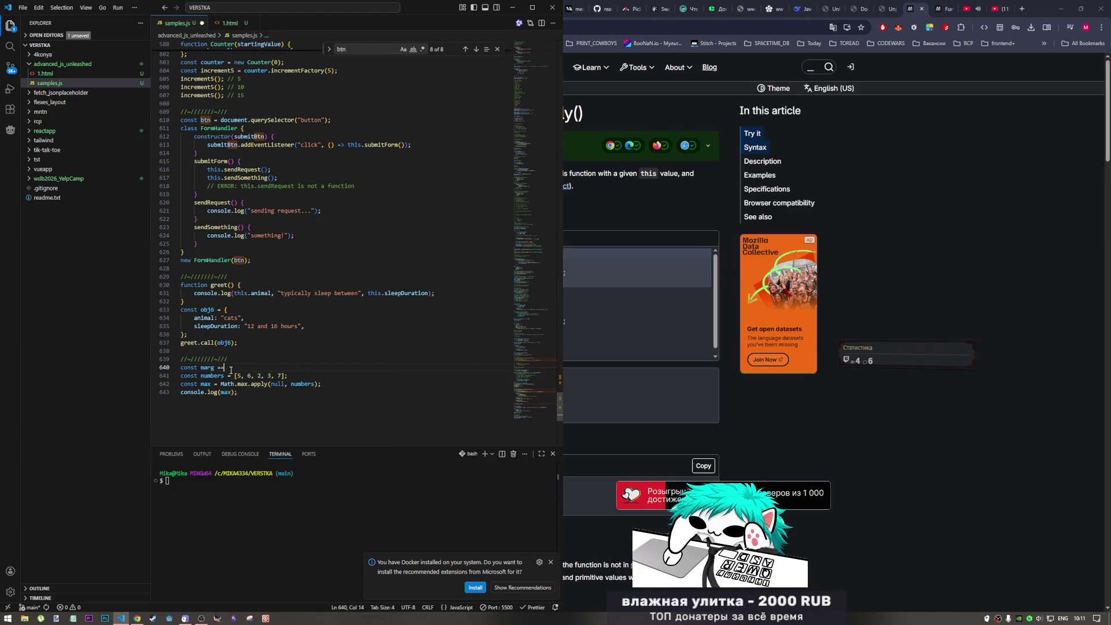
{"action": "type", "text": " 0"}
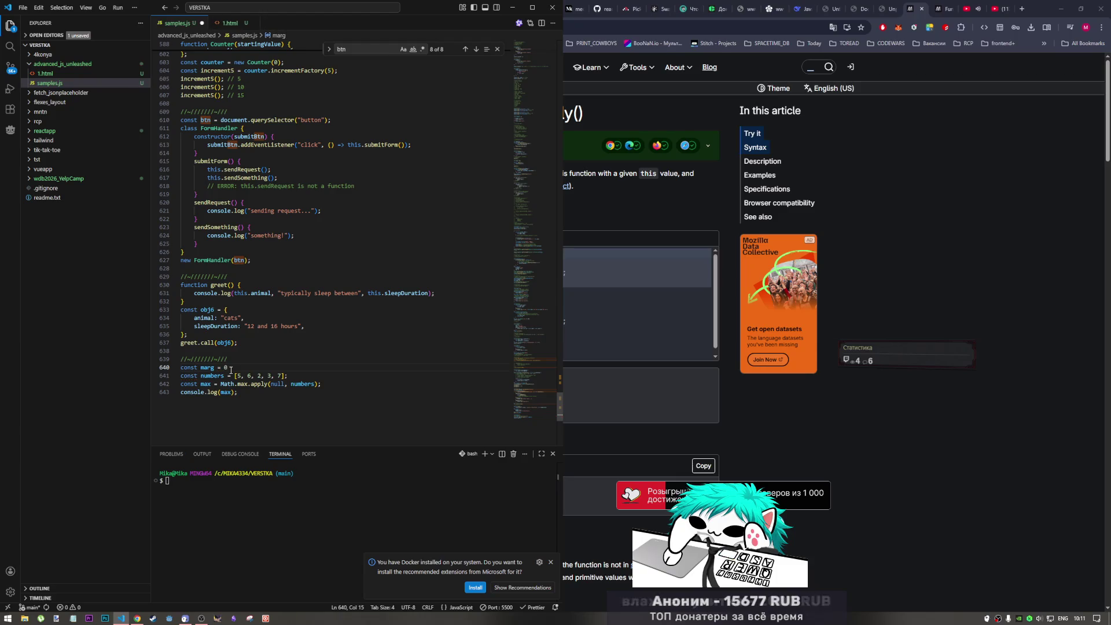
{"action": "double_click", "coordinate": [208, 368]}
{"action": "double_click", "coordinate": [275, 383]}
{"action": "type", "text": "marg"}
- Duplicate the log line to also console.log(marg) and check the output in Chrome's console
{"action": "left_click", "coordinate": [257, 397]}
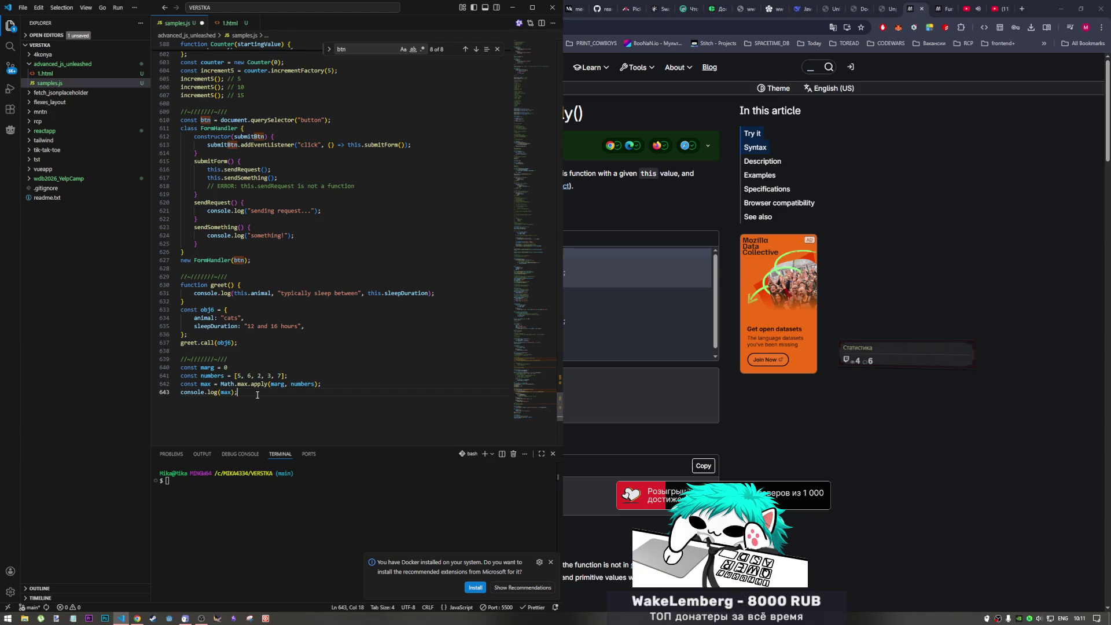
{"action": "key", "text": "shift+alt+Down"}
{"action": "double_click", "coordinate": [226, 400]}
{"action": "type", "text": "marg"}
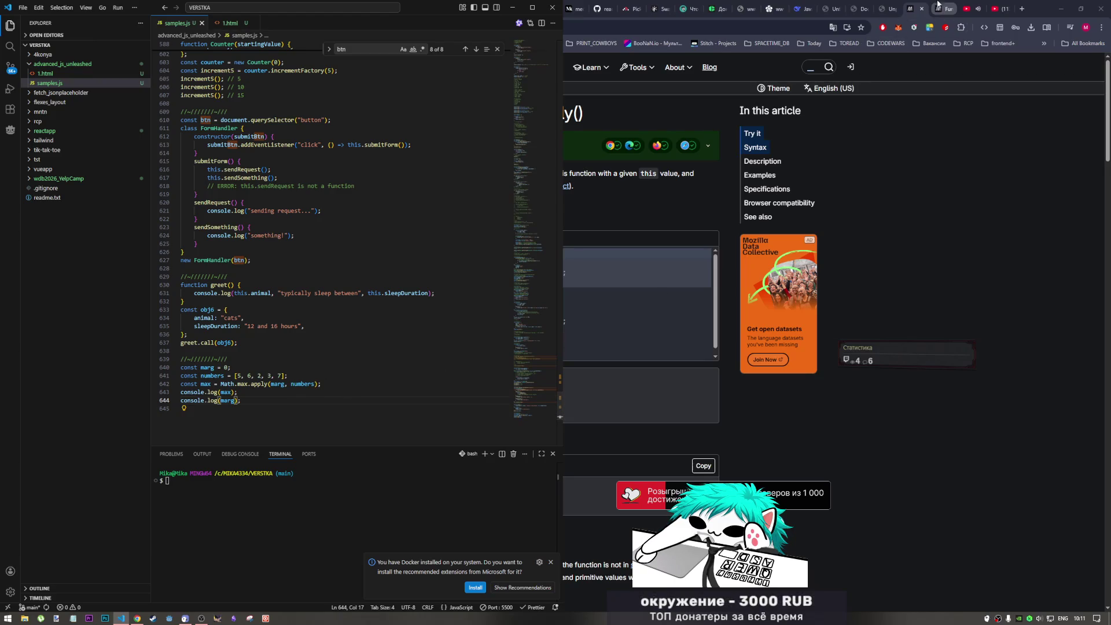
{"action": "left_click", "coordinate": [863, 11]}
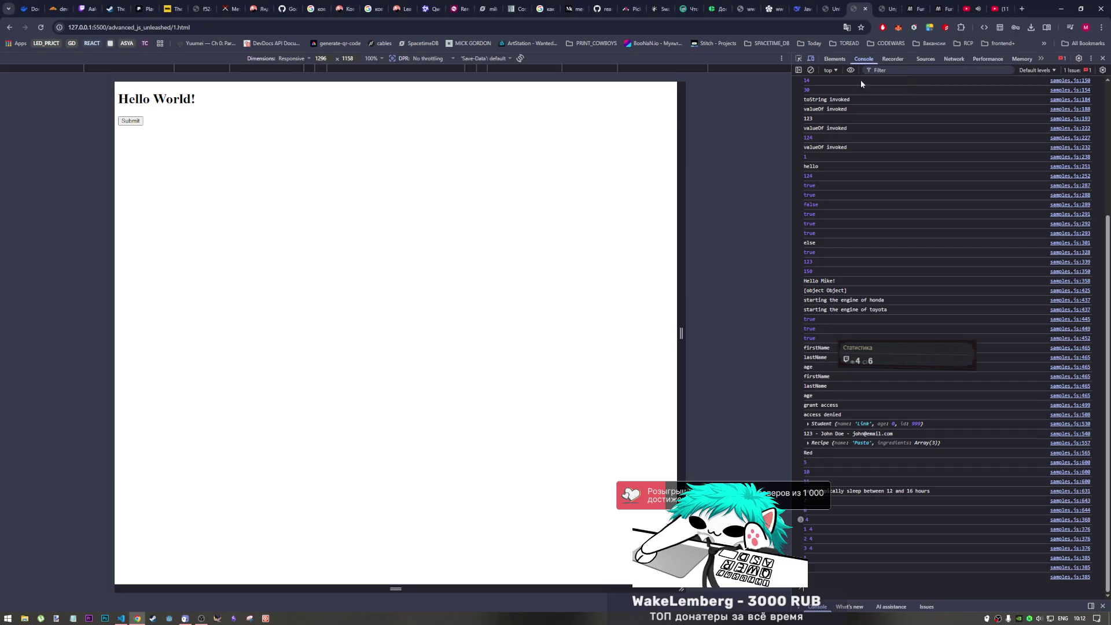
{"action": "left_click", "coordinate": [819, 513]}
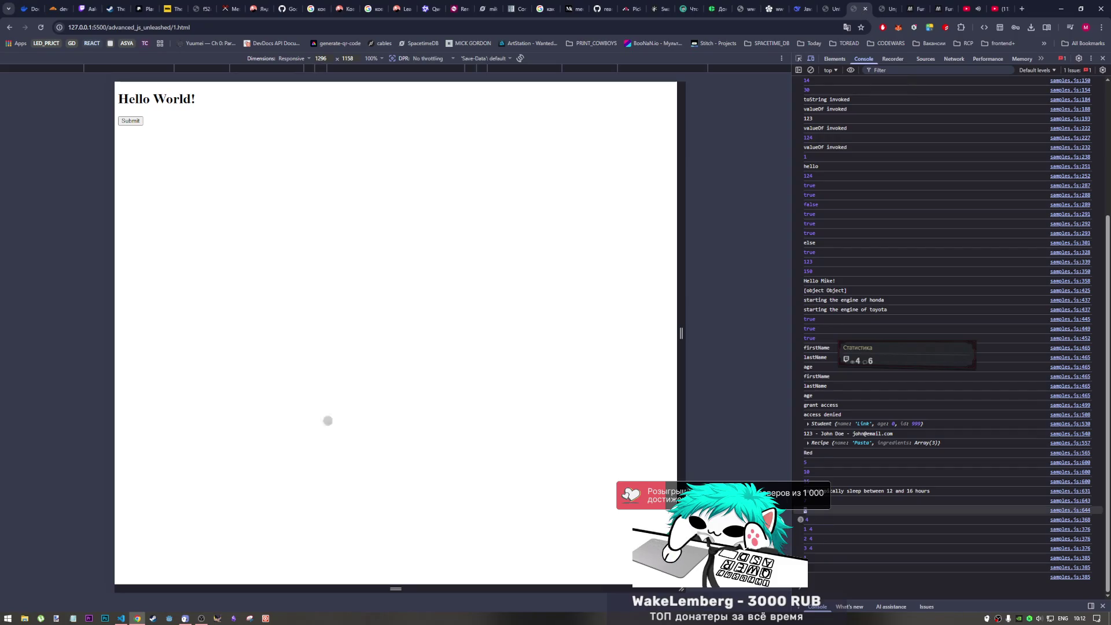
{"action": "left_click", "coordinate": [122, 618]}
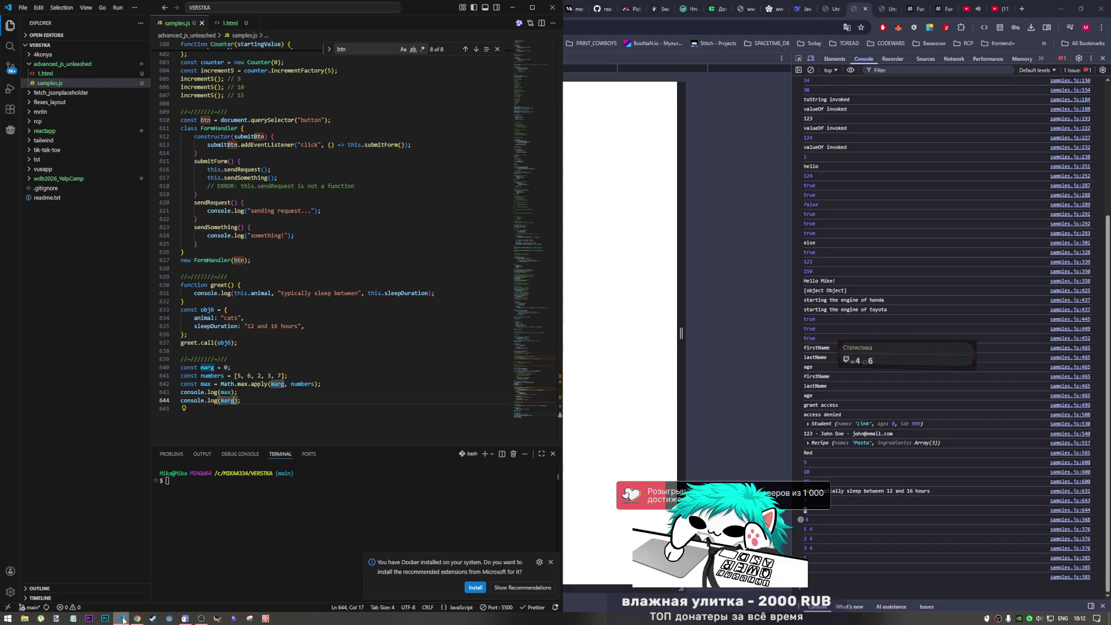
- Change marg from 0 to a quoted string, save to rerun, and return to MDN's apply() page
{"action": "left_click", "coordinate": [223, 367]}
{"action": "left_click_drag", "start_coordinate": [226, 367], "coordinate": [223, 368]}
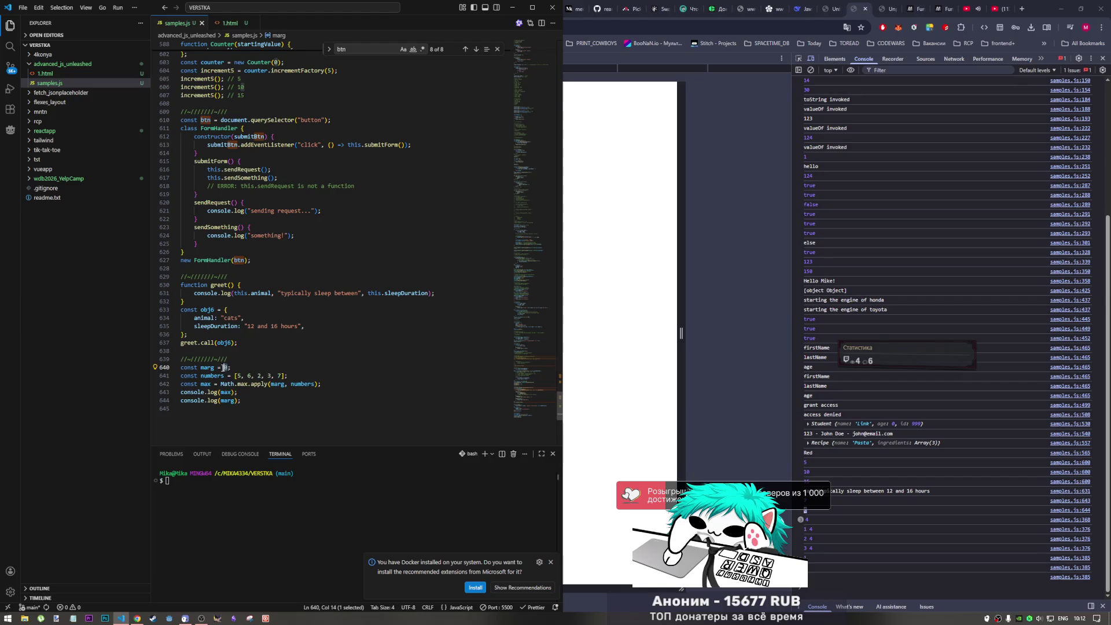
{"action": "mouse_move", "coordinate": [213, 375]}
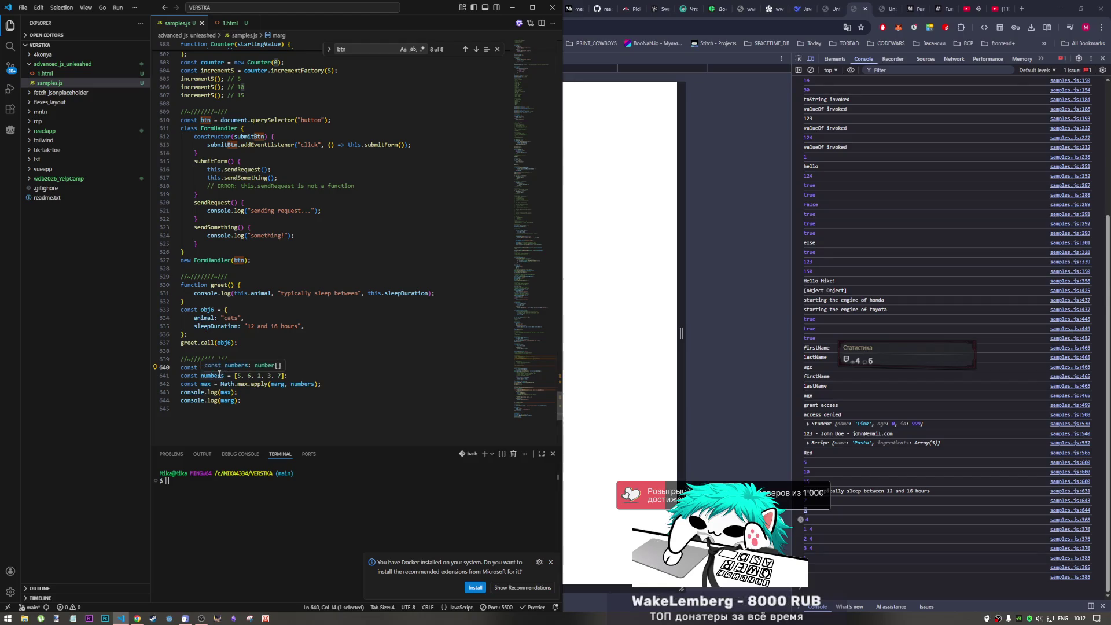
{"action": "double_click", "coordinate": [228, 367]}
{"action": "key", "text": "ctrl+s"}
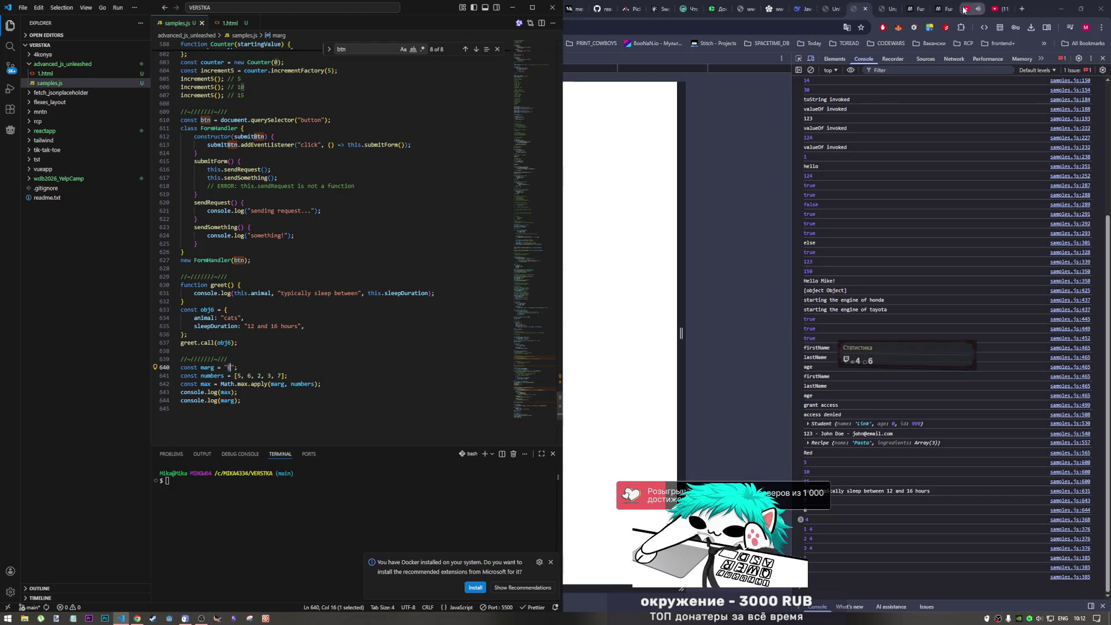
{"action": "double_click", "coordinate": [923, 8]}
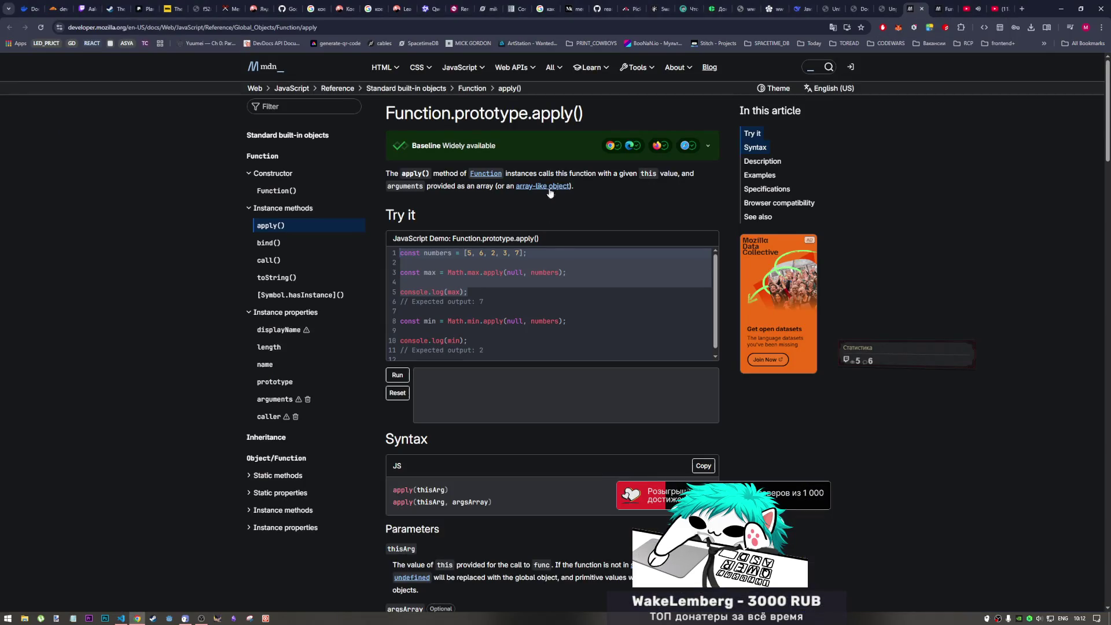
{"action": "scroll", "coordinate": [495, 347], "scroll_direction": "down", "scroll_amount": 3}
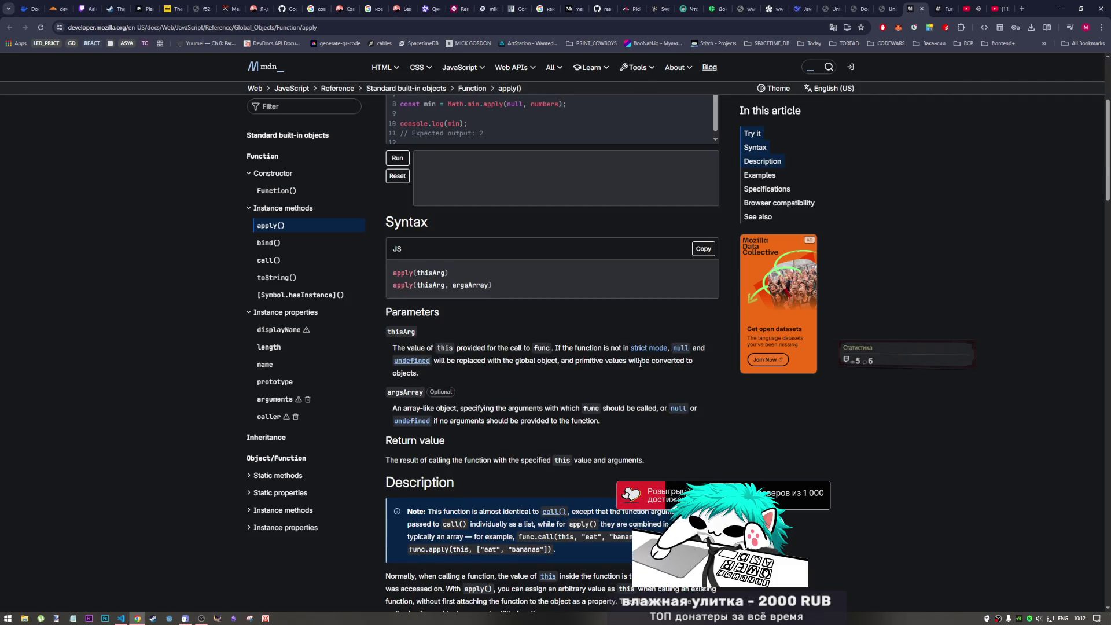
- Mark the thisArg note on primitives becoming objects, then reselect marg's value in samples.js
{"action": "mouse_move", "coordinate": [477, 361]}
{"action": "left_mouse_down"}
{"action": "mouse_move", "coordinate": [694, 363]}
{"action": "mouse_move", "coordinate": [417, 376]}
{"action": "left_mouse_up"}
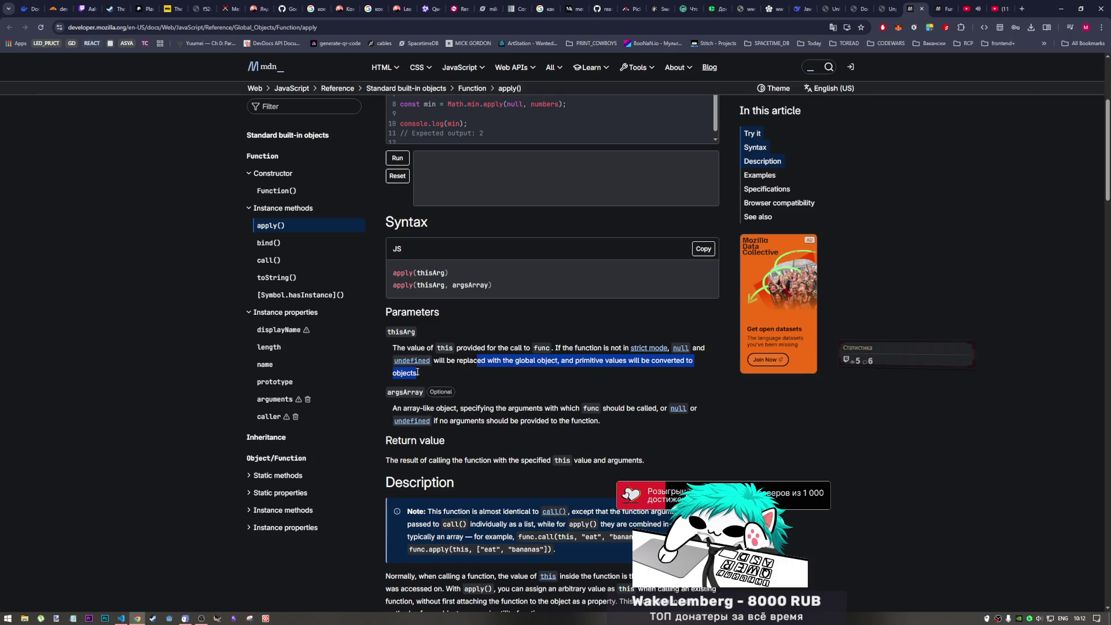
{"action": "double_click", "coordinate": [413, 373]}
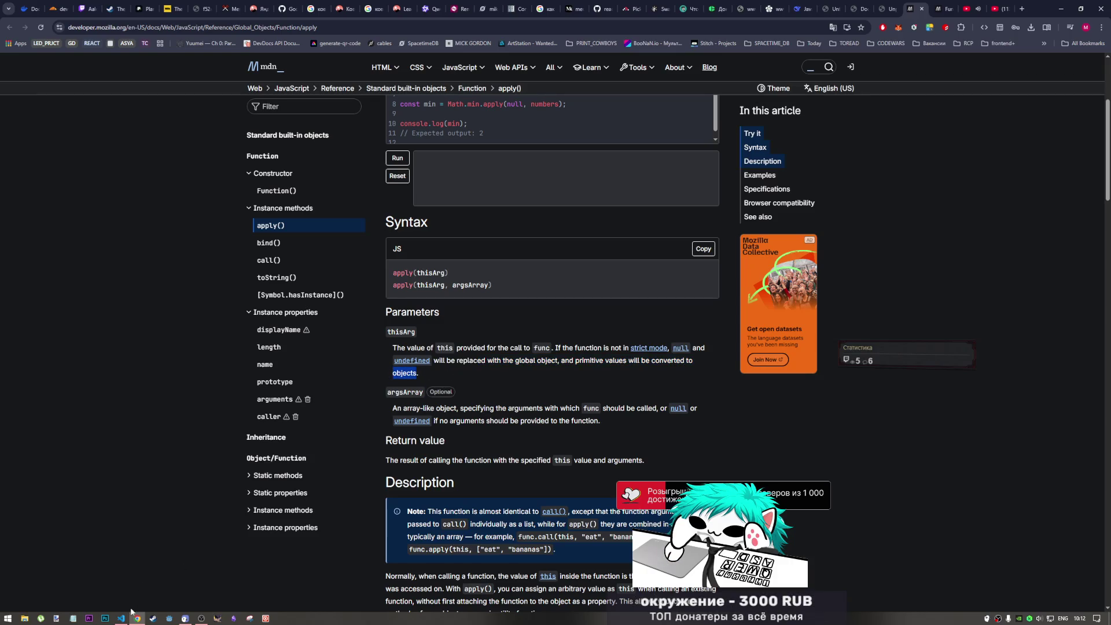
{"action": "key", "text": "alt+Tab"}
{"action": "left_click_drag", "start_coordinate": [235, 367], "coordinate": [226, 369]}
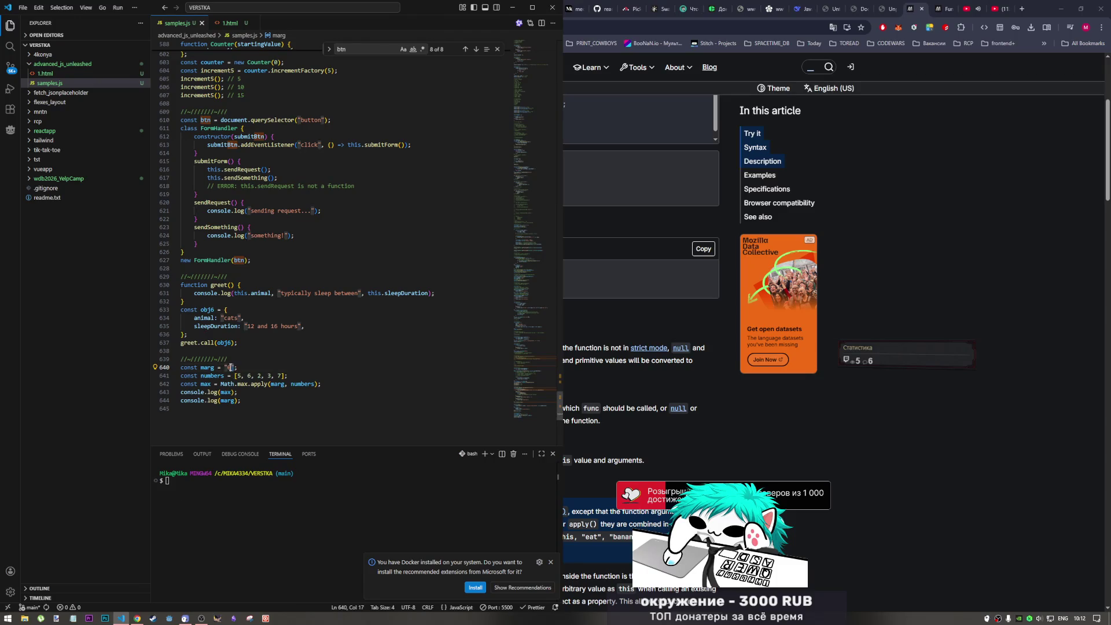
{"action": "type", "text": "'"}
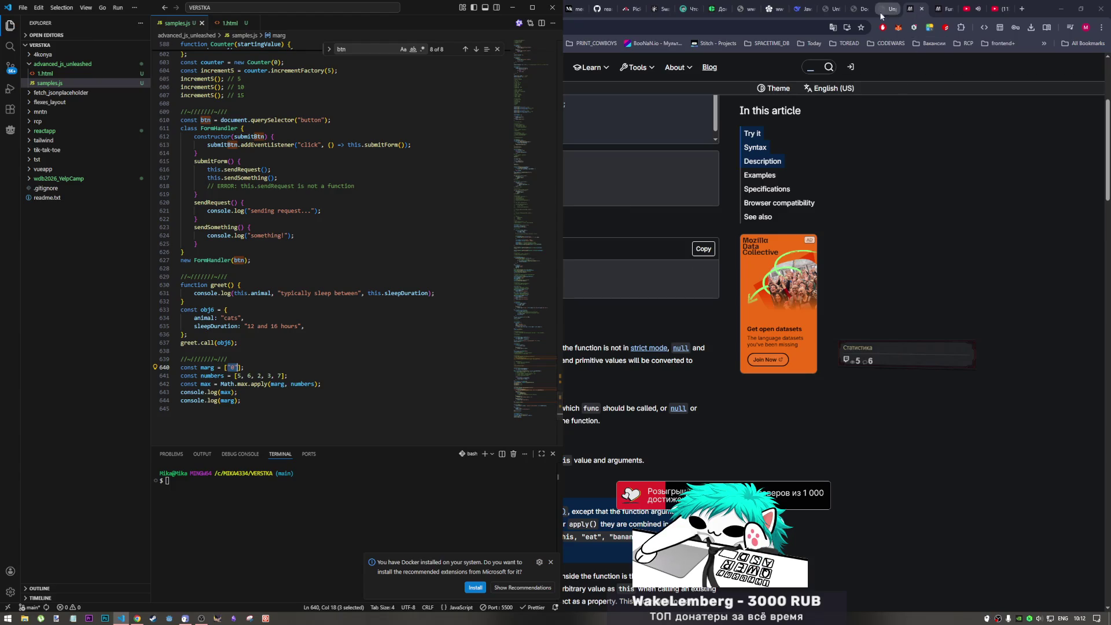
- Expand the logged one-element marg array in Chrome's console
{"action": "left_click", "coordinate": [883, 15]}
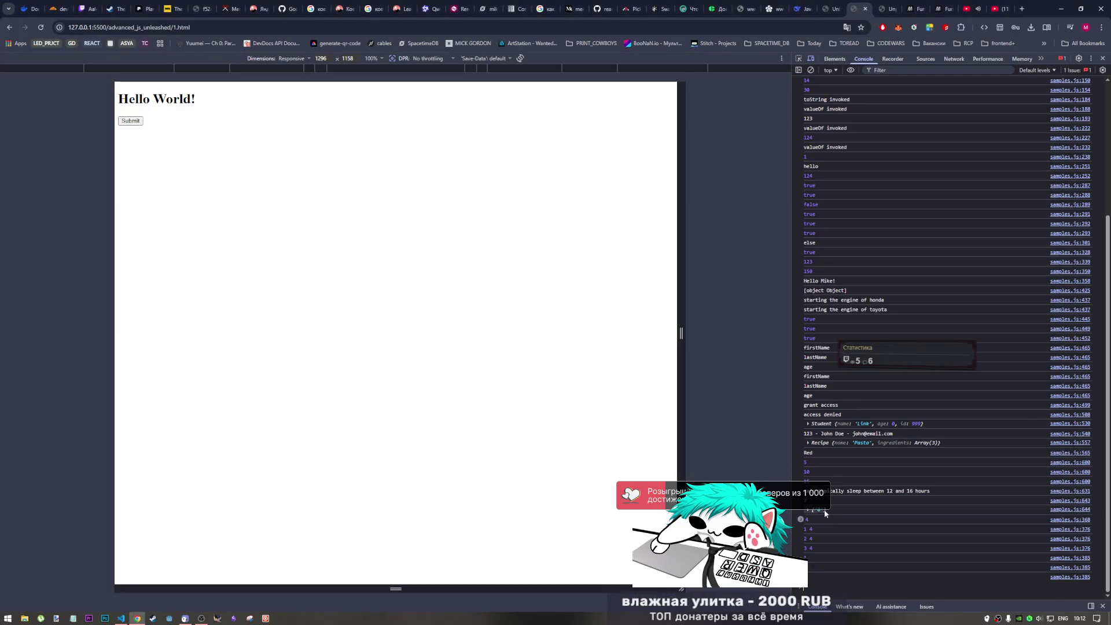
{"action": "left_click", "coordinate": [811, 511]}
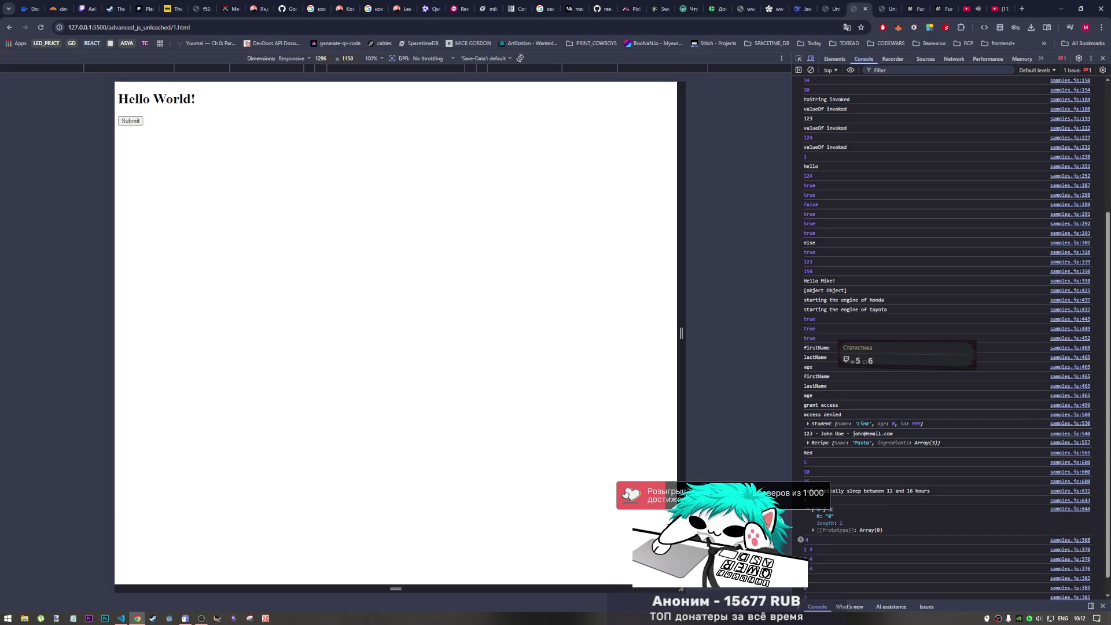
{"action": "left_click", "coordinate": [121, 618]}
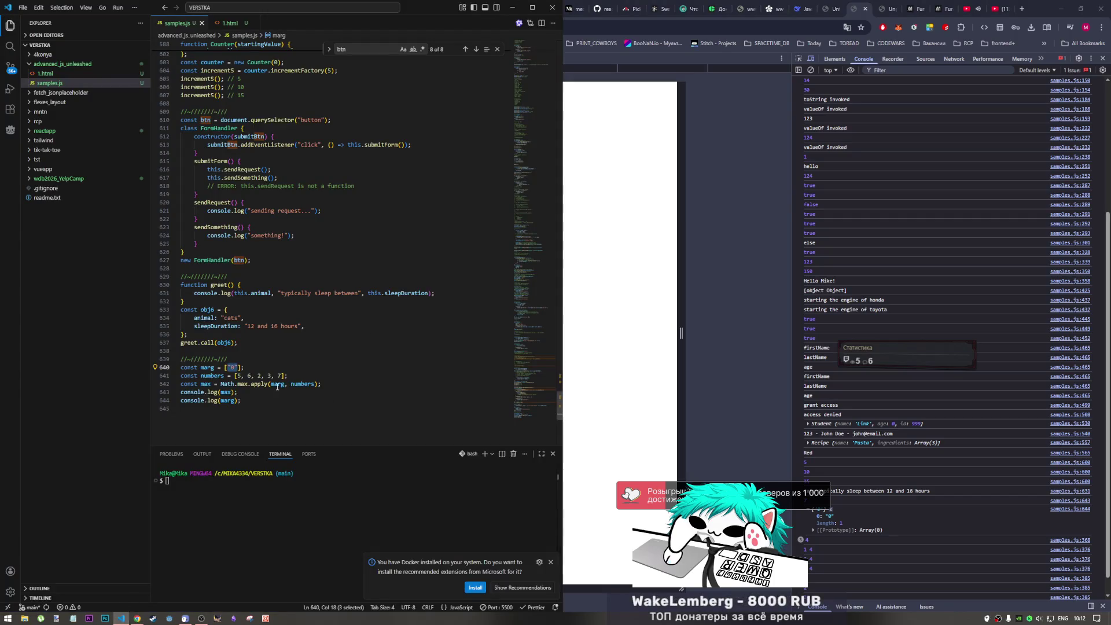
- Delete the marg test lines from samples.js and save
{"action": "left_click_drag", "start_coordinate": [252, 400], "coordinate": [143, 369]}
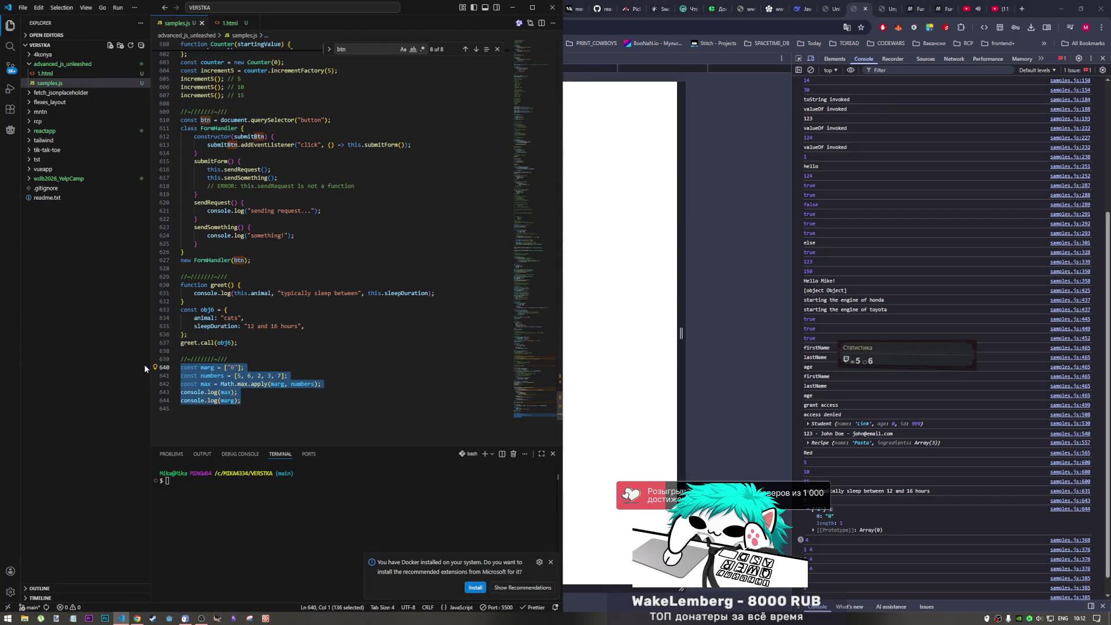
{"action": "key", "text": "Delete"}
{"action": "key", "text": "ctrl+s"}
- Check the localhost and PDF tabs, then close the apply() tab to reveal MDN's bind() page
{"action": "left_click", "coordinate": [888, 7]}
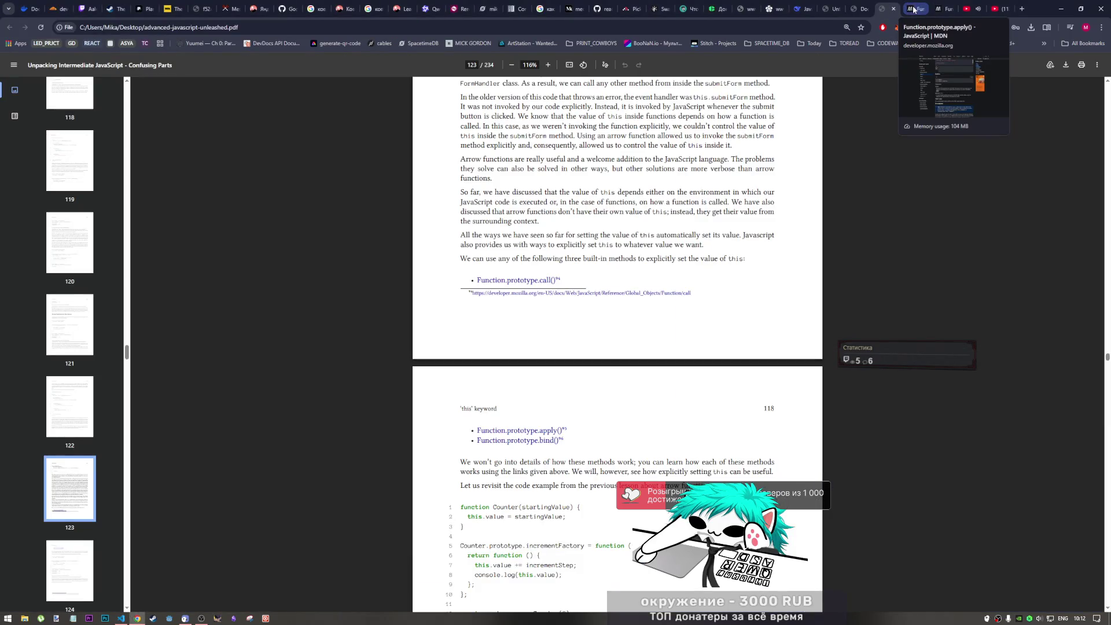
{"action": "left_click", "coordinate": [861, 8]}
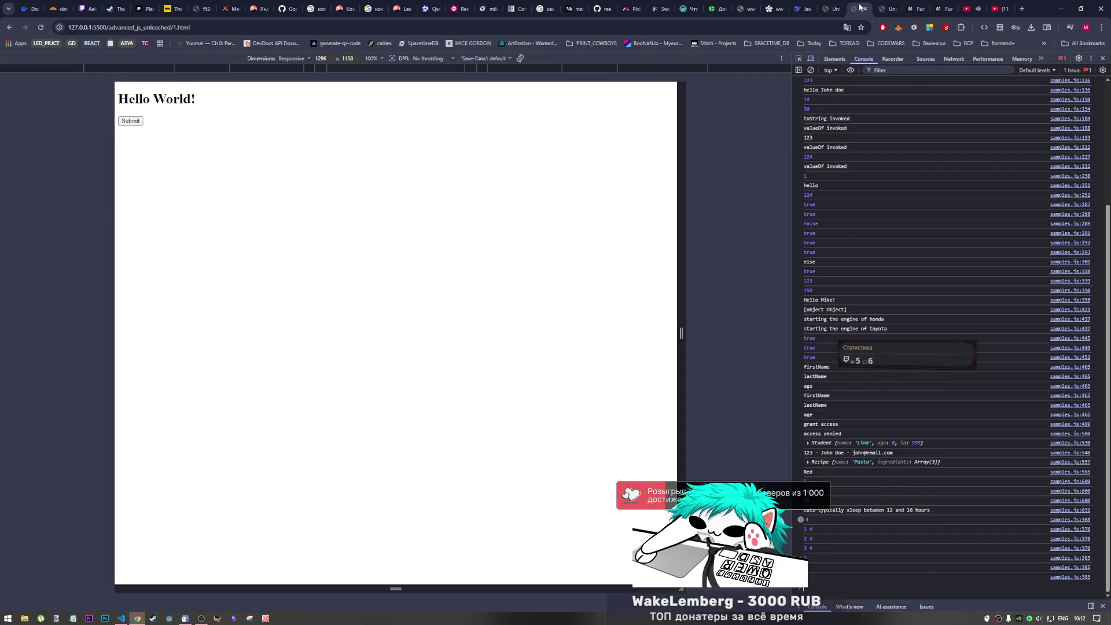
{"action": "left_click", "coordinate": [886, 8]}
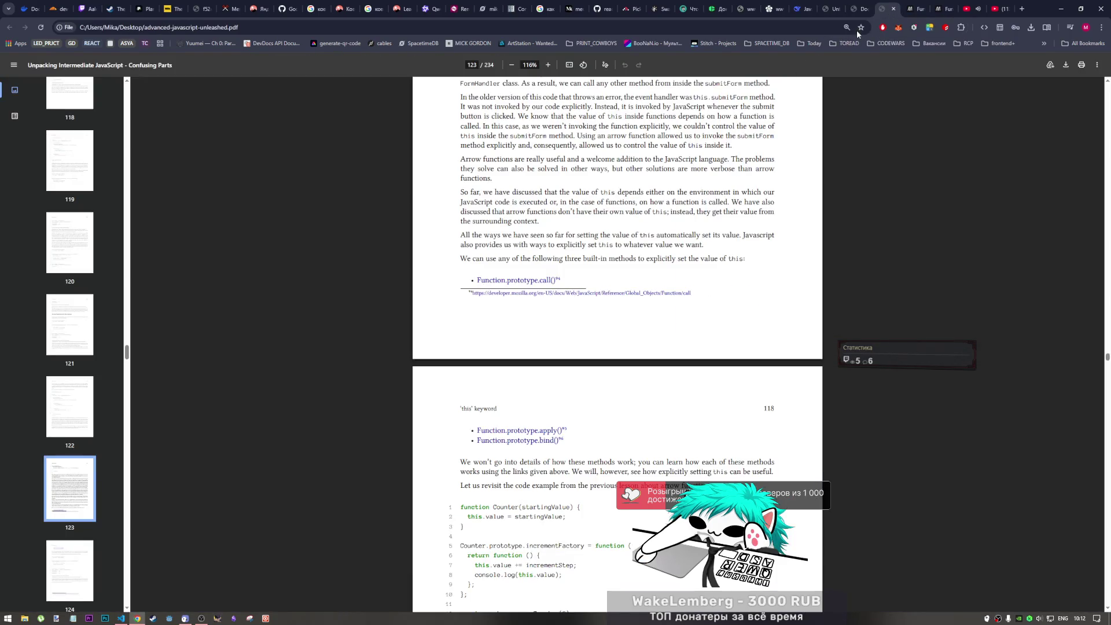
{"action": "left_click", "coordinate": [906, 9]}
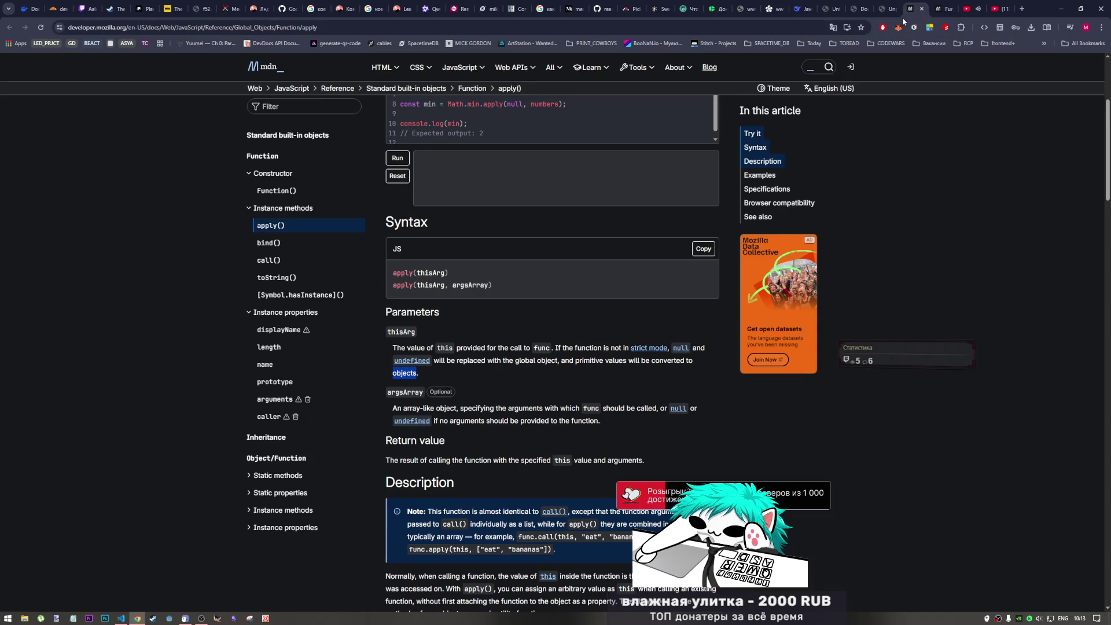
{"action": "left_click", "coordinate": [922, 9]}
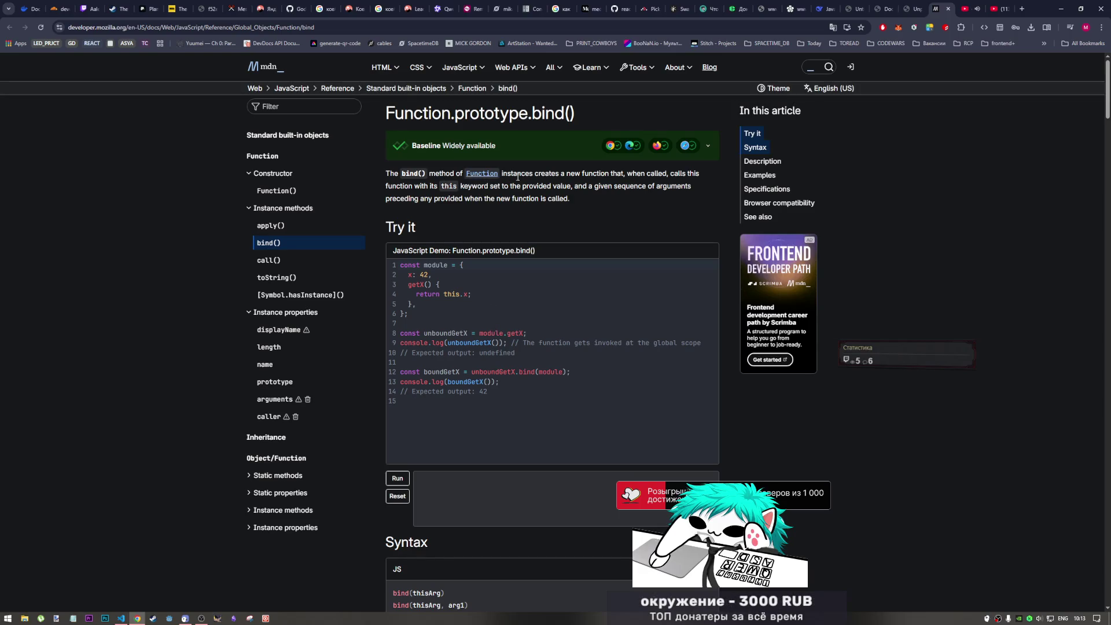
{"action": "double_click", "coordinate": [617, 174]}
{"action": "left_click_drag", "start_coordinate": [618, 173], "coordinate": [674, 174]}
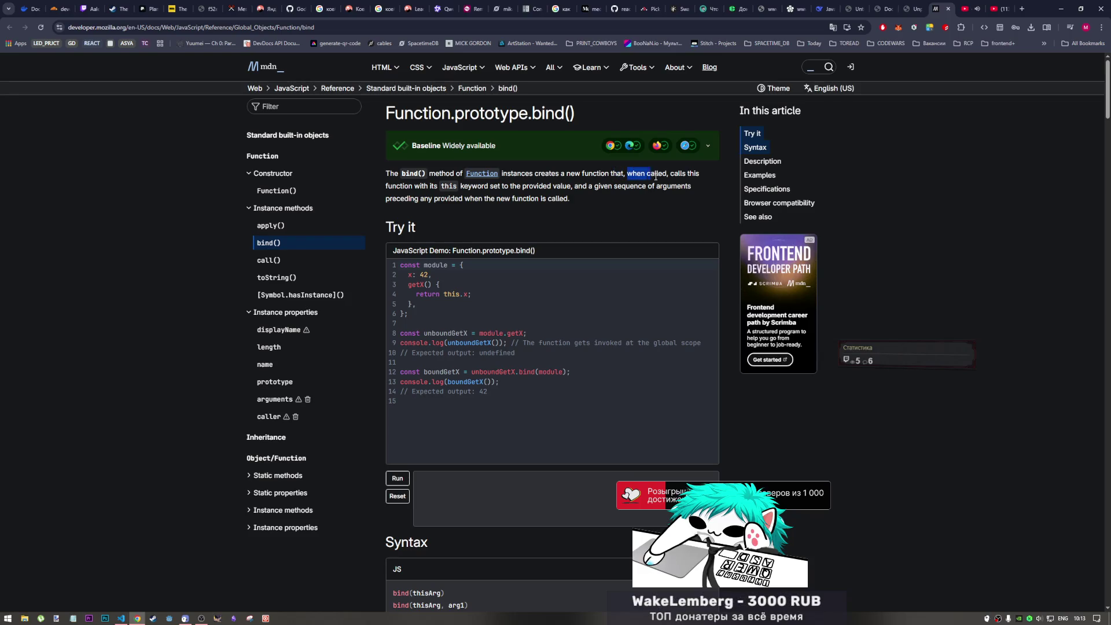
{"action": "left_click", "coordinate": [681, 175]}
{"action": "left_click_drag", "start_coordinate": [386, 185], "coordinate": [560, 187]}
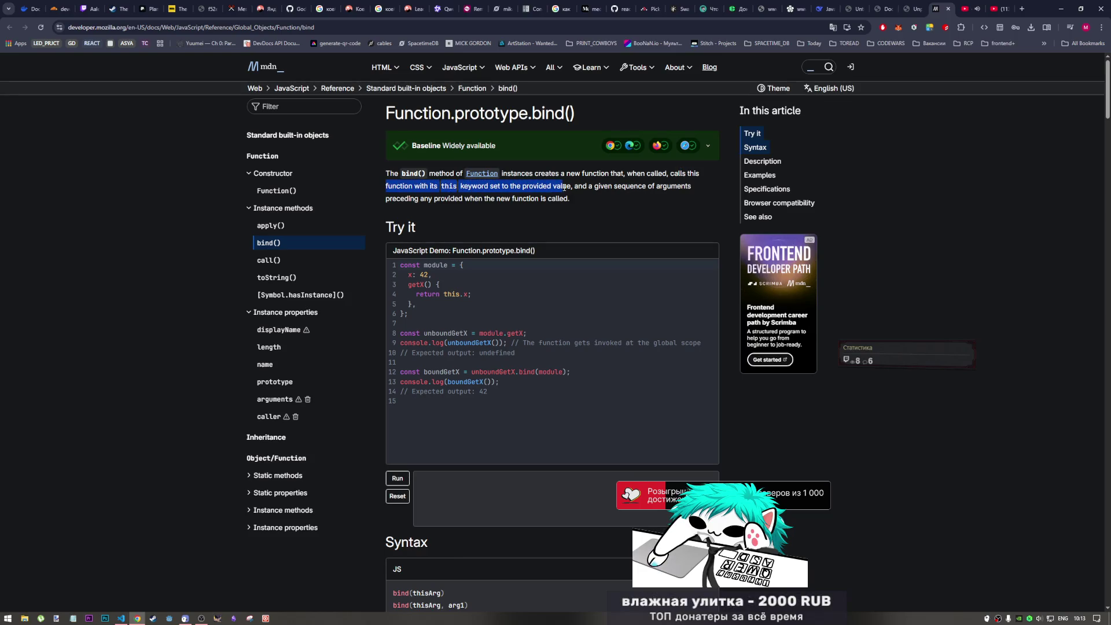
{"action": "left_click_drag", "start_coordinate": [593, 186], "coordinate": [683, 186]}
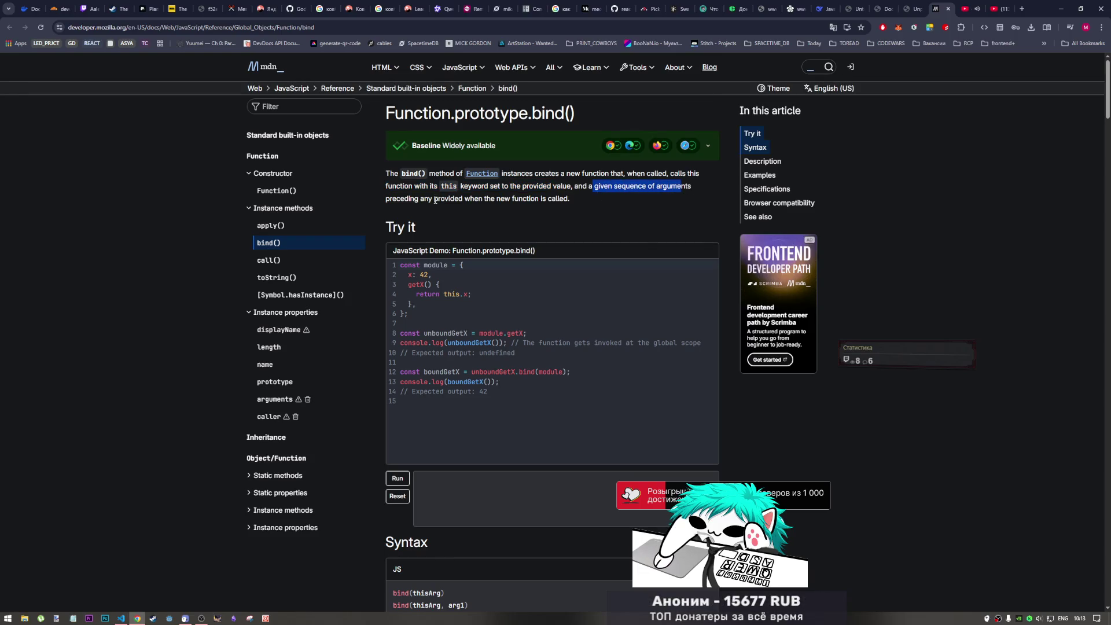
{"action": "left_click_drag", "start_coordinate": [429, 198], "coordinate": [557, 203]}
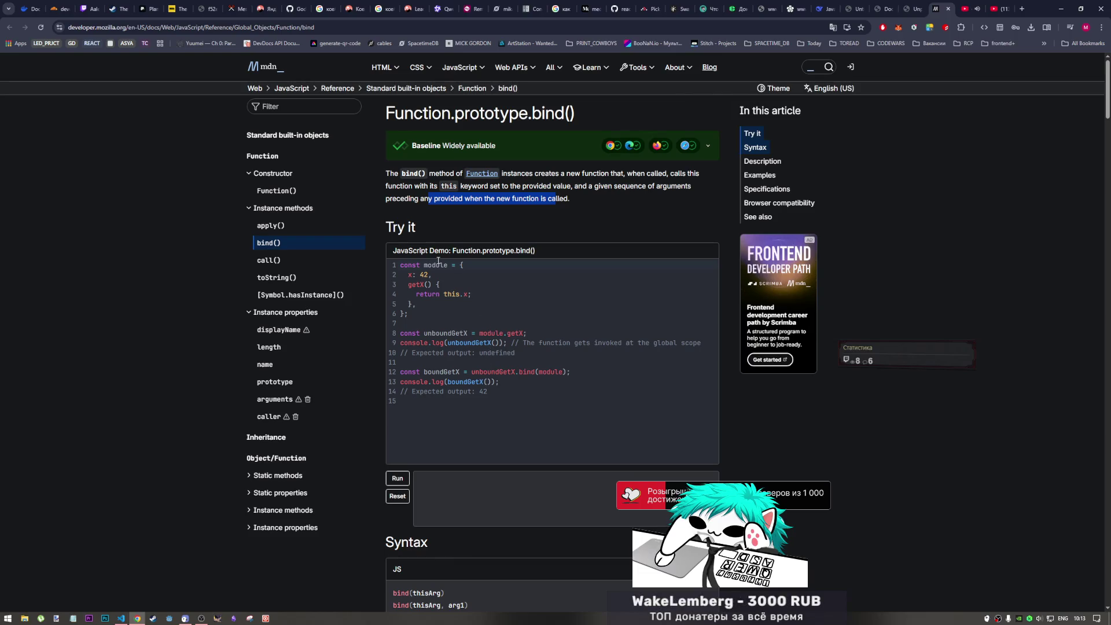
{"action": "left_click_drag", "start_coordinate": [538, 372], "coordinate": [471, 372]}
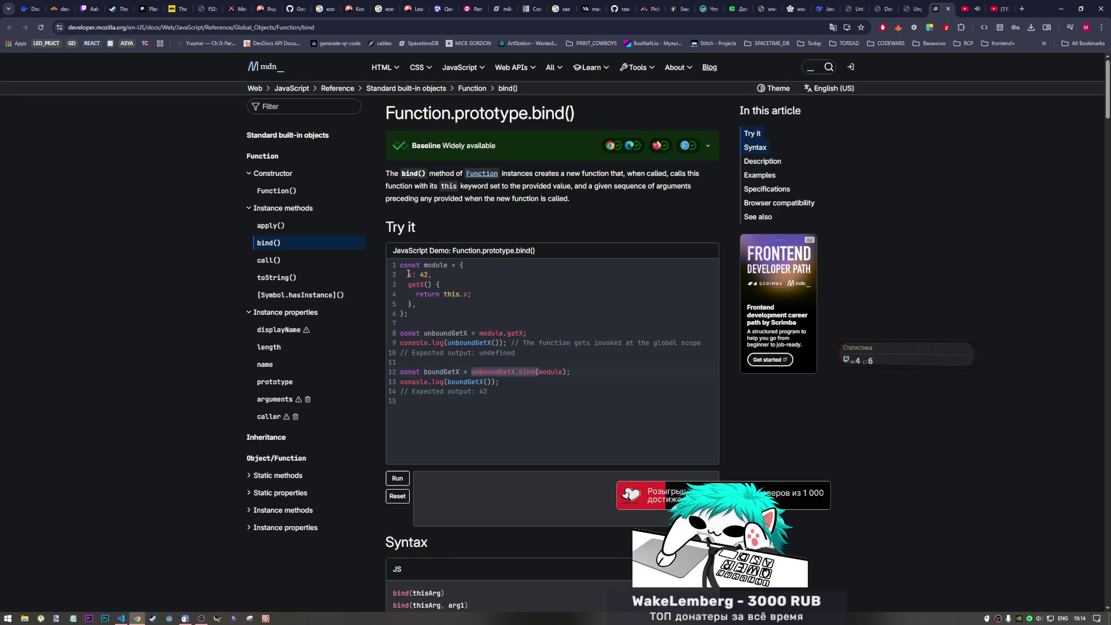
{"action": "mouse_move", "coordinate": [416, 294]}
{"action": "left_mouse_down"}
{"action": "mouse_move", "coordinate": [475, 294]}
{"action": "mouse_move", "coordinate": [442, 294]}
{"action": "mouse_move", "coordinate": [426, 274]}
{"action": "left_mouse_up"}
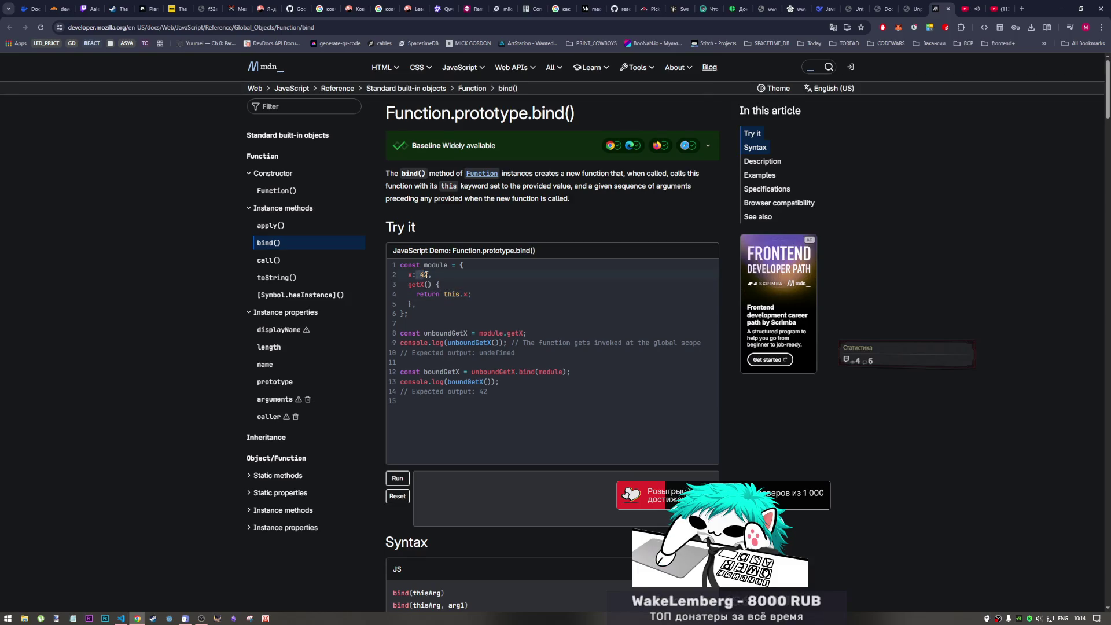
{"action": "left_click", "coordinate": [521, 373]}
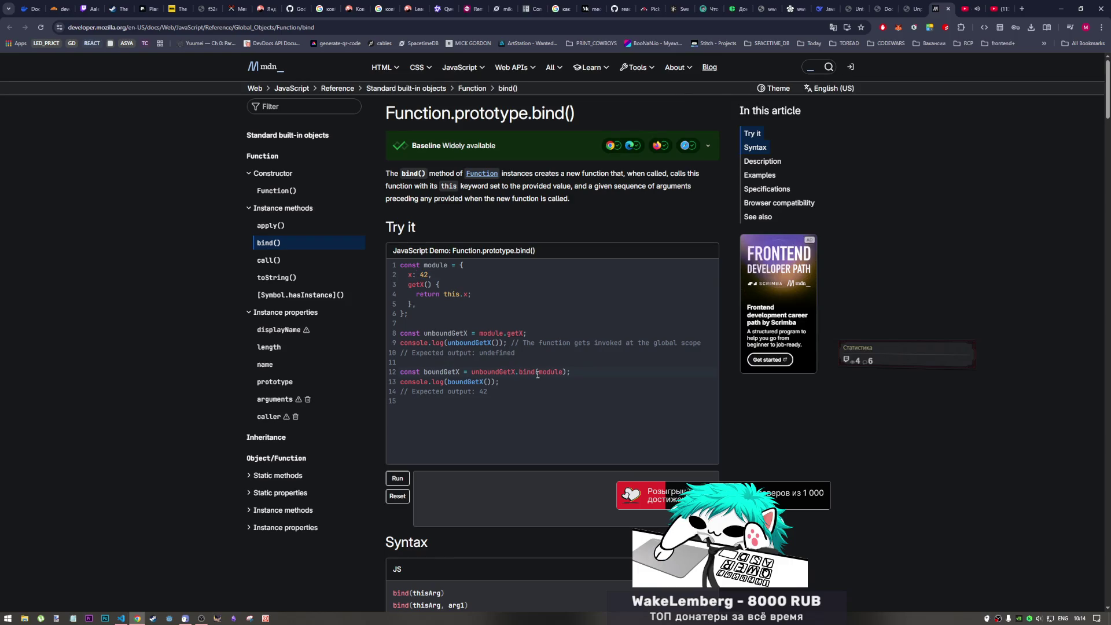
{"action": "left_click_drag", "start_coordinate": [524, 334], "coordinate": [425, 331]}
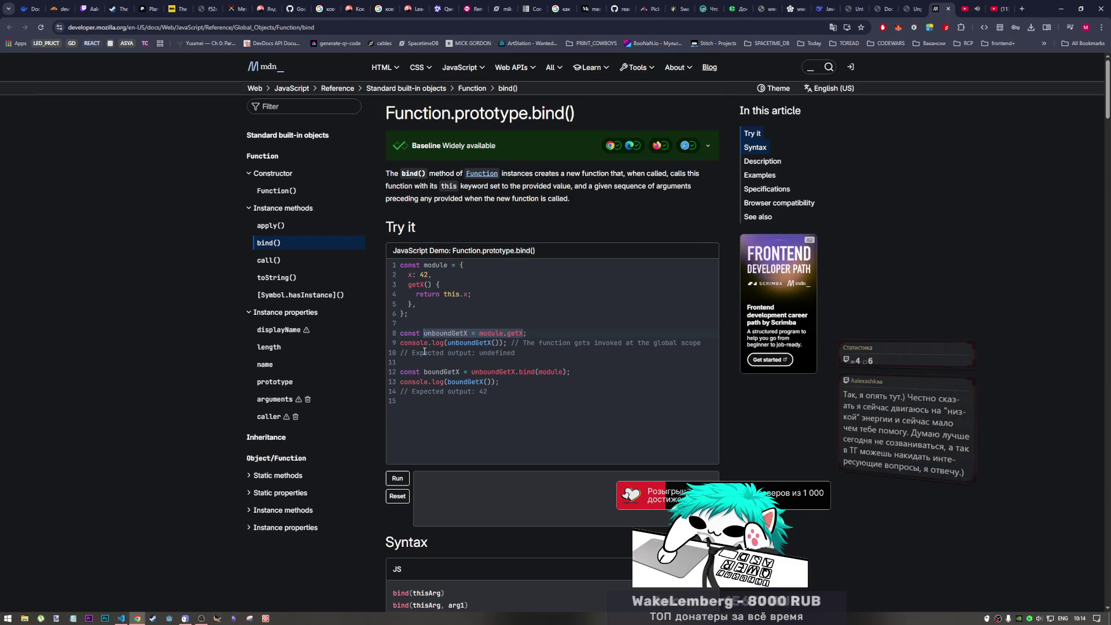
{"action": "left_click", "coordinate": [480, 356]}
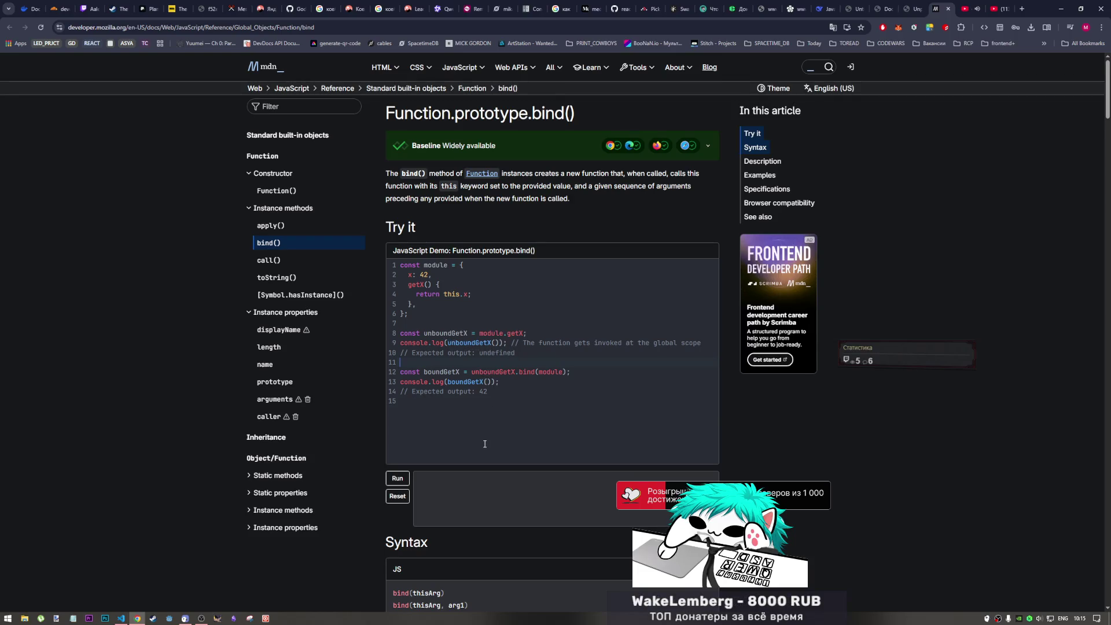
{"action": "scroll", "coordinate": [482, 445], "scroll_direction": "down", "scroll_amount": 2}
{"action": "scroll", "coordinate": [479, 446], "scroll_direction": "down", "scroll_amount": 3}
{"action": "scroll", "coordinate": [468, 348], "scroll_direction": "up", "scroll_amount": 2}
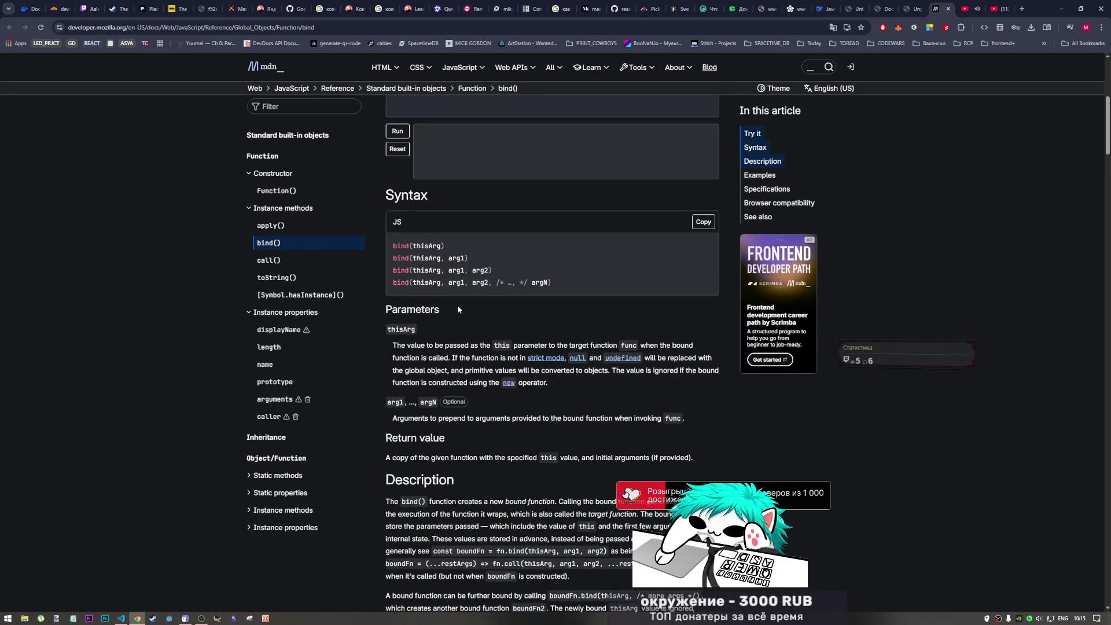
{"action": "scroll", "coordinate": [486, 322], "scroll_direction": "up", "scroll_amount": 2}
{"action": "scroll", "coordinate": [400, 363], "scroll_direction": "down", "scroll_amount": 2}
{"action": "scroll", "coordinate": [426, 420], "scroll_direction": "down", "scroll_amount": 1}
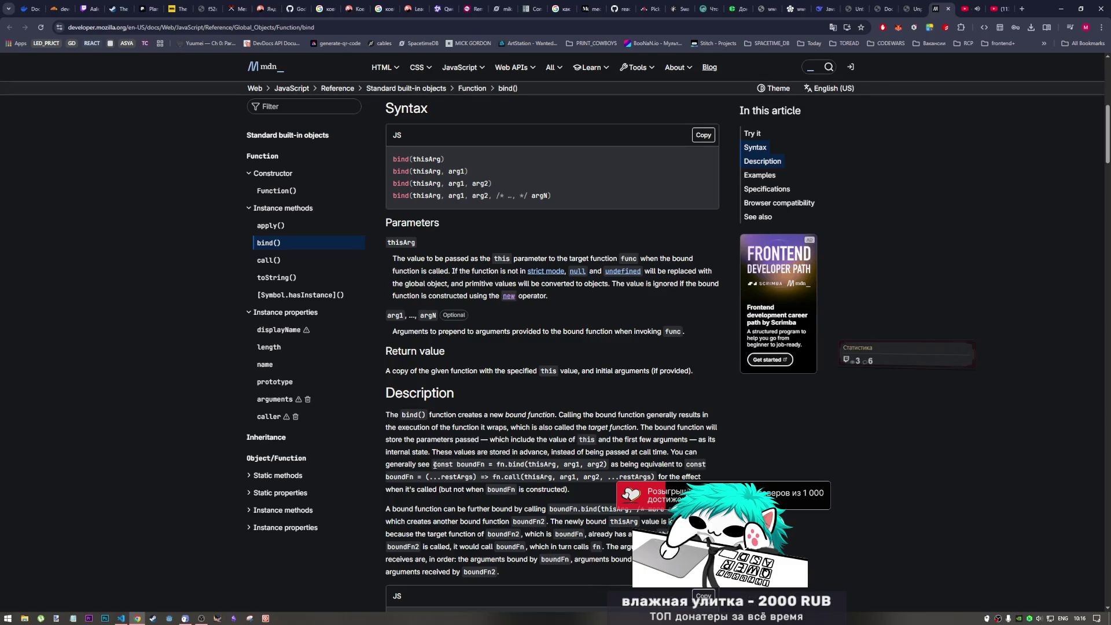
{"action": "scroll", "coordinate": [421, 443], "scroll_direction": "down", "scroll_amount": 1}
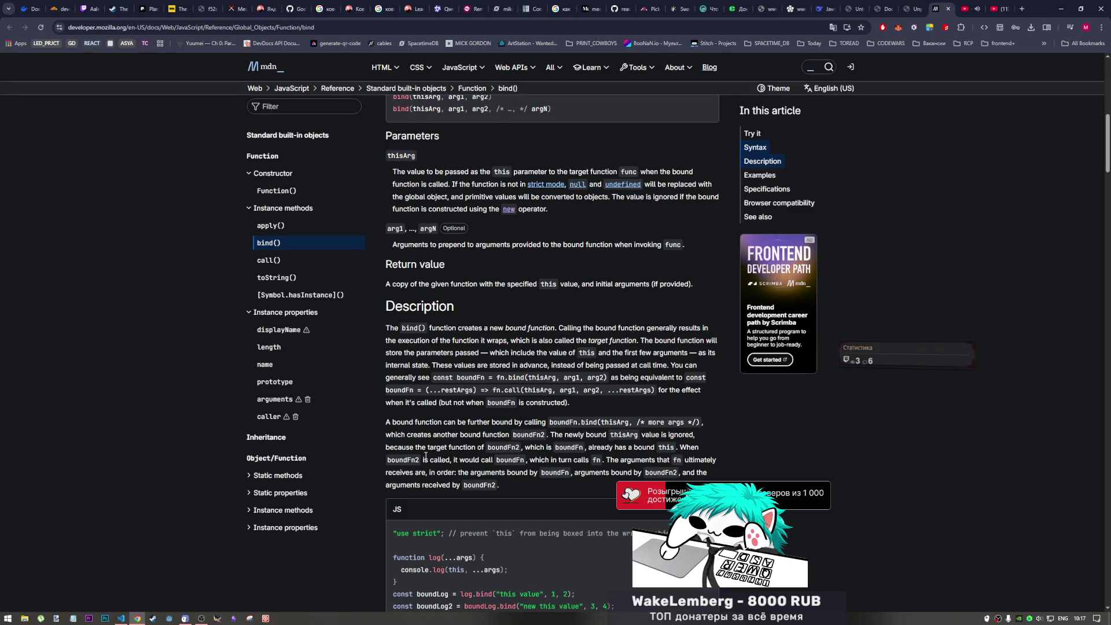
{"action": "scroll", "coordinate": [471, 461], "scroll_direction": "down", "scroll_amount": 1}
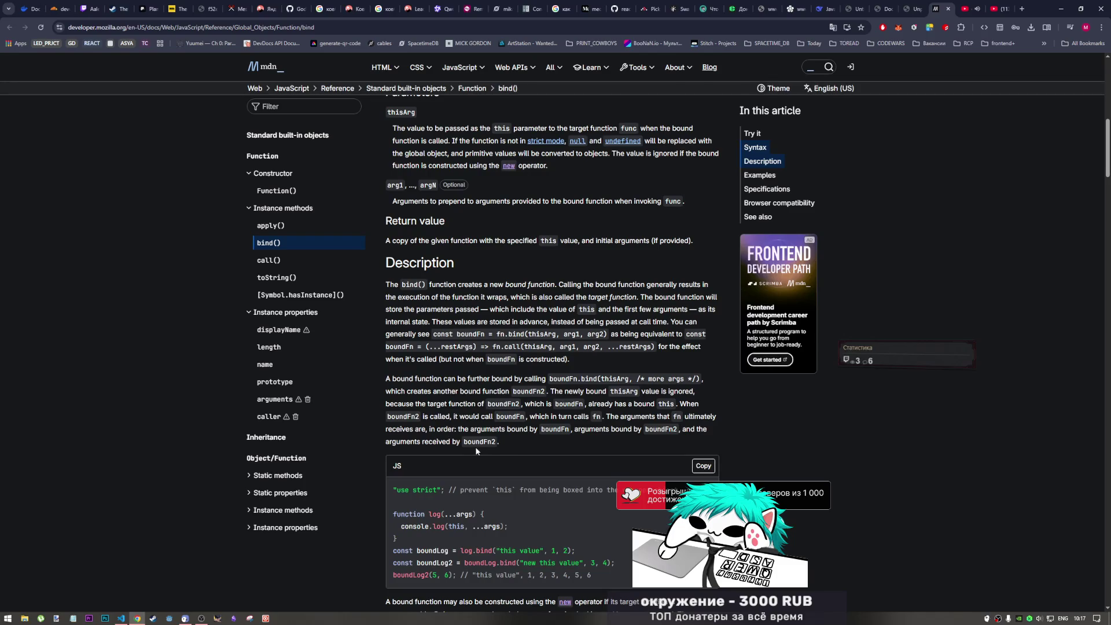
{"action": "scroll", "coordinate": [477, 452], "scroll_direction": "down", "scroll_amount": 1}
{"action": "scroll", "coordinate": [459, 444], "scroll_direction": "down", "scroll_amount": 1}
{"action": "scroll", "coordinate": [460, 444], "scroll_direction": "down", "scroll_amount": 1}
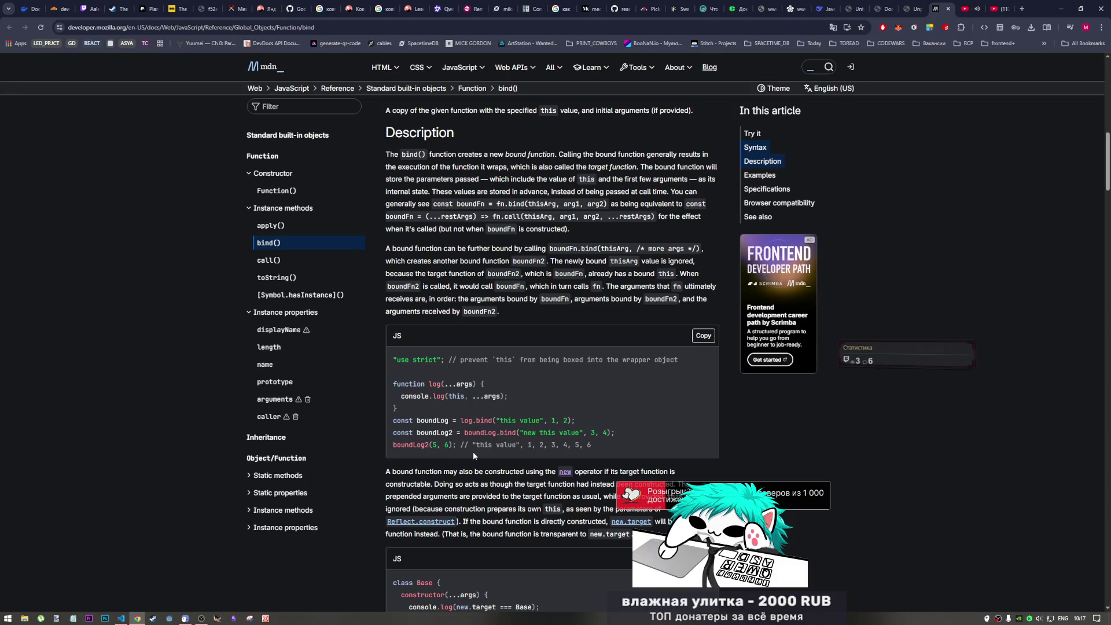
{"action": "scroll", "coordinate": [847, 288], "scroll_direction": "up", "scroll_amount": 3}
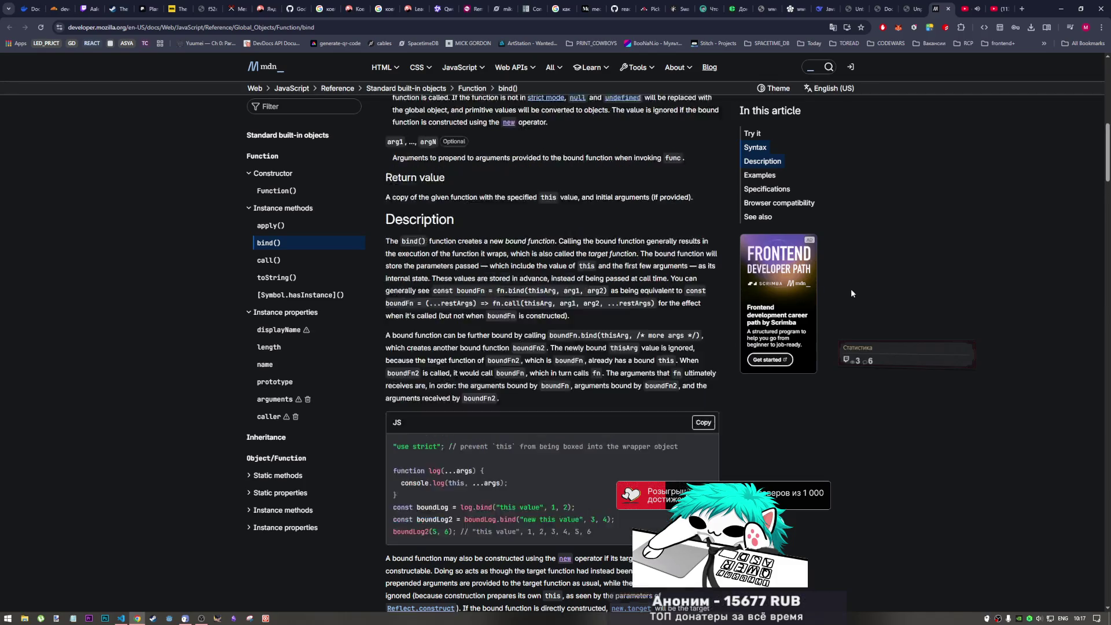
{"action": "scroll", "coordinate": [1100, 144], "scroll_direction": "up", "scroll_amount": 5}
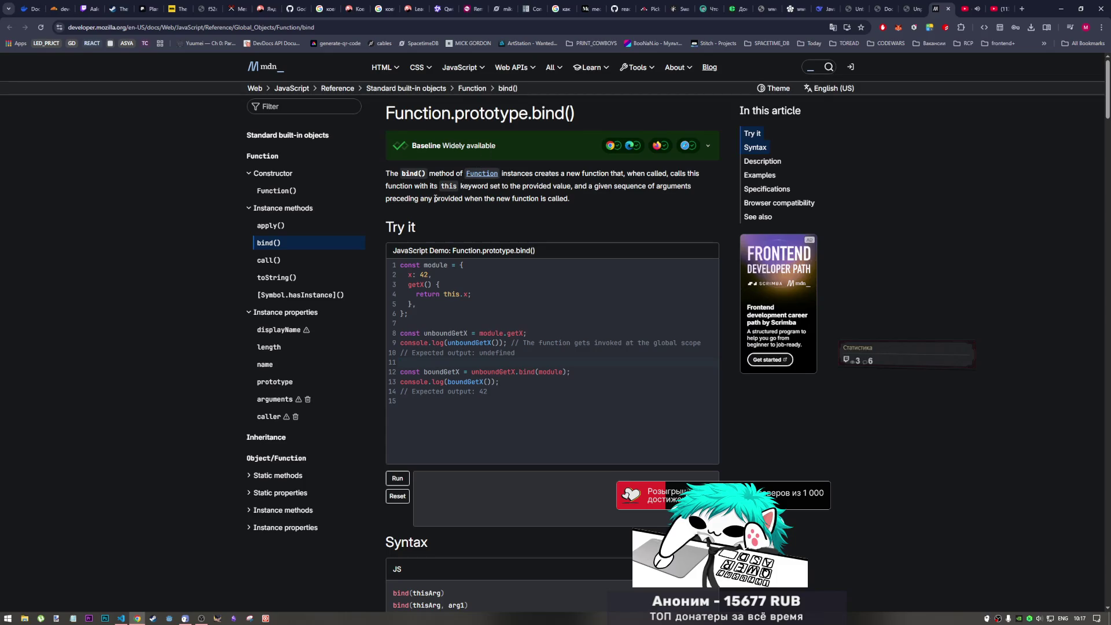
{"action": "scroll", "coordinate": [919, 283], "scroll_direction": "down", "scroll_amount": 5}
{"action": "scroll", "coordinate": [1085, 116], "scroll_direction": "down", "scroll_amount": 10}
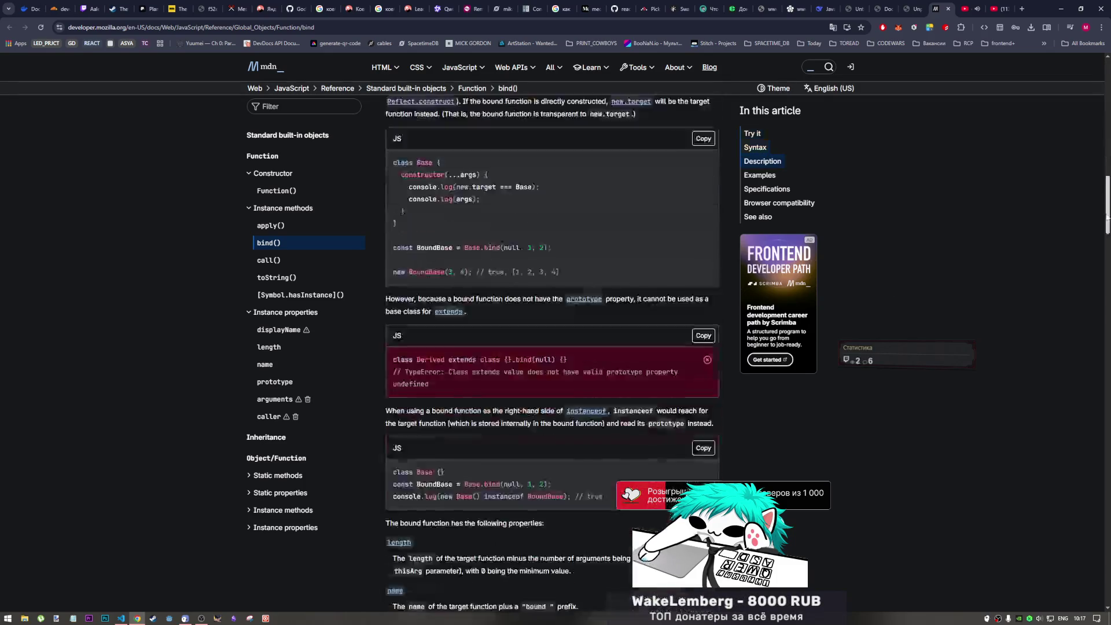
{"action": "scroll", "coordinate": [905, 209], "scroll_direction": "up", "scroll_amount": 1}
{"action": "scroll", "coordinate": [387, 283], "scroll_direction": "up", "scroll_amount": 1}
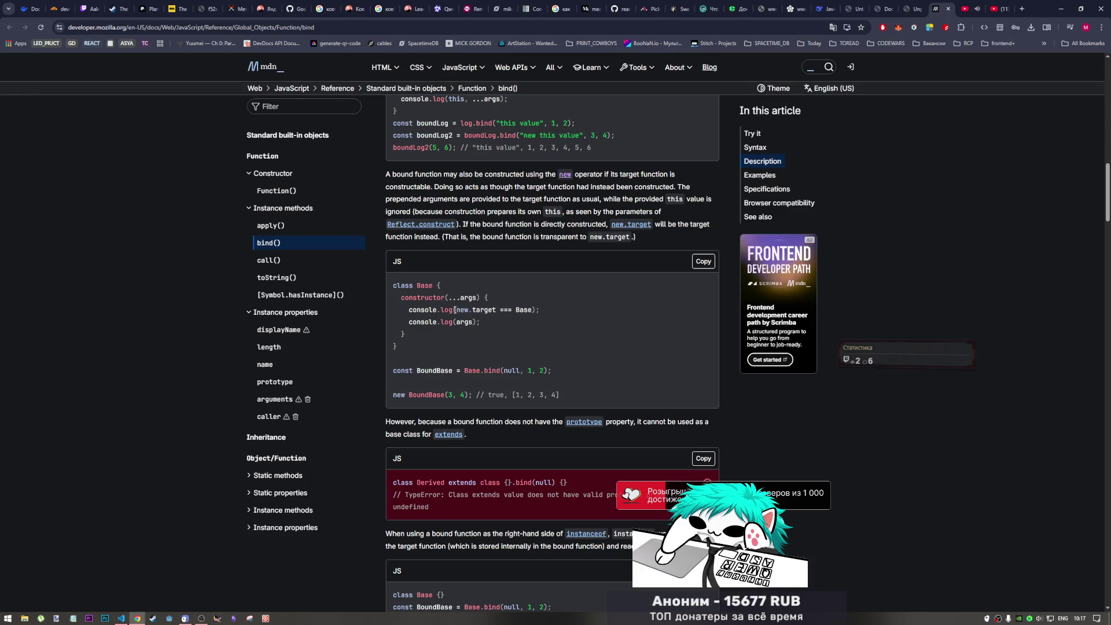
{"action": "left_click_drag", "start_coordinate": [476, 297], "coordinate": [447, 298]}
{"action": "scroll", "coordinate": [428, 393], "scroll_direction": "down", "scroll_amount": 5}
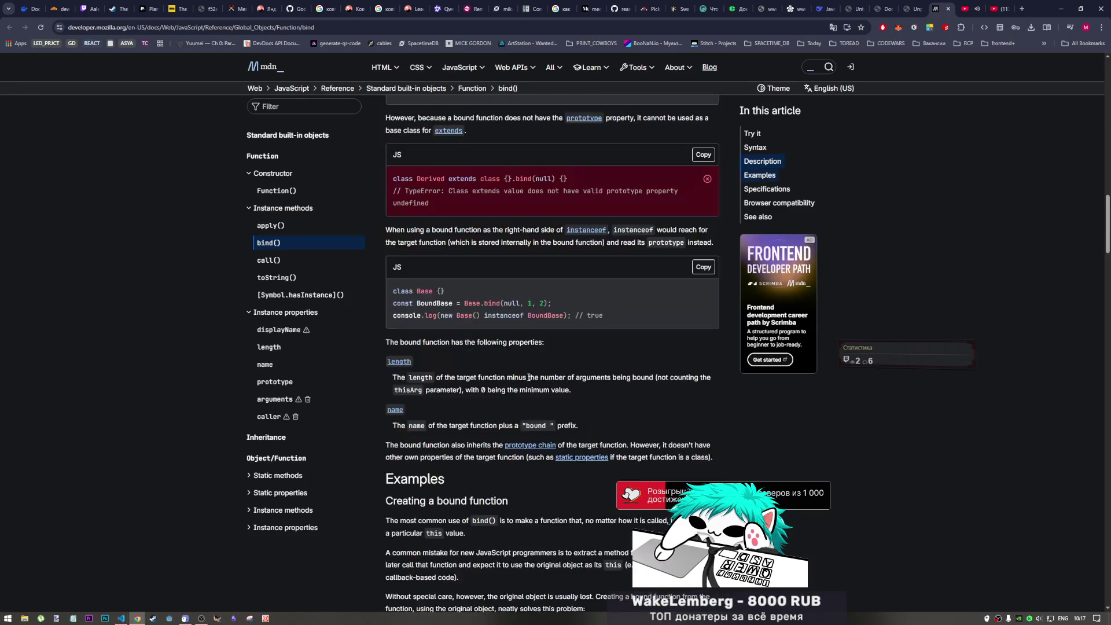
{"action": "scroll", "coordinate": [615, 353], "scroll_direction": "down", "scroll_amount": 5}
{"action": "scroll", "coordinate": [615, 353], "scroll_direction": "down", "scroll_amount": 5}
{"action": "scroll", "coordinate": [625, 356], "scroll_direction": "down", "scroll_amount": 5}
{"action": "scroll", "coordinate": [622, 352], "scroll_direction": "up", "scroll_amount": 10}
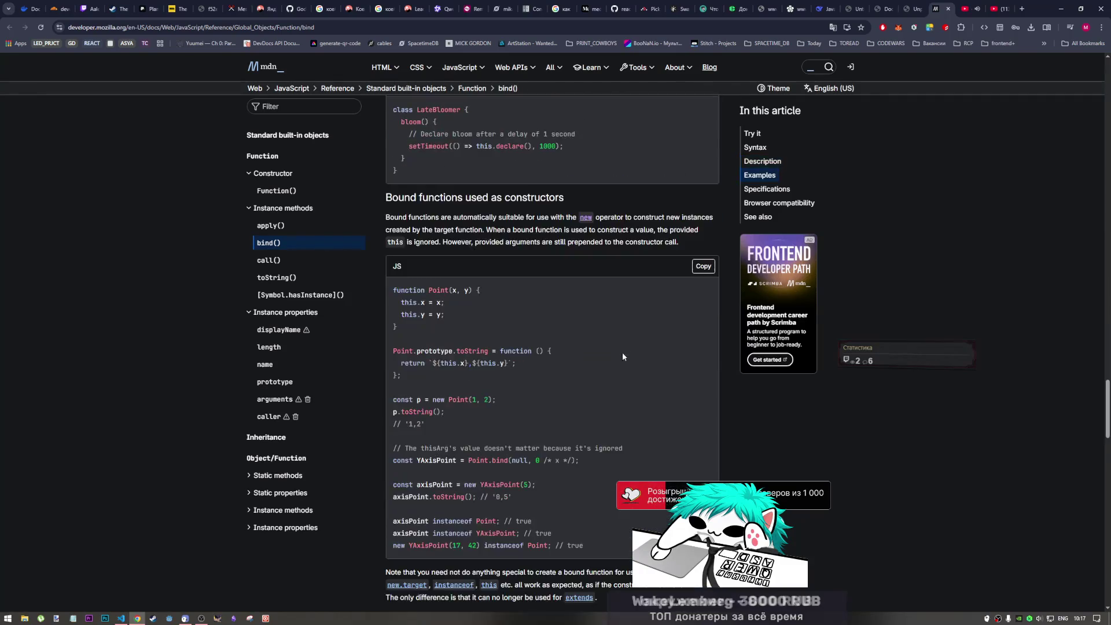
{"action": "left_click_drag", "start_coordinate": [1107, 286], "coordinate": [1108, 100]}
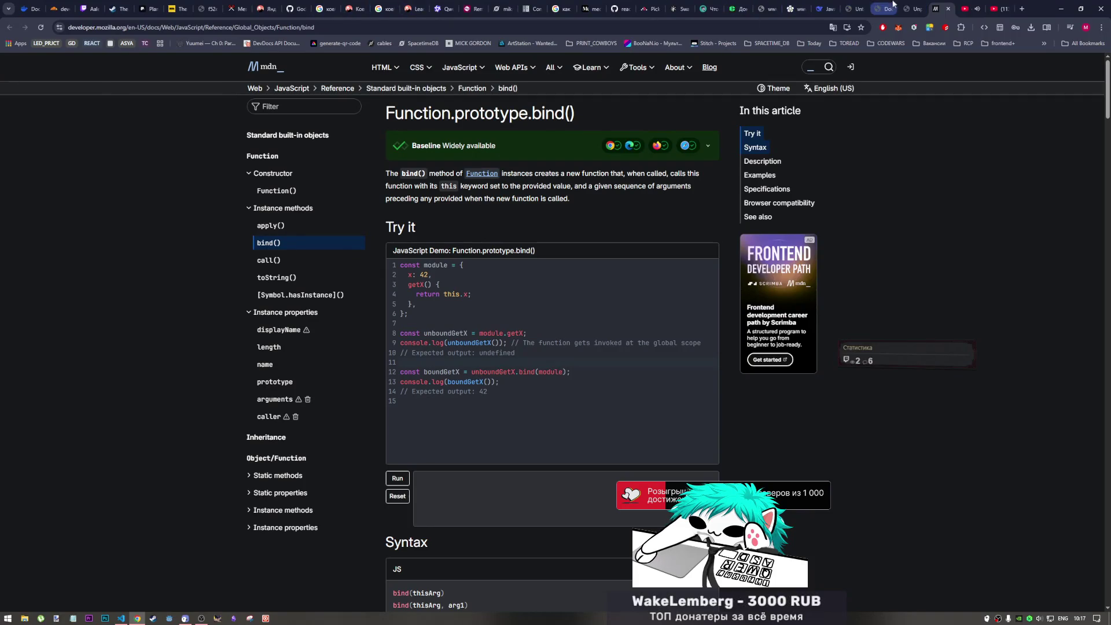
- Leave the YouTube video for the Unpacking Intermediate JavaScript PDF book
{"action": "left_click", "coordinate": [940, 9]}
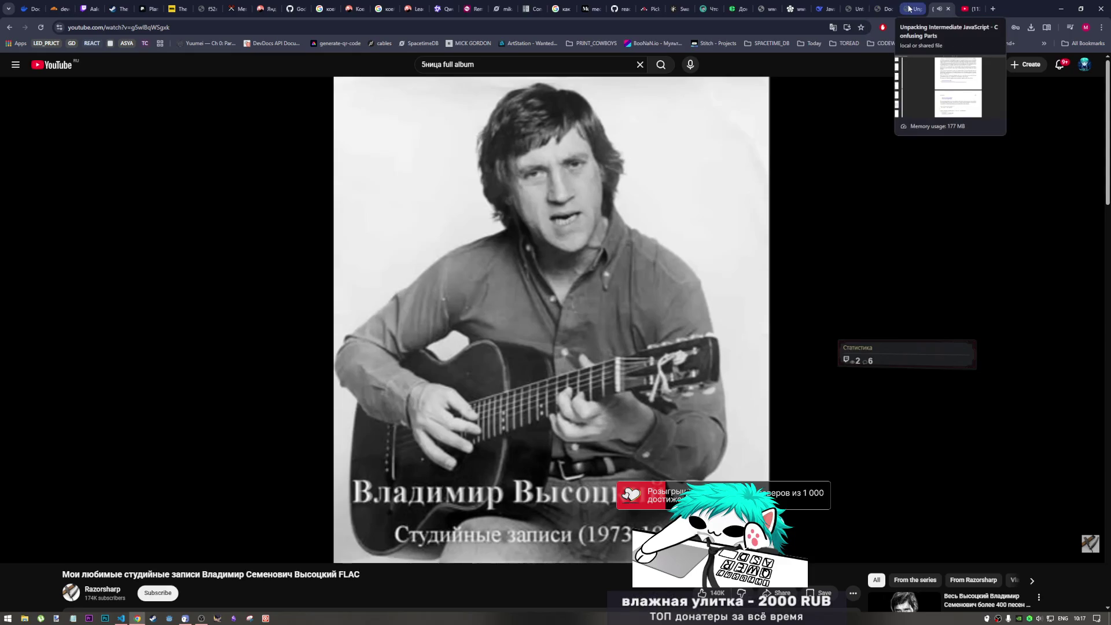
{"action": "left_click", "coordinate": [909, 9]}
{"action": "scroll", "coordinate": [560, 473], "scroll_direction": "down", "scroll_amount": 3}
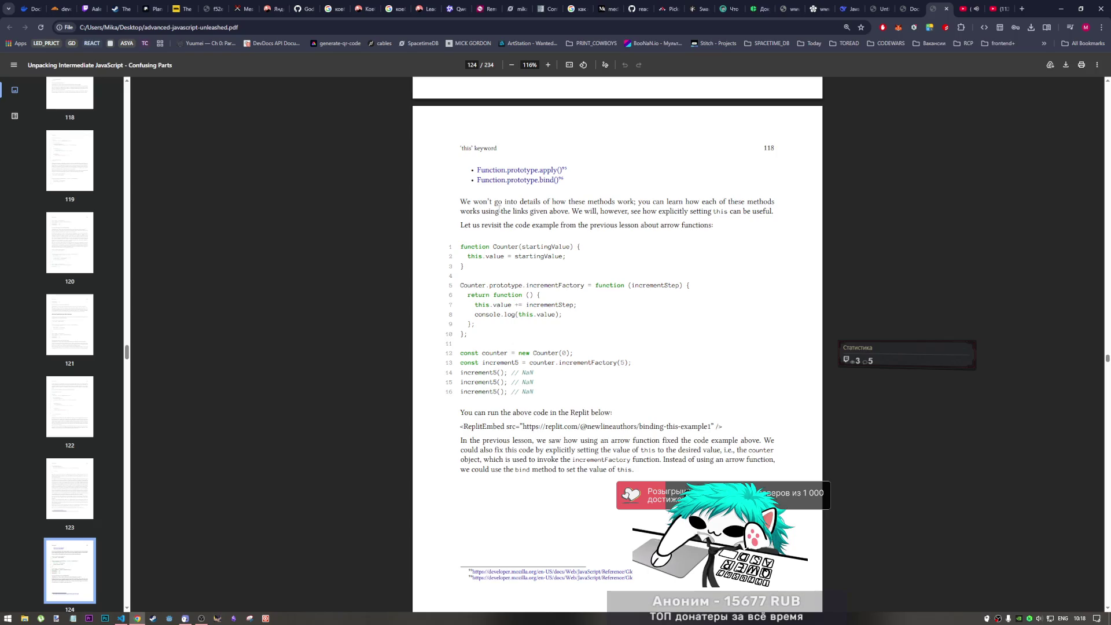
{"action": "scroll", "coordinate": [472, 315], "scroll_direction": "down", "scroll_amount": 3}
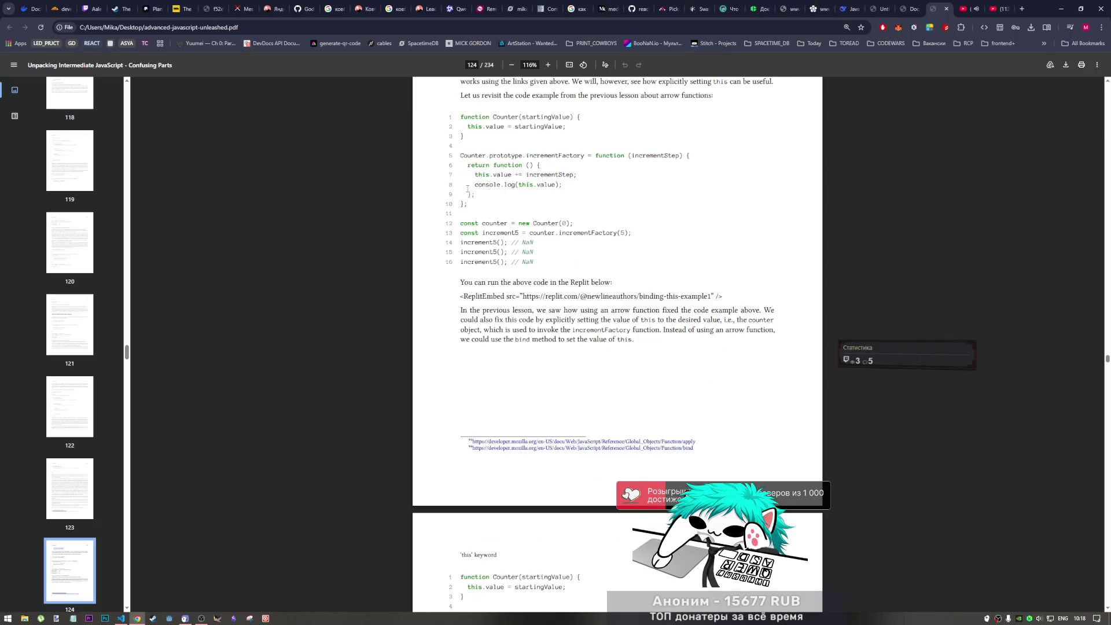
{"action": "scroll", "coordinate": [511, 213], "scroll_direction": "up", "scroll_amount": 2}
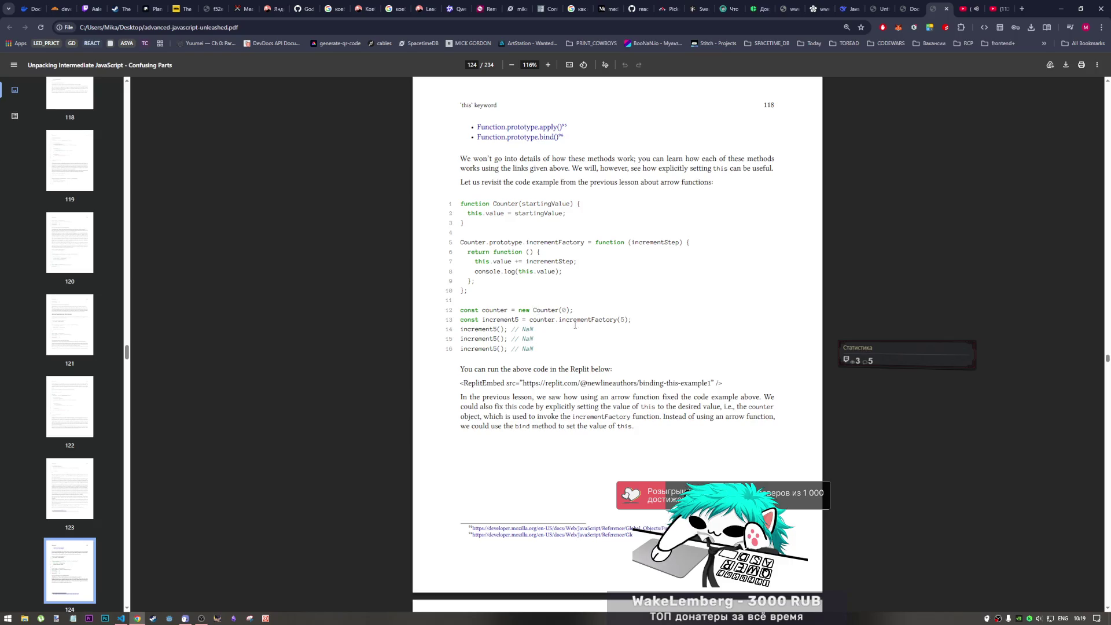
{"action": "scroll", "coordinate": [514, 199], "scroll_direction": "down", "scroll_amount": 3}
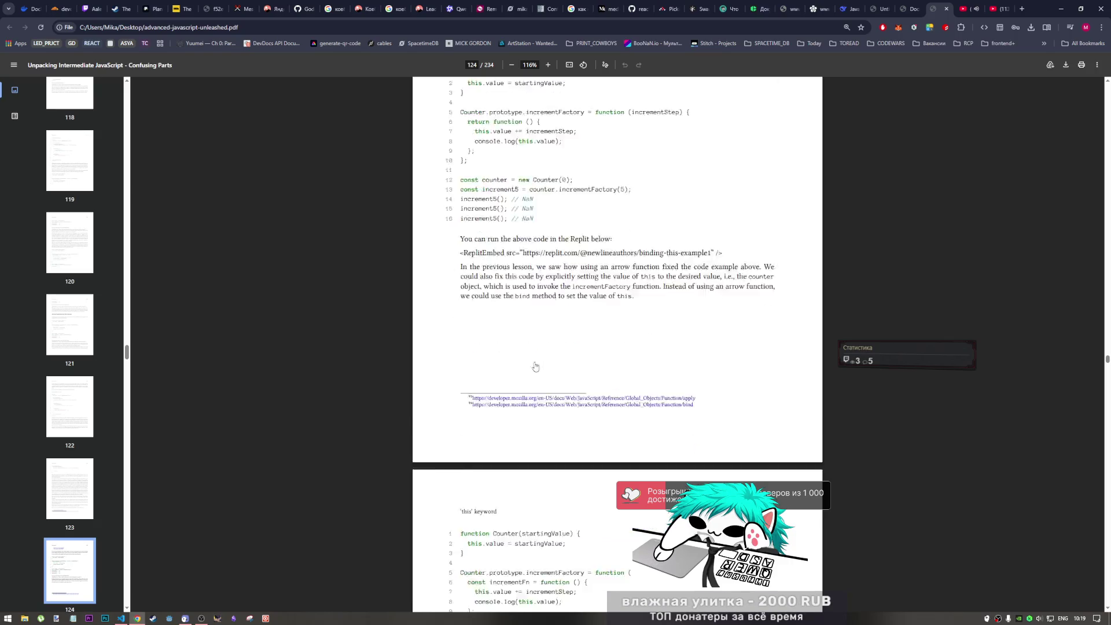
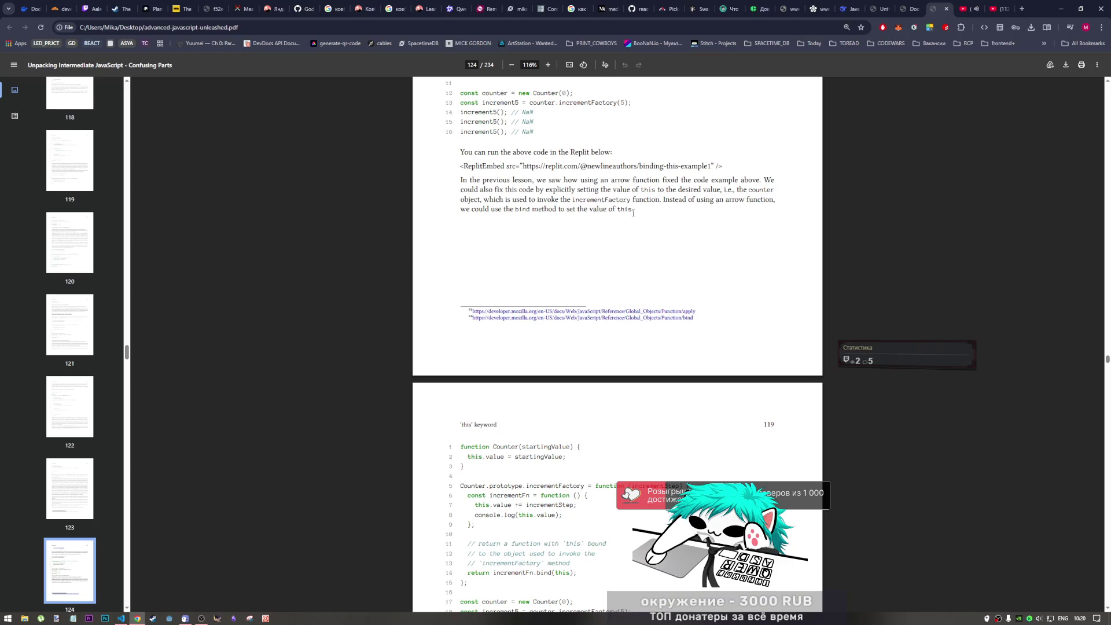
{"action": "scroll", "coordinate": [507, 217], "scroll_direction": "down", "scroll_amount": 3}
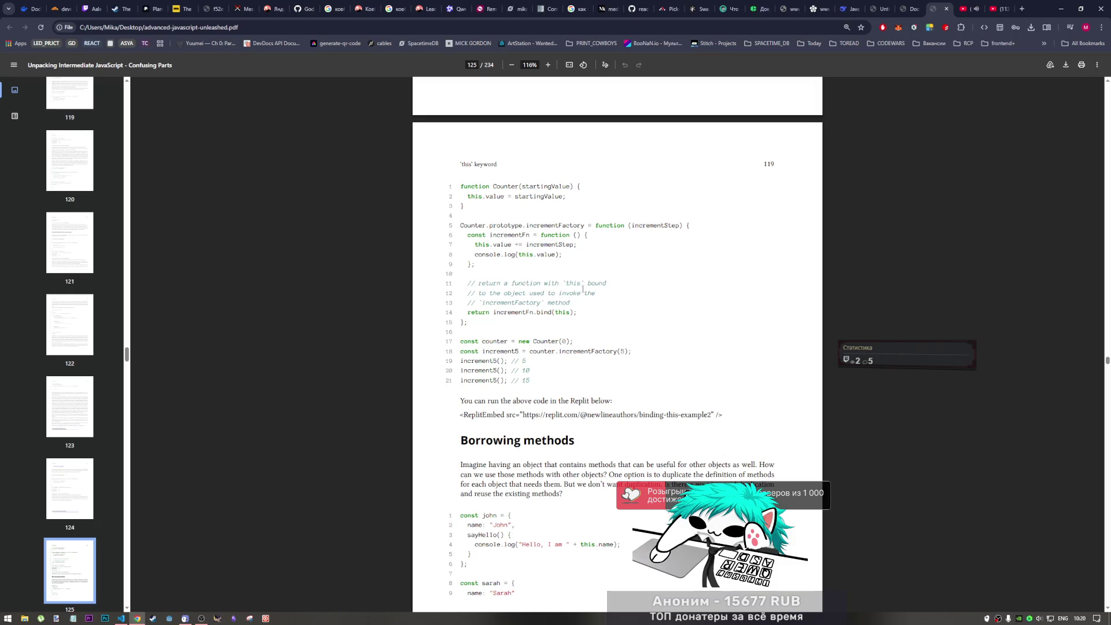
{"action": "scroll", "coordinate": [584, 291], "scroll_direction": "up", "scroll_amount": 2}
{"action": "scroll", "coordinate": [538, 298], "scroll_direction": "down", "scroll_amount": 1}
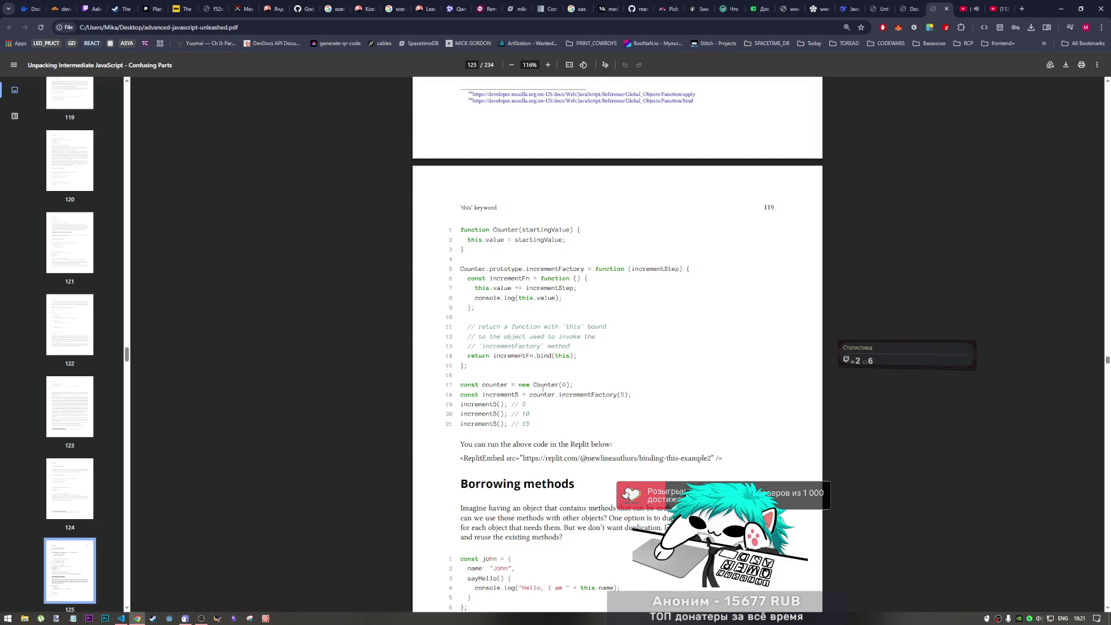
{"action": "scroll", "coordinate": [545, 385], "scroll_direction": "down", "scroll_amount": 1}
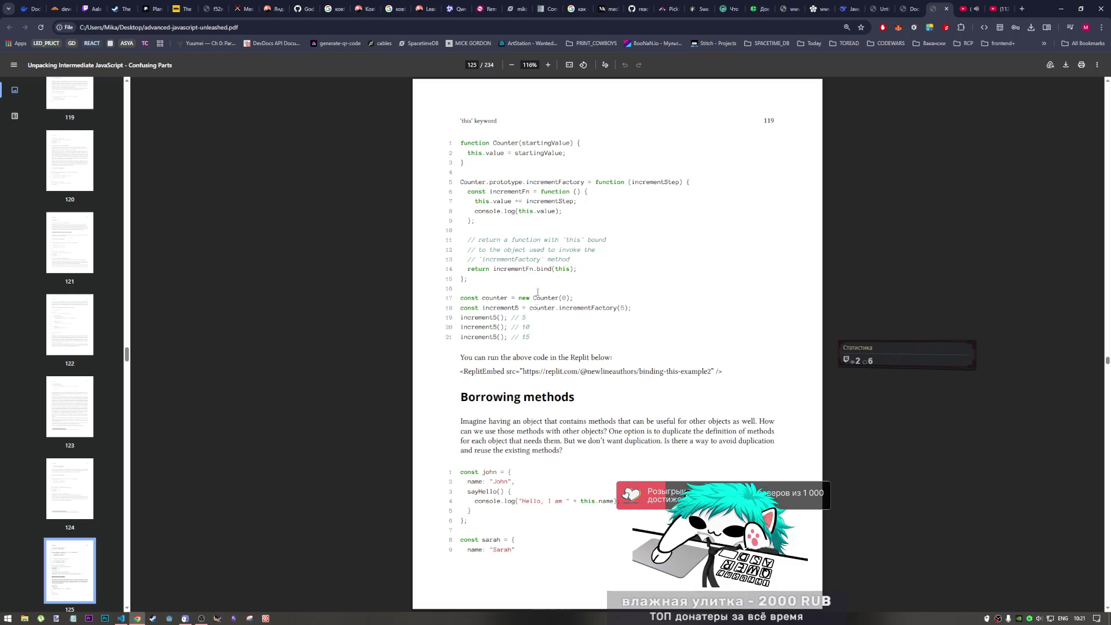
{"action": "scroll", "coordinate": [560, 294], "scroll_direction": "up", "scroll_amount": 1}
- Highlight the word bind in the Counter example's return line on page 119
{"action": "double_click", "coordinate": [544, 313]}
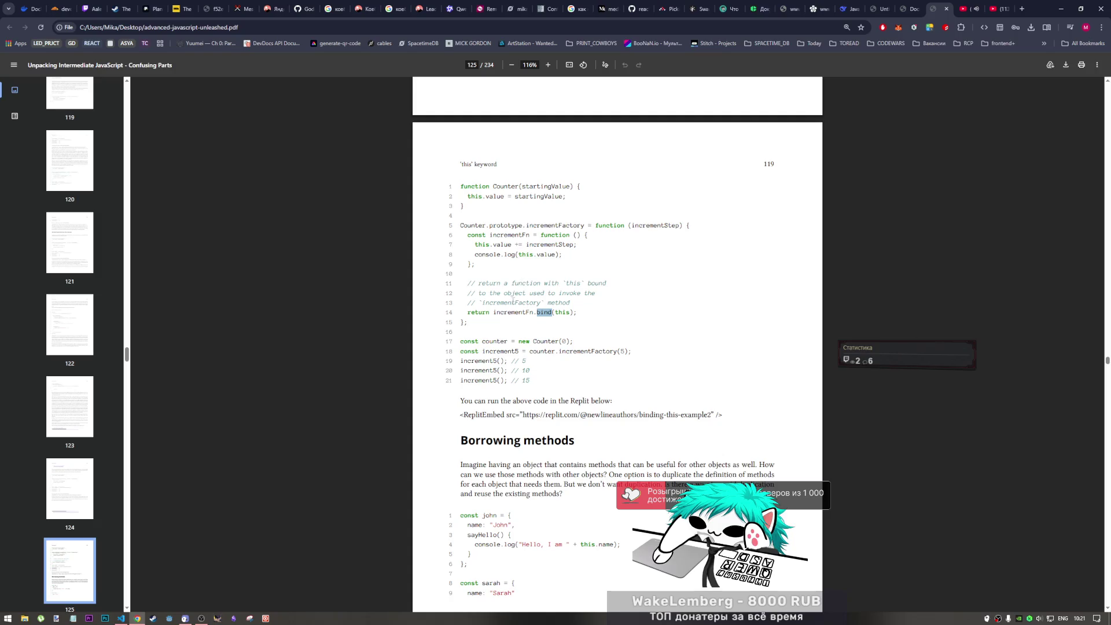
- Trace the Counter listing: incrementFactory, incrementStep, incrementFn, the bind call and counter.incrementFactory(5)
{"action": "left_click_drag", "start_coordinate": [490, 294], "coordinate": [558, 294]}
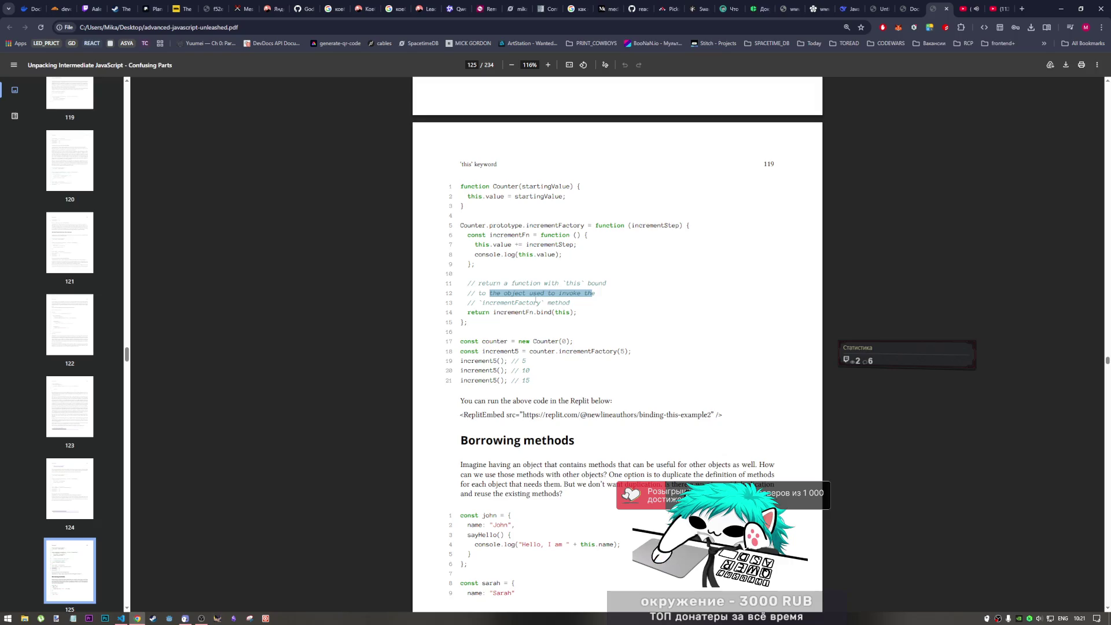
{"action": "left_click_drag", "start_coordinate": [481, 302], "coordinate": [538, 302]}
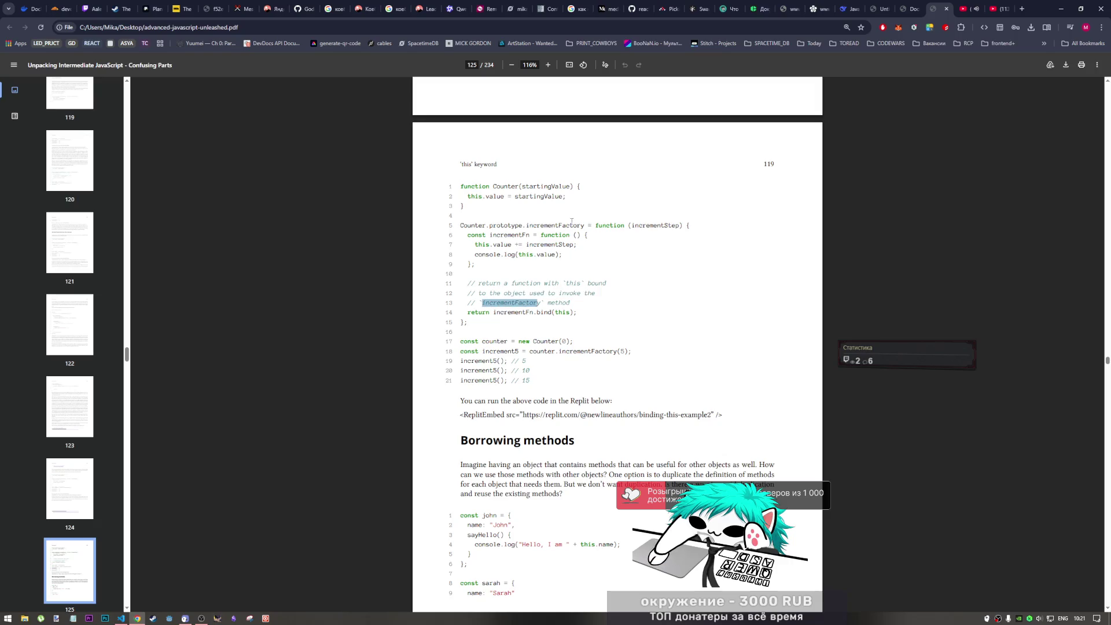
{"action": "left_click_drag", "start_coordinate": [599, 226], "coordinate": [683, 226]}
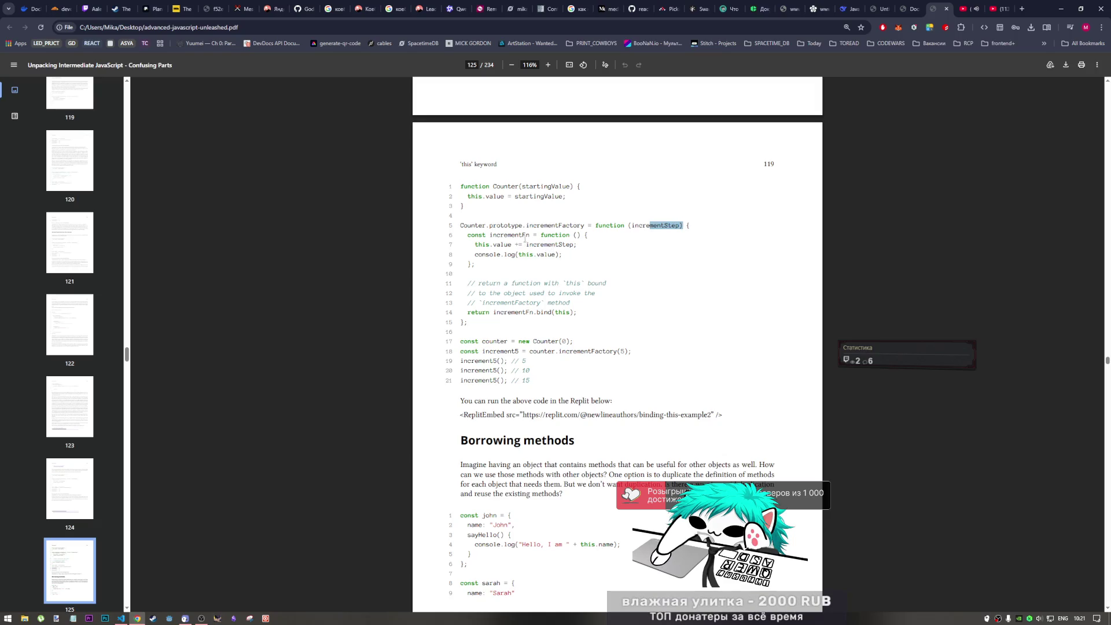
{"action": "left_click_drag", "start_coordinate": [504, 235], "coordinate": [530, 236]}
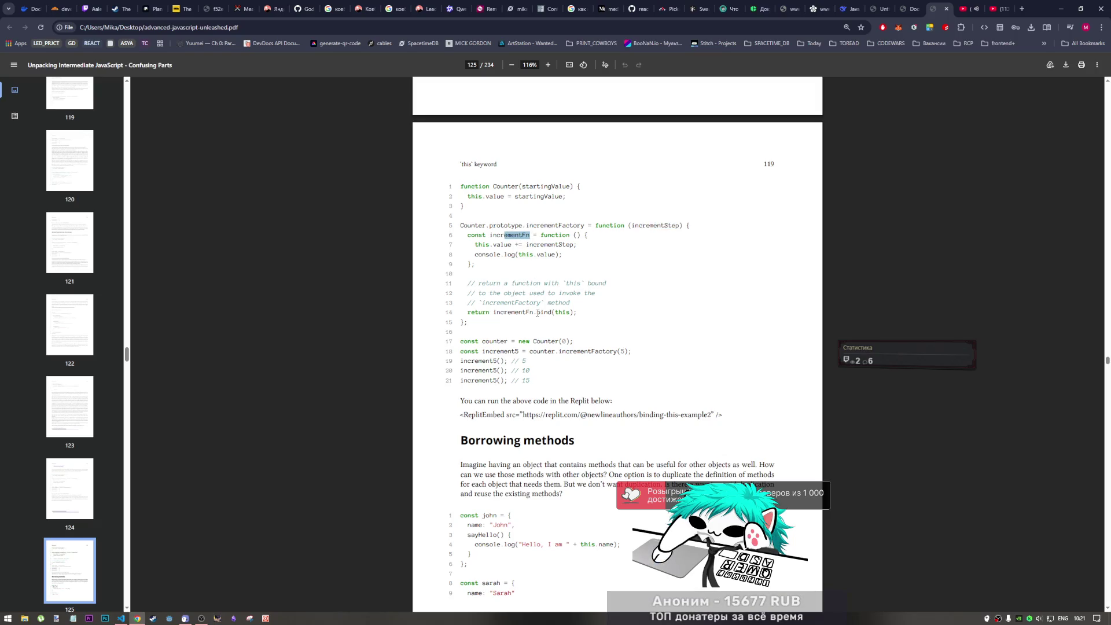
{"action": "left_click_drag", "start_coordinate": [534, 313], "coordinate": [566, 313]}
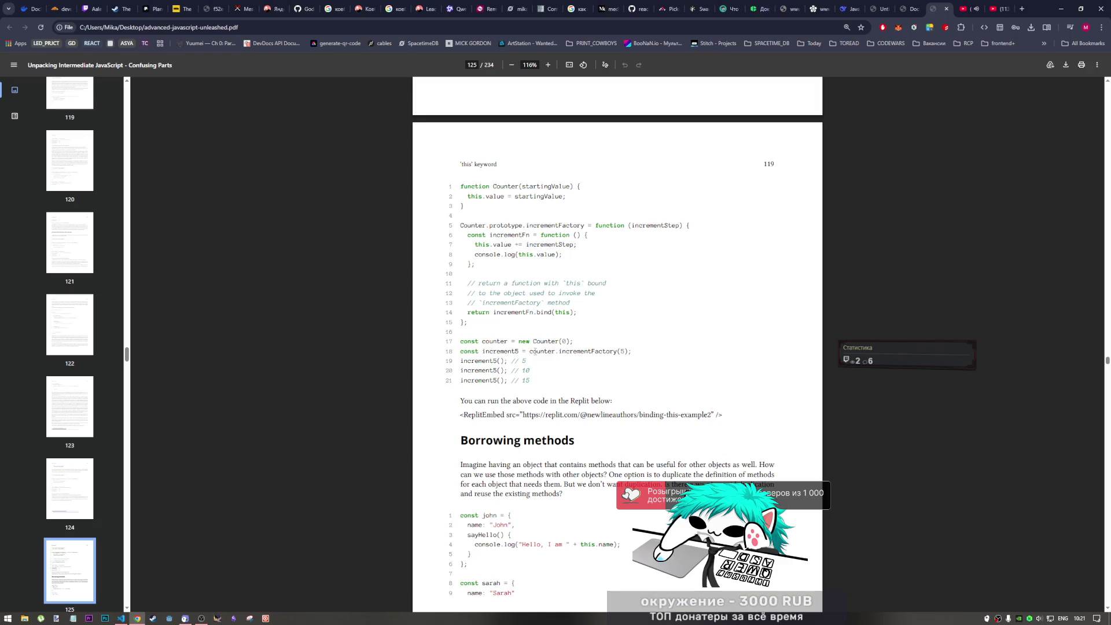
{"action": "left_click_drag", "start_coordinate": [530, 350], "coordinate": [631, 351]}
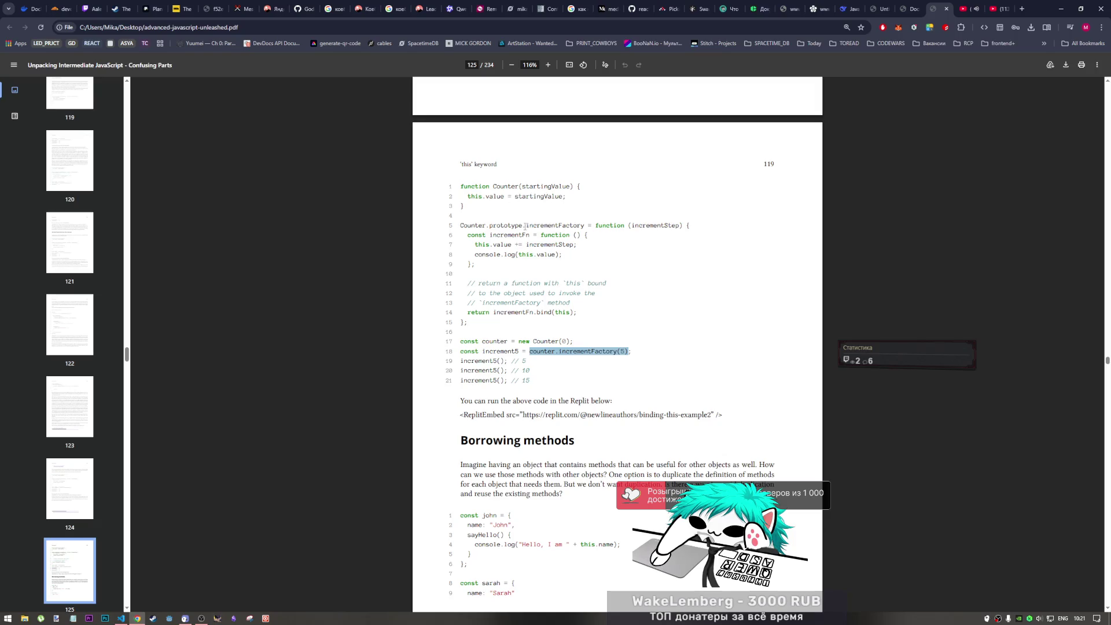
{"action": "left_click_drag", "start_coordinate": [527, 226], "coordinate": [584, 226]}
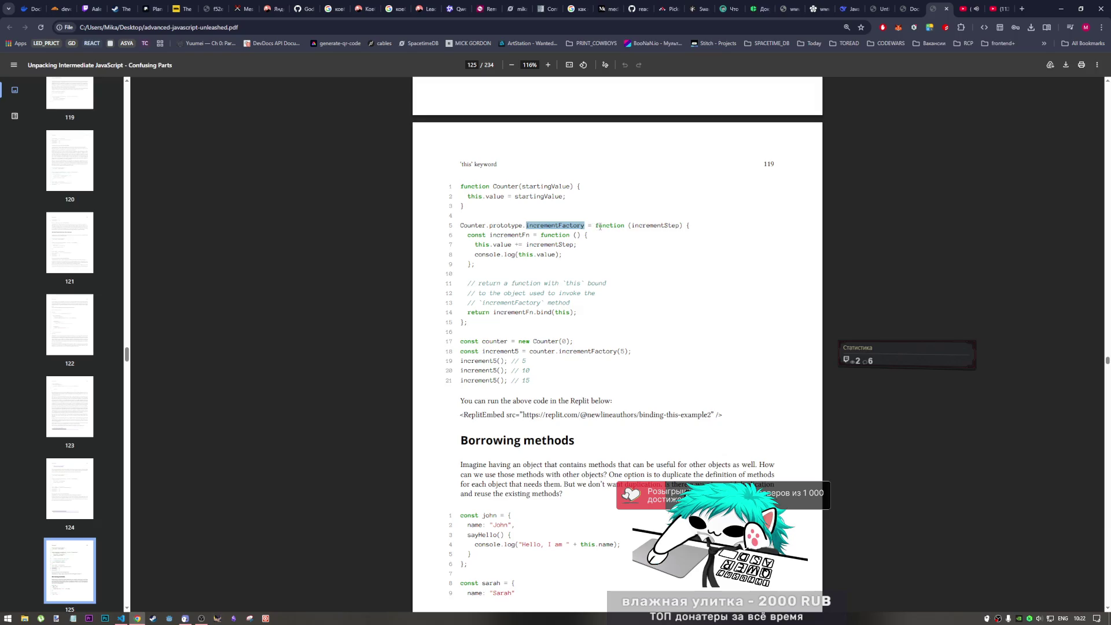
{"action": "left_click", "coordinate": [598, 226]}
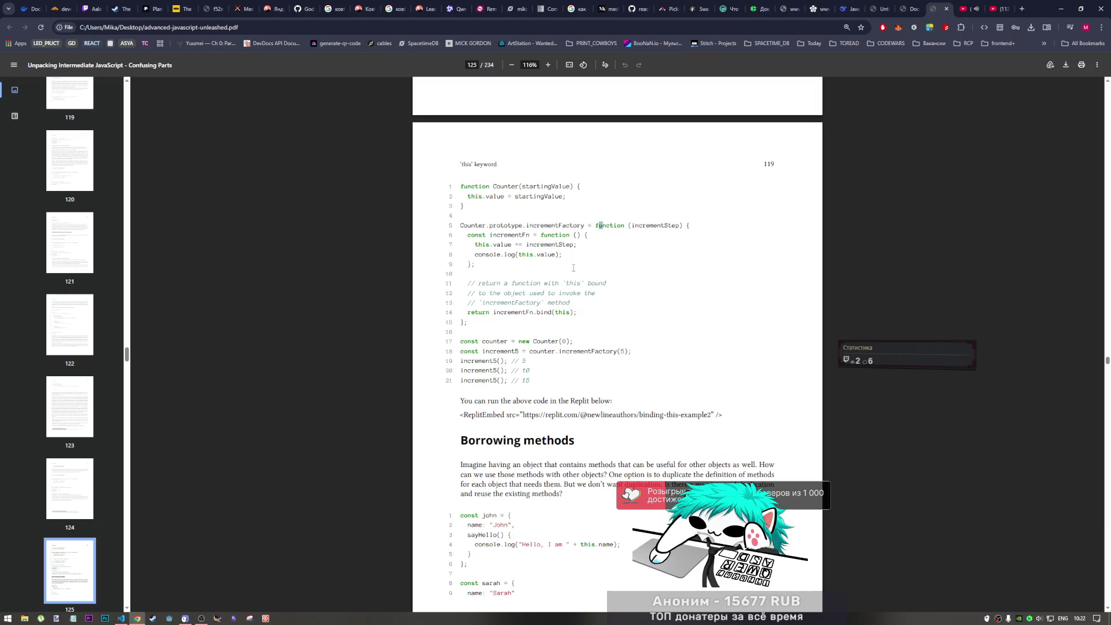
{"action": "mouse_move", "coordinate": [594, 233]}
{"action": "left_mouse_down"}
{"action": "mouse_move", "coordinate": [571, 268]}
{"action": "mouse_move", "coordinate": [593, 282]}
{"action": "left_mouse_up"}
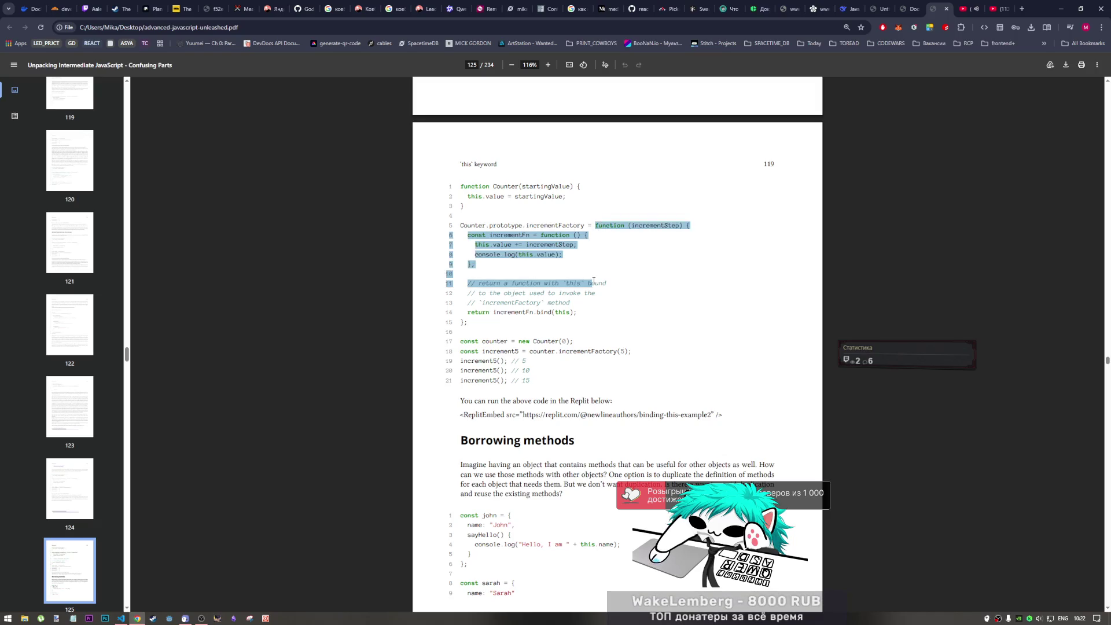
{"action": "left_click", "coordinate": [574, 312]}
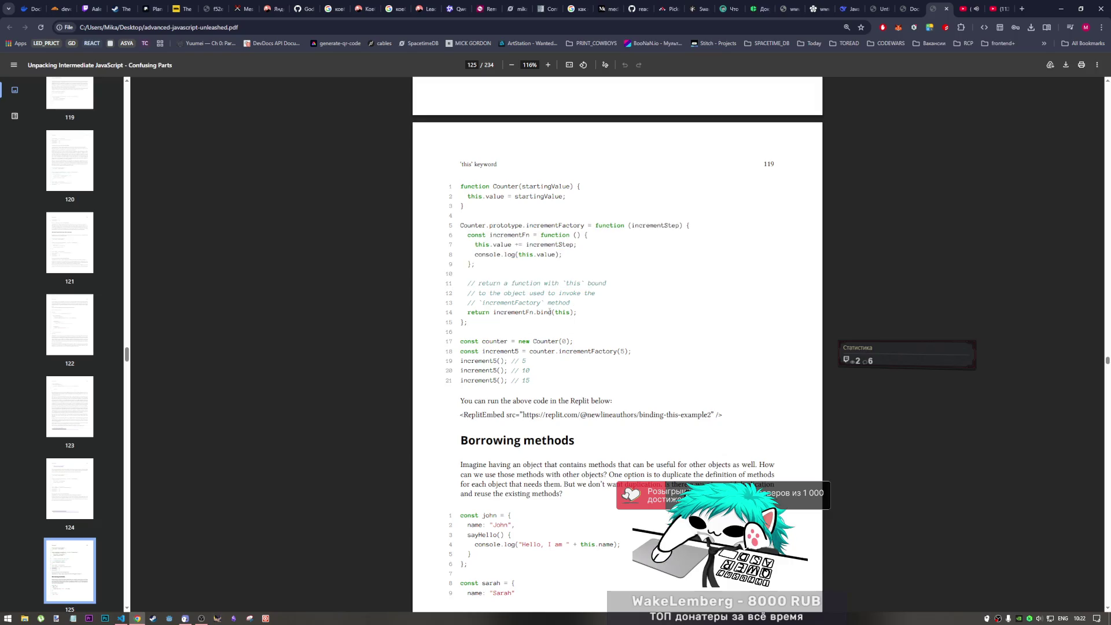
- Re-examine the bind( call on line 14 against incrementFn on line 6
{"action": "mouse_move", "coordinate": [556, 313]}
{"action": "left_mouse_down"}
{"action": "mouse_move", "coordinate": [534, 313]}
{"action": "mouse_move", "coordinate": [553, 313]}
{"action": "left_mouse_up"}
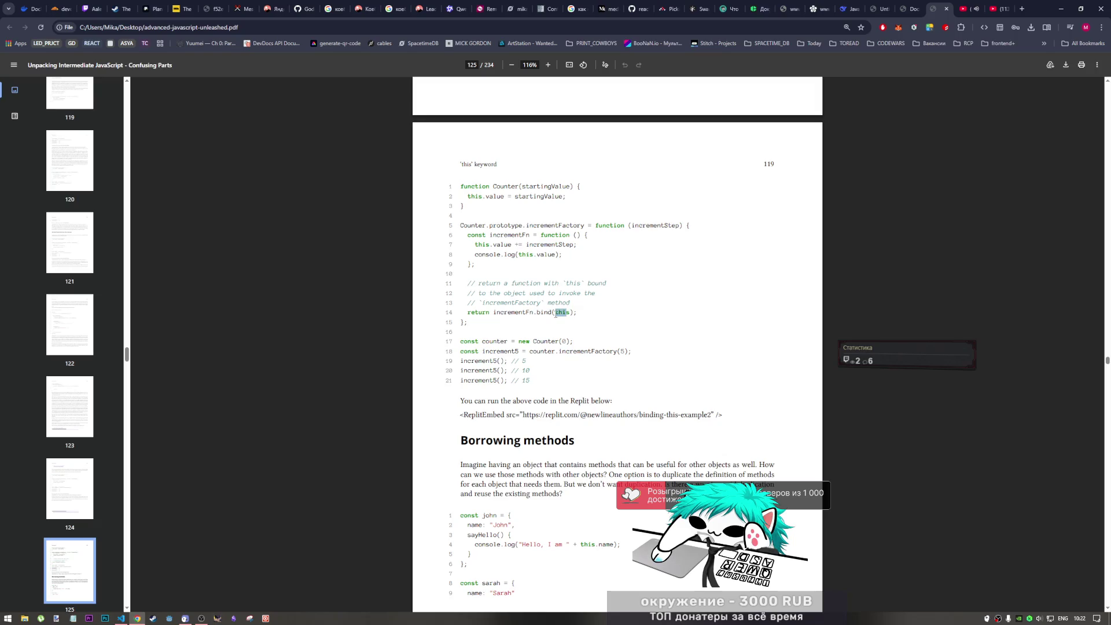
{"action": "left_click_drag", "start_coordinate": [519, 313], "coordinate": [493, 313]}
{"action": "left_click_drag", "start_coordinate": [516, 235], "coordinate": [504, 235]}
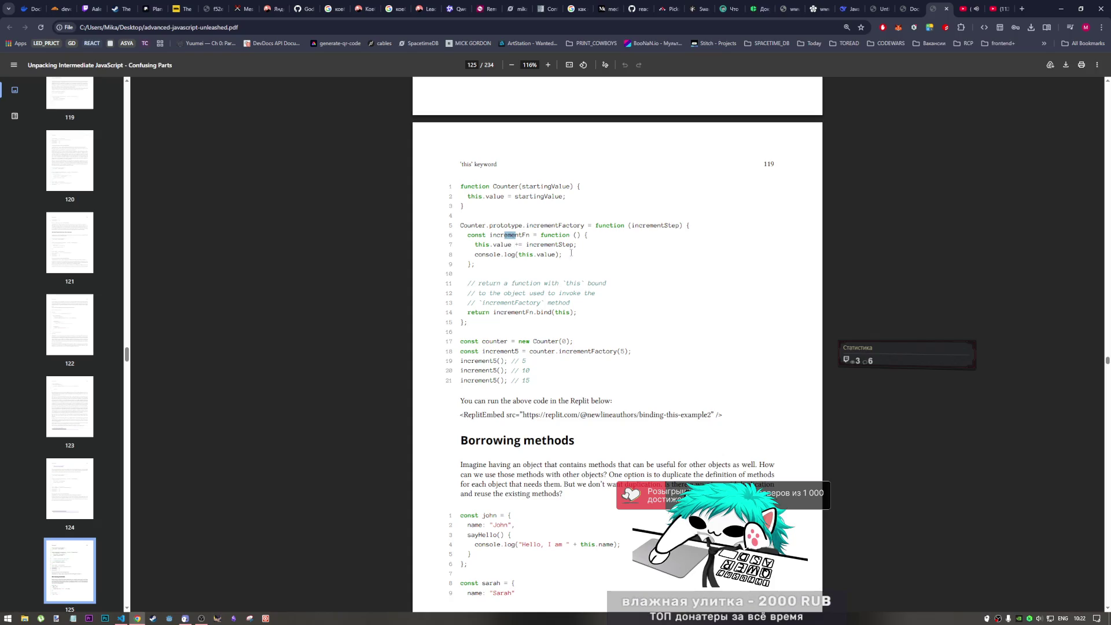
{"action": "left_click", "coordinate": [626, 354]}
- Check incrementStep and const increment, then copy the full 21-line Counter listing and switch to samples.js
{"action": "left_click_drag", "start_coordinate": [631, 226], "coordinate": [680, 226]}
{"action": "left_click_drag", "start_coordinate": [471, 312], "coordinate": [578, 312]}
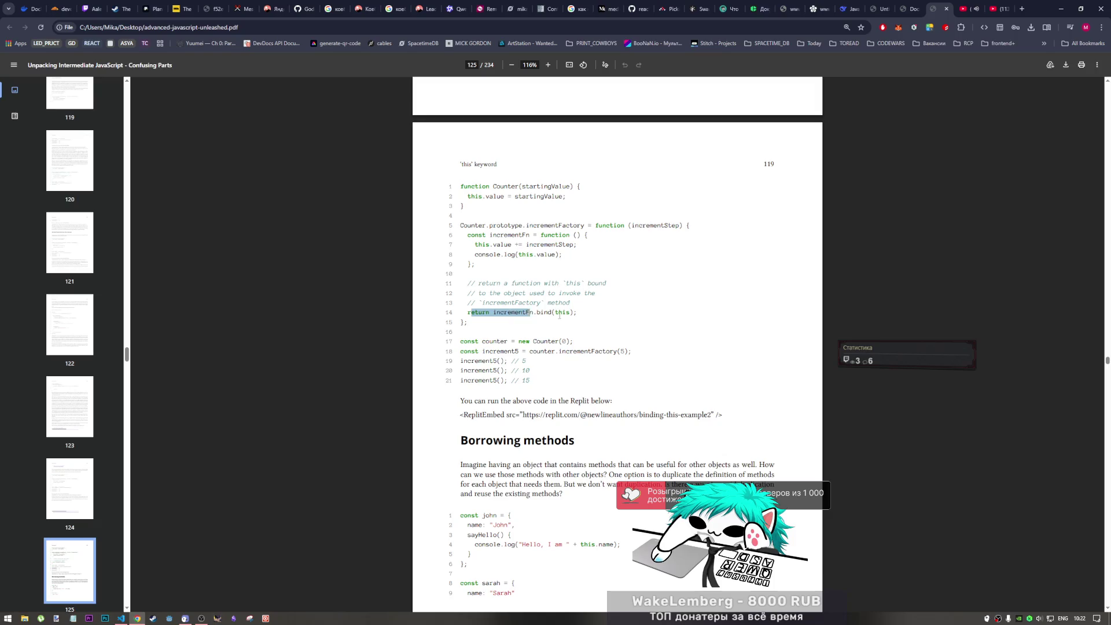
{"action": "left_click_drag", "start_coordinate": [469, 234], "coordinate": [527, 236]}
{"action": "left_click", "coordinate": [496, 266]}
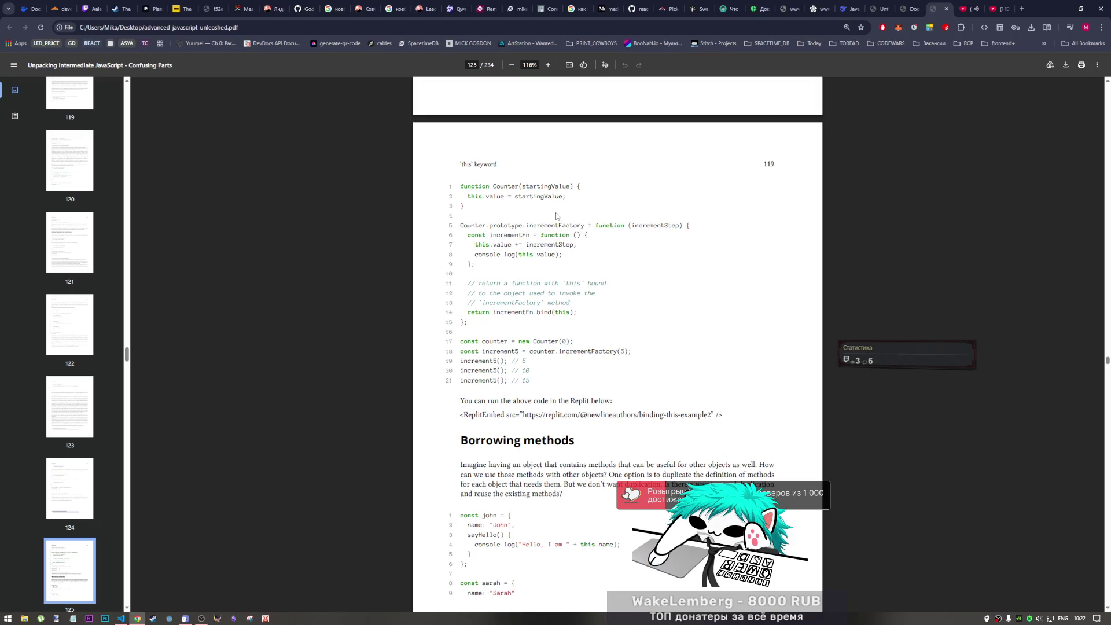
{"action": "scroll", "coordinate": [471, 445], "scroll_direction": "down", "scroll_amount": 3}
{"action": "scroll", "coordinate": [504, 382], "scroll_direction": "down", "scroll_amount": 1}
{"action": "scroll", "coordinate": [529, 321], "scroll_direction": "down", "scroll_amount": 1}
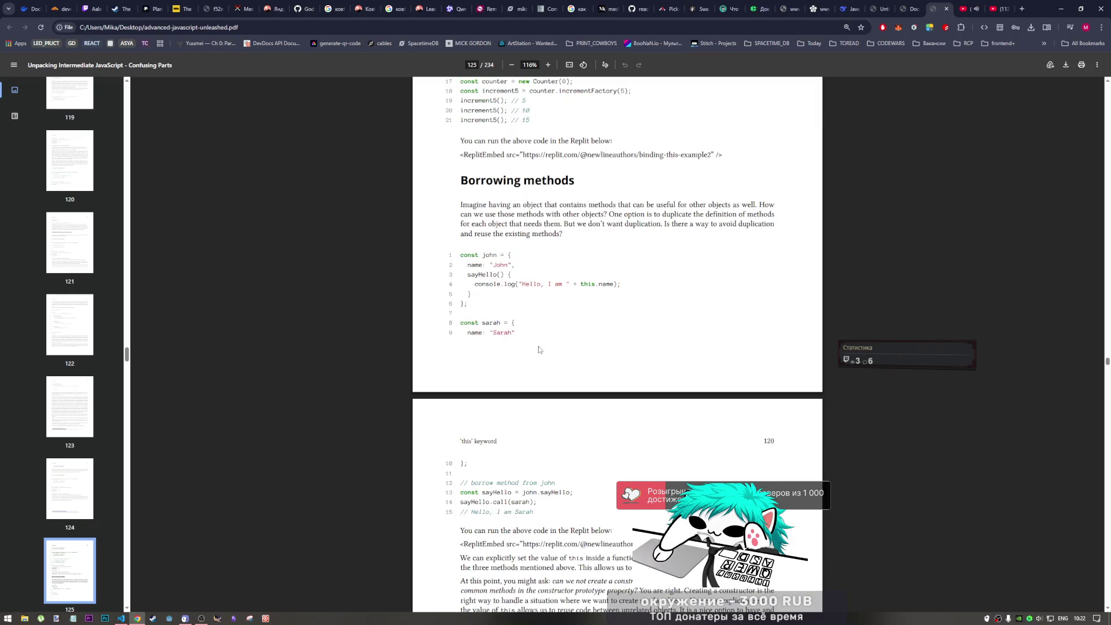
{"action": "scroll", "coordinate": [538, 331], "scroll_direction": "up", "scroll_amount": 3}
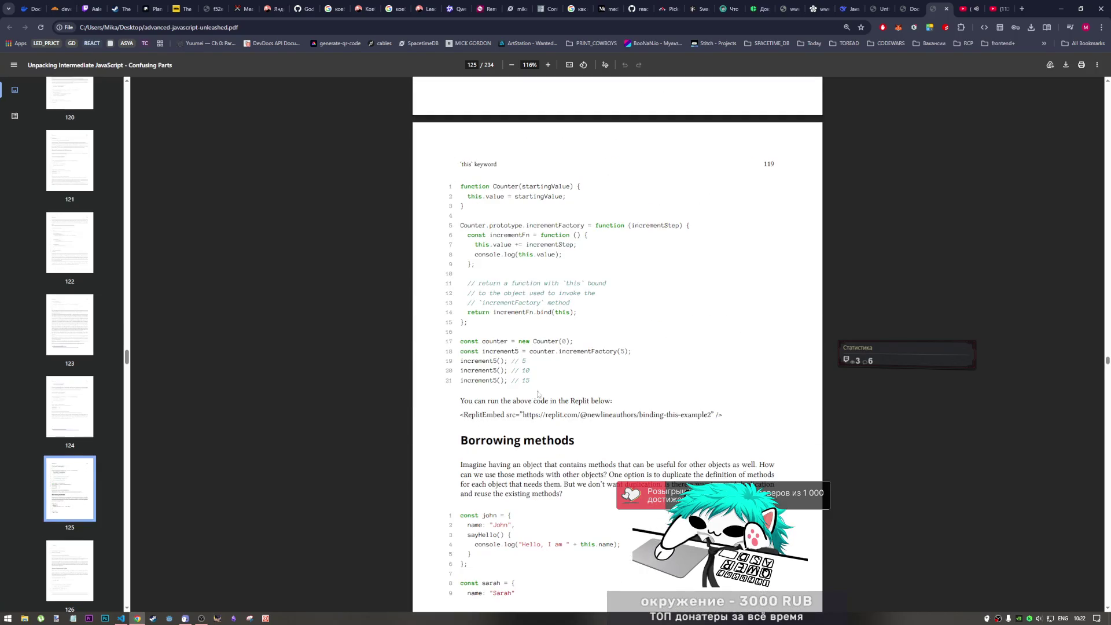
{"action": "left_click_drag", "start_coordinate": [532, 379], "coordinate": [461, 186]}
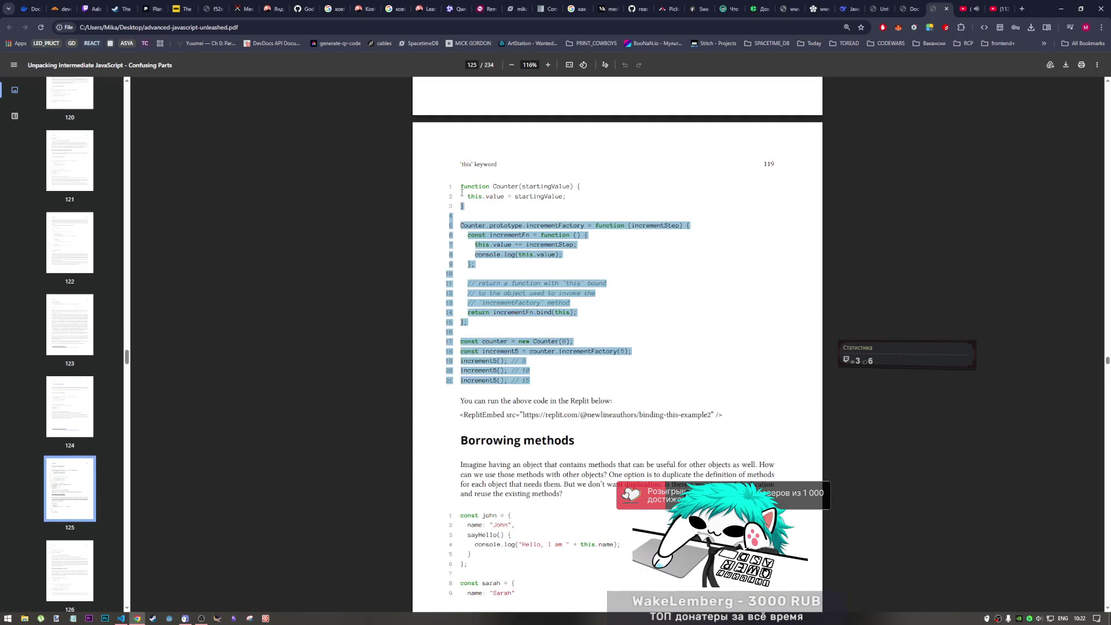
{"action": "left_click", "coordinate": [122, 618]}
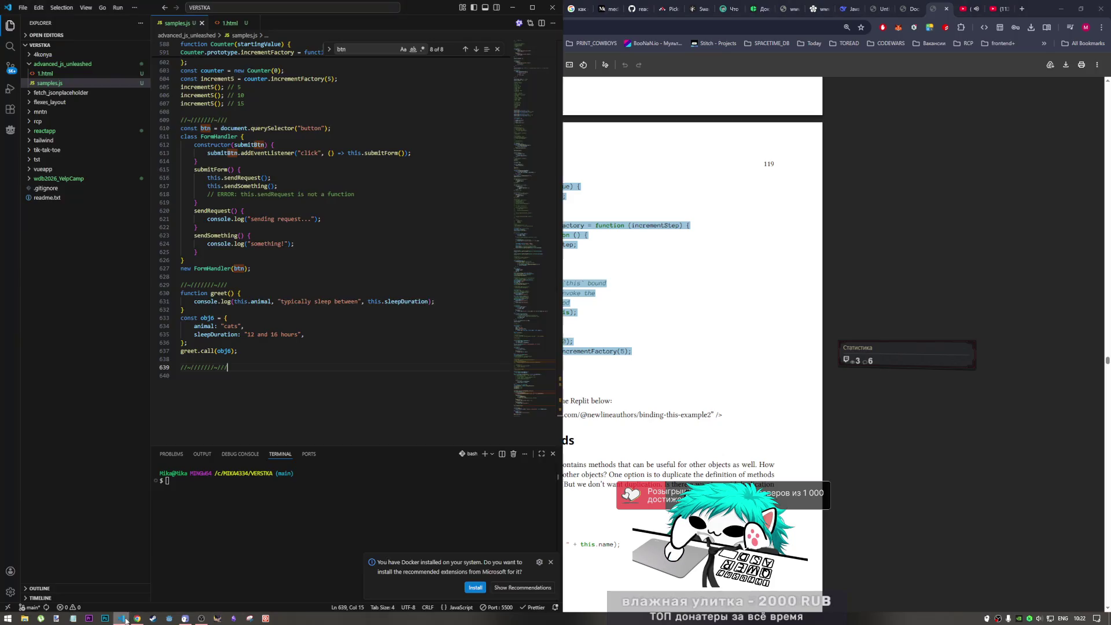
- Paste the Counter listing after the separator, strip the stray line numbers and save samples.js
{"action": "key", "text": "Return"}
{"action": "key", "text": "Return"}
{"action": "type", "text": "function Counter(startingValue) { 2 this.value = startingValue; 3 } 4 5 Counter.prototype.incrementFactory = function (incrementStep) { 6 const incrementFn = function () { 7 this.value += incrementStep; 8 console.log(this.value); 9 }; 10 11 // return a function with `this` bound 12 // to the object used to invoke the 13 // `incrementFactory` method 14 return incrementFn.bind(this); 15 }; 16 17 const counter = new Counter(0); 18 const increment5 = counter.incrementFactory(5); 19 increment5(); // 5 20 increment5(); // 10 21 increment5(); // 15"}
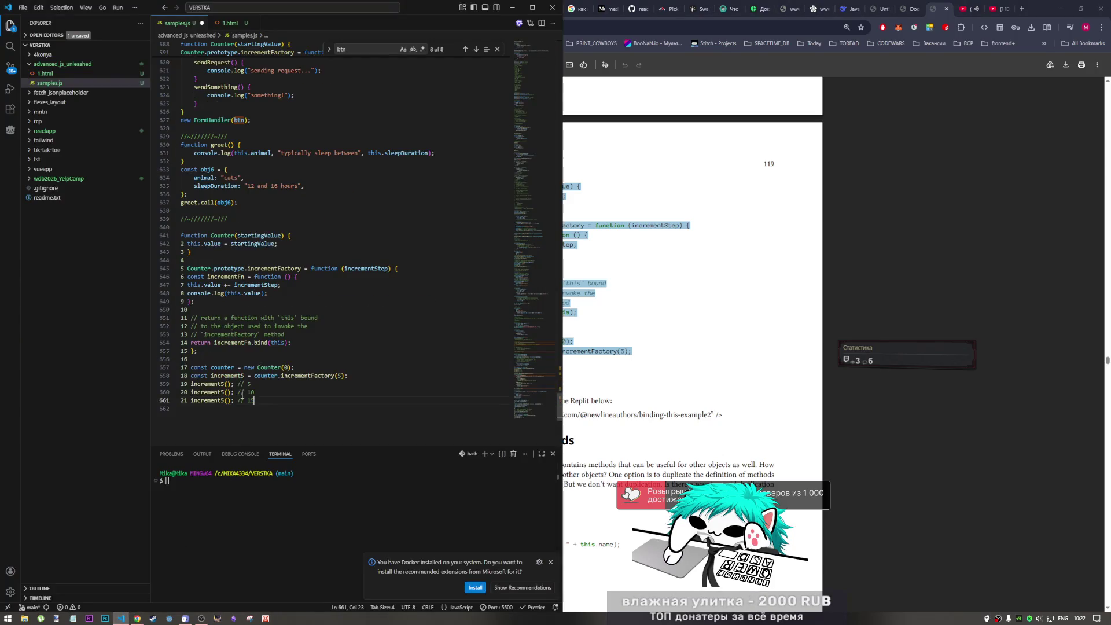
{"action": "left_click_drag", "start_coordinate": [183, 243], "coordinate": [184, 400]}
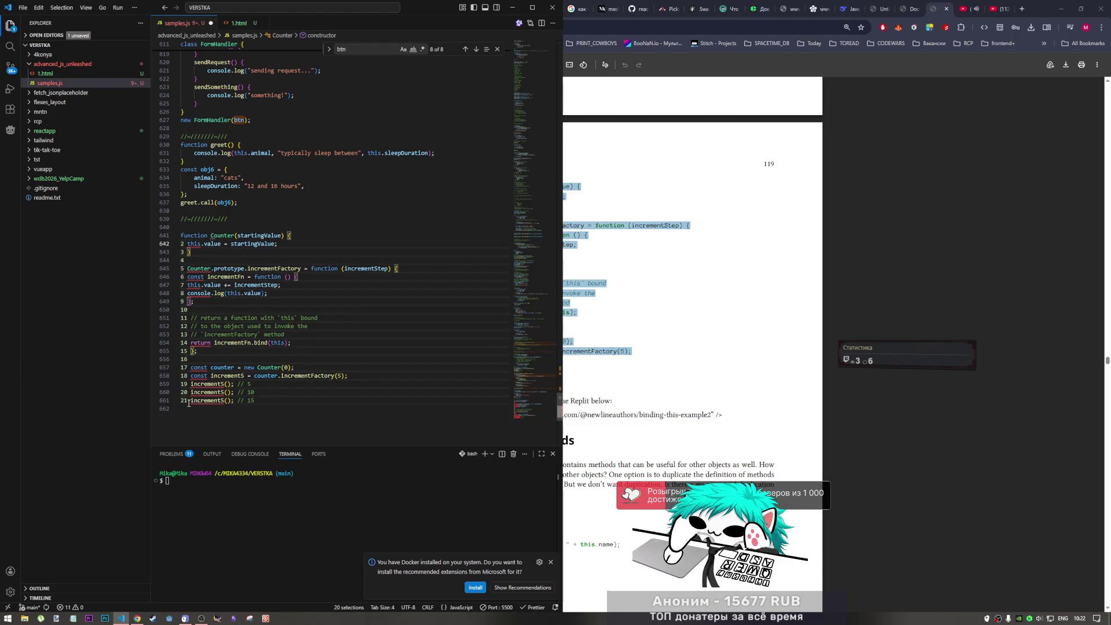
{"action": "key", "text": "Delete"}
{"action": "key", "text": "Delete"}
{"action": "key", "text": "ctrl+s"}
- Delete the extra blank line before the counter setup and bring Chrome forward
{"action": "left_click", "coordinate": [285, 351]}
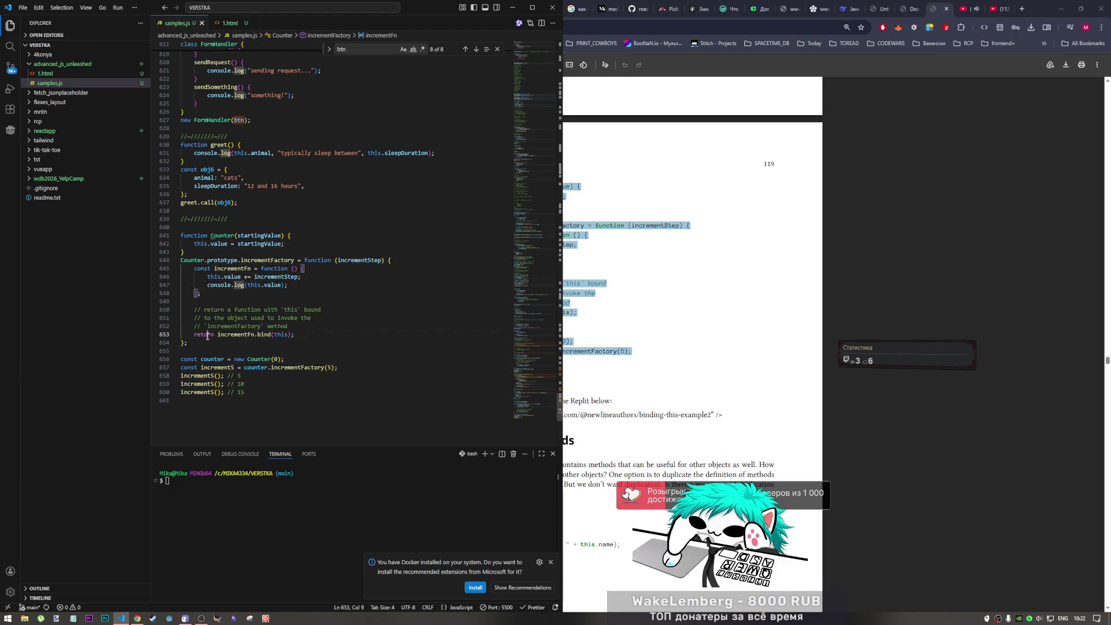
{"action": "key", "text": "BackSpace"}
{"action": "left_click", "coordinate": [231, 285]}
{"action": "left_click", "coordinate": [285, 352]}
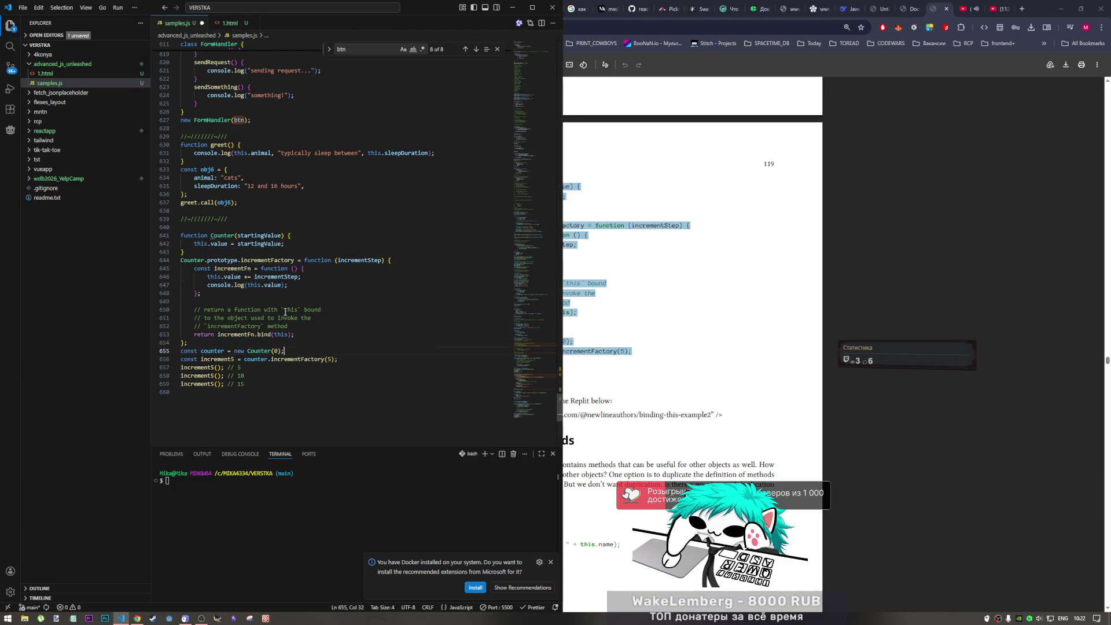
{"action": "scroll", "coordinate": [230, 302], "scroll_direction": "up", "scroll_amount": 3}
{"action": "scroll", "coordinate": [258, 187], "scroll_direction": "up", "scroll_amount": 2}
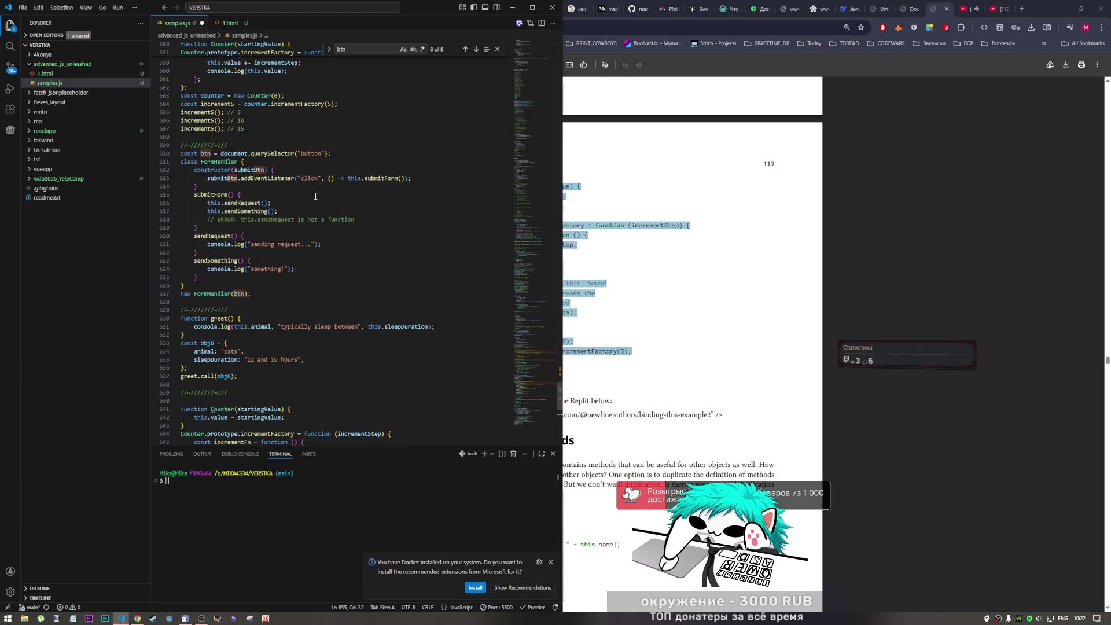
{"action": "left_click", "coordinate": [877, 9]}
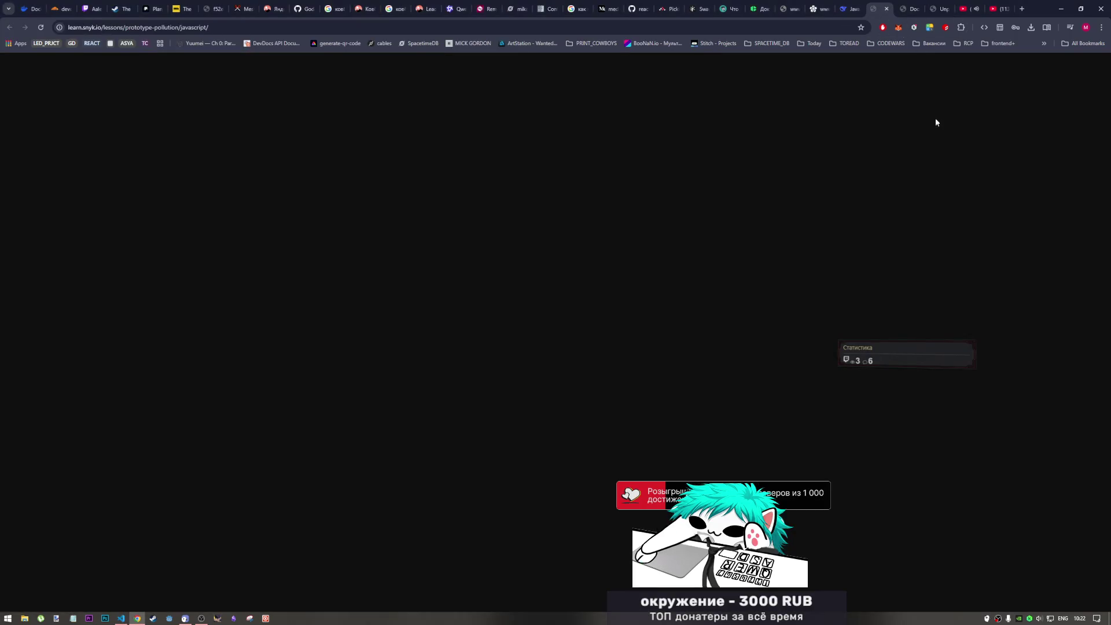
- After checking the test page's console error, comment out the old duplicate Counter example and save
{"action": "left_click", "coordinate": [908, 8]}
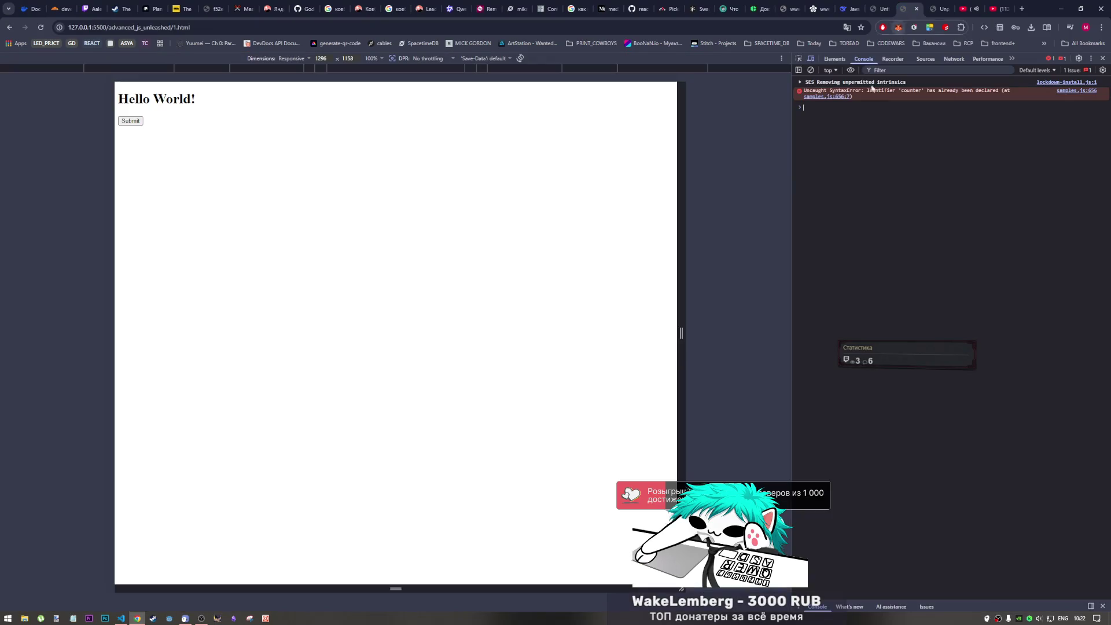
{"action": "left_click", "coordinate": [120, 618]}
{"action": "left_click", "coordinate": [218, 313]}
{"action": "scroll", "coordinate": [220, 310], "scroll_direction": "up", "scroll_amount": 1}
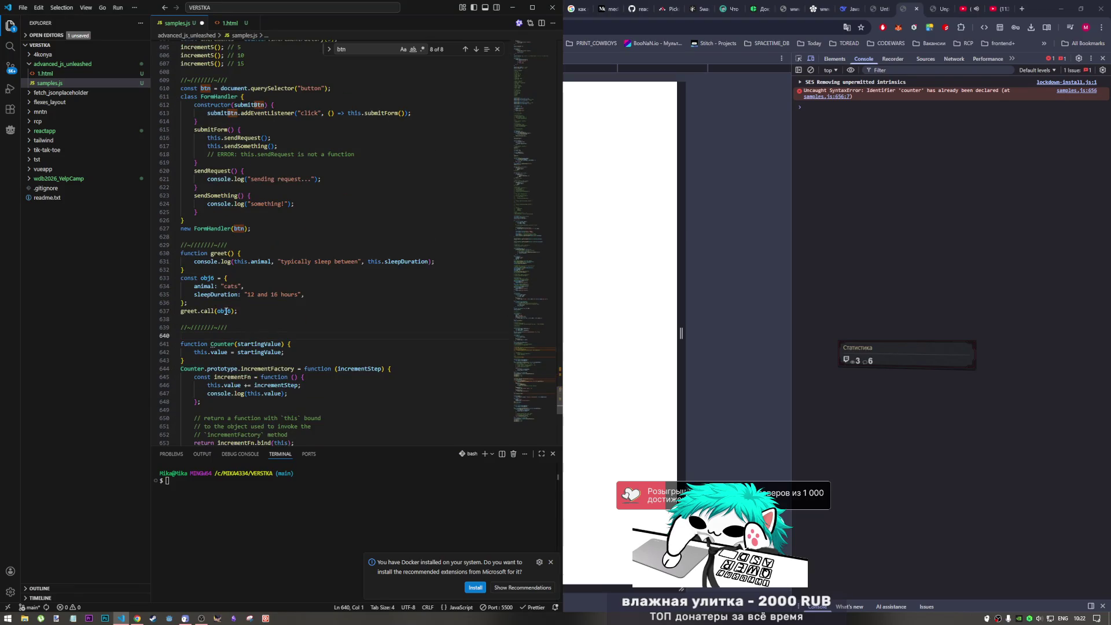
{"action": "scroll", "coordinate": [221, 311], "scroll_direction": "up", "scroll_amount": 3}
{"action": "scroll", "coordinate": [227, 300], "scroll_direction": "up", "scroll_amount": 3}
{"action": "scroll", "coordinate": [231, 287], "scroll_direction": "up", "scroll_amount": 4}
{"action": "scroll", "coordinate": [236, 274], "scroll_direction": "up", "scroll_amount": 3}
{"action": "scroll", "coordinate": [237, 274], "scroll_direction": "down", "scroll_amount": 2}
{"action": "left_click_drag", "start_coordinate": [248, 324], "coordinate": [180, 165]}
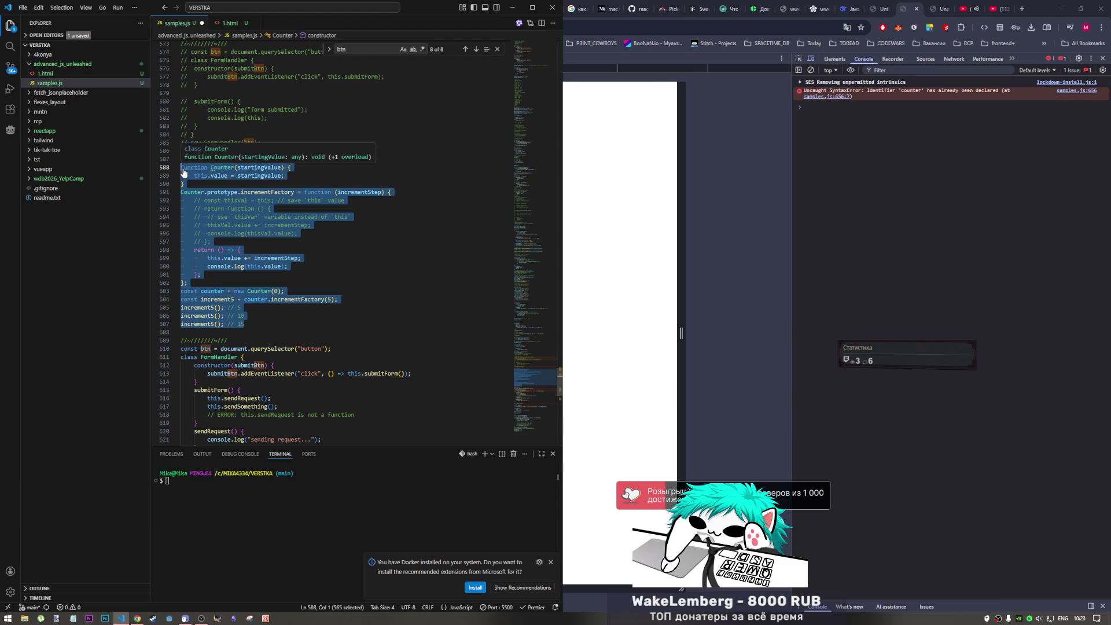
{"action": "key", "text": "ctrl+slash"}
{"action": "key", "text": "ctrl+s"}
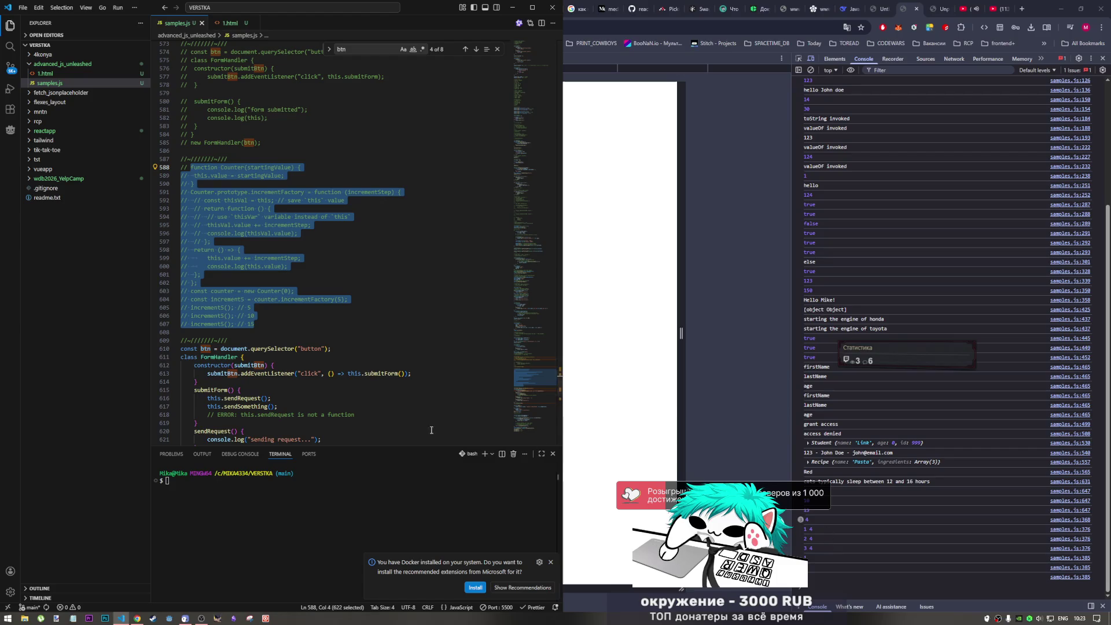
{"action": "scroll", "coordinate": [352, 394], "scroll_direction": "down", "scroll_amount": 2}
{"action": "scroll", "coordinate": [351, 394], "scroll_direction": "down", "scroll_amount": 10}
{"action": "scroll", "coordinate": [351, 394], "scroll_direction": "down", "scroll_amount": 5}
- Copy the //~//////~/// separator comment and place it at the end of samples.js
{"action": "left_click", "coordinate": [352, 394]}
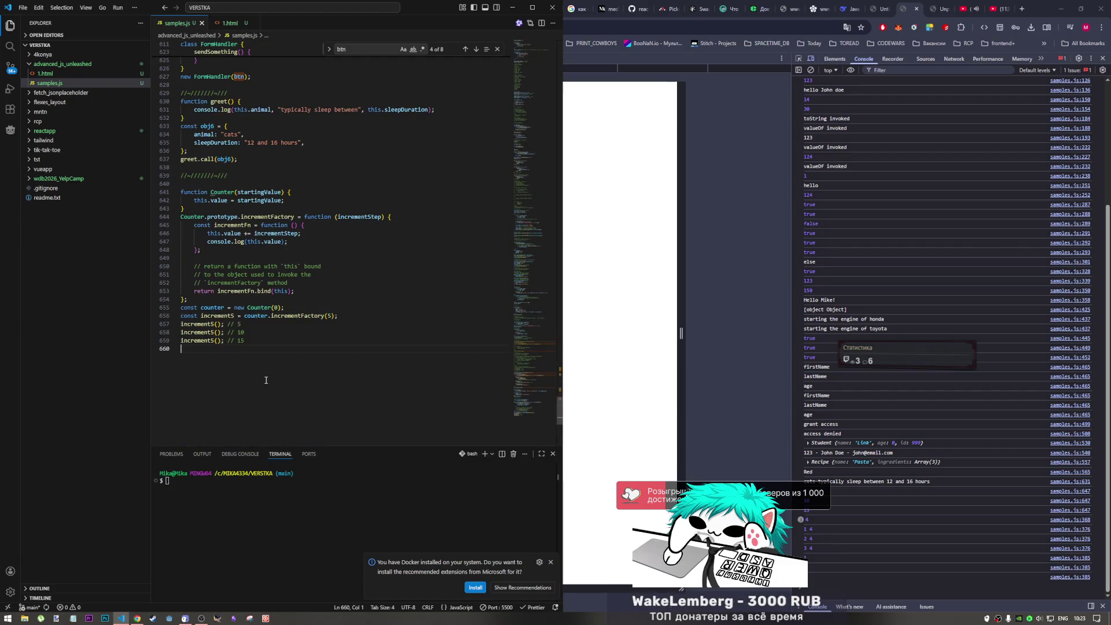
{"action": "key", "text": "Return"}
{"action": "left_click_drag", "start_coordinate": [227, 175], "coordinate": [182, 167]}
{"action": "left_click", "coordinate": [228, 176]}
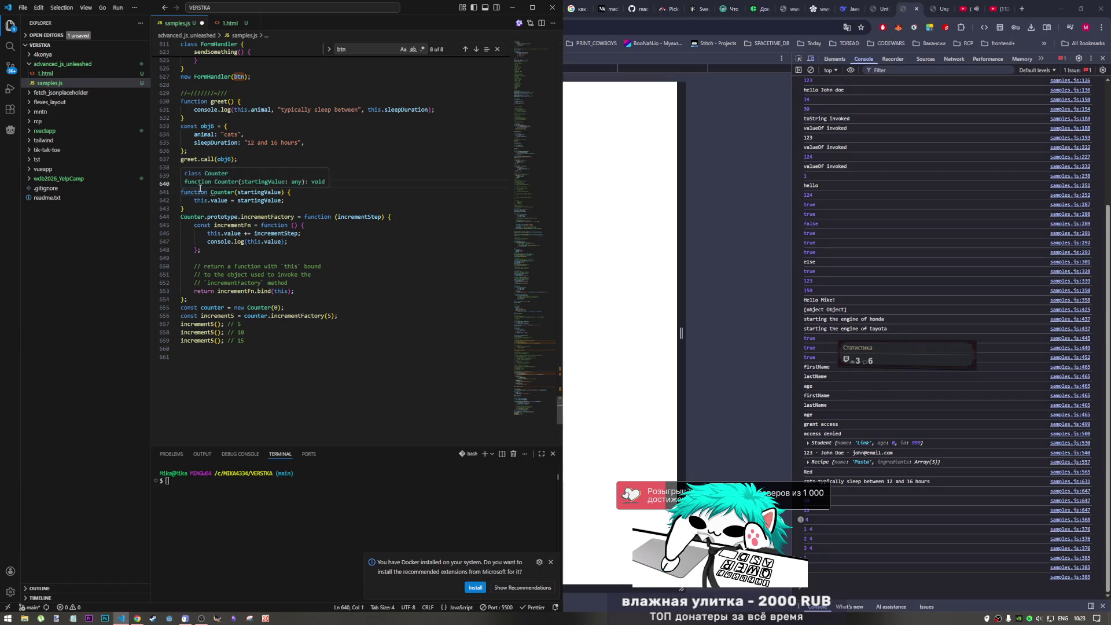
{"action": "key", "text": "Delete"}
{"action": "left_click", "coordinate": [194, 350]}
{"action": "key", "text": "ctrl+v"}
{"action": "key", "text": "Down"}
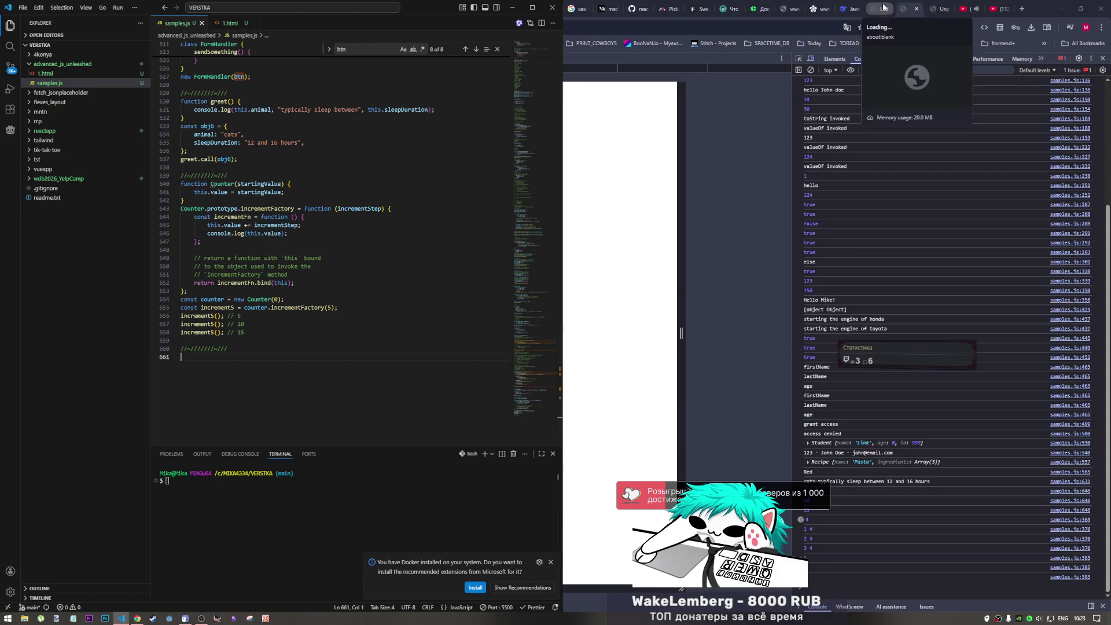
- Read the Borrowing methods paragraph on page 126, highlighting the question about reusing methods
{"action": "left_click", "coordinate": [934, 9]}
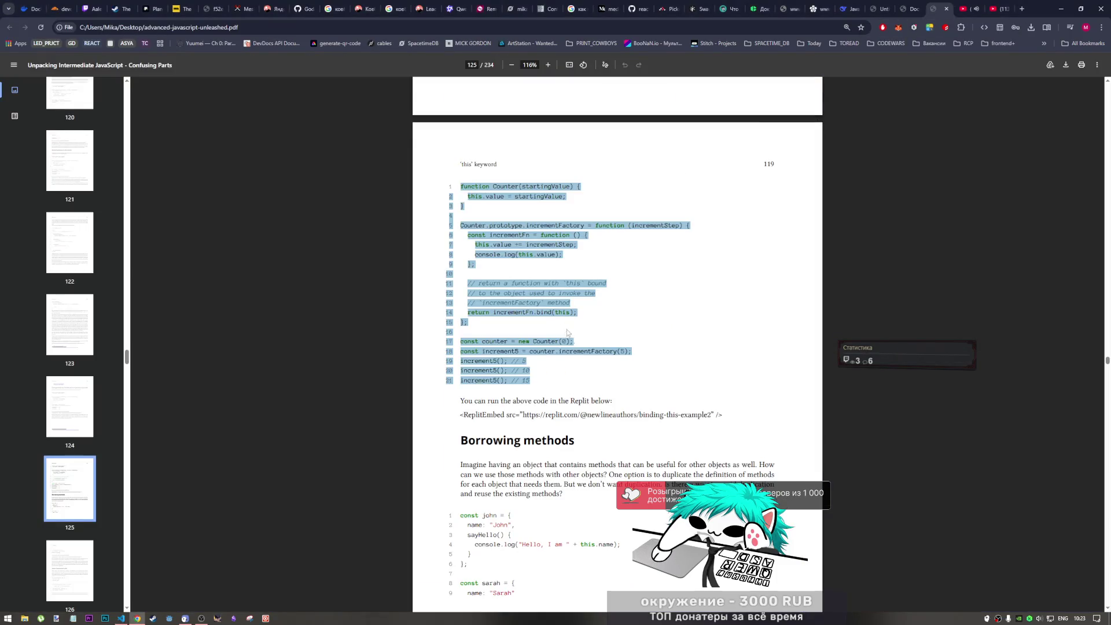
{"action": "left_click", "coordinate": [552, 403]}
{"action": "scroll", "coordinate": [552, 403], "scroll_direction": "down", "scroll_amount": 1}
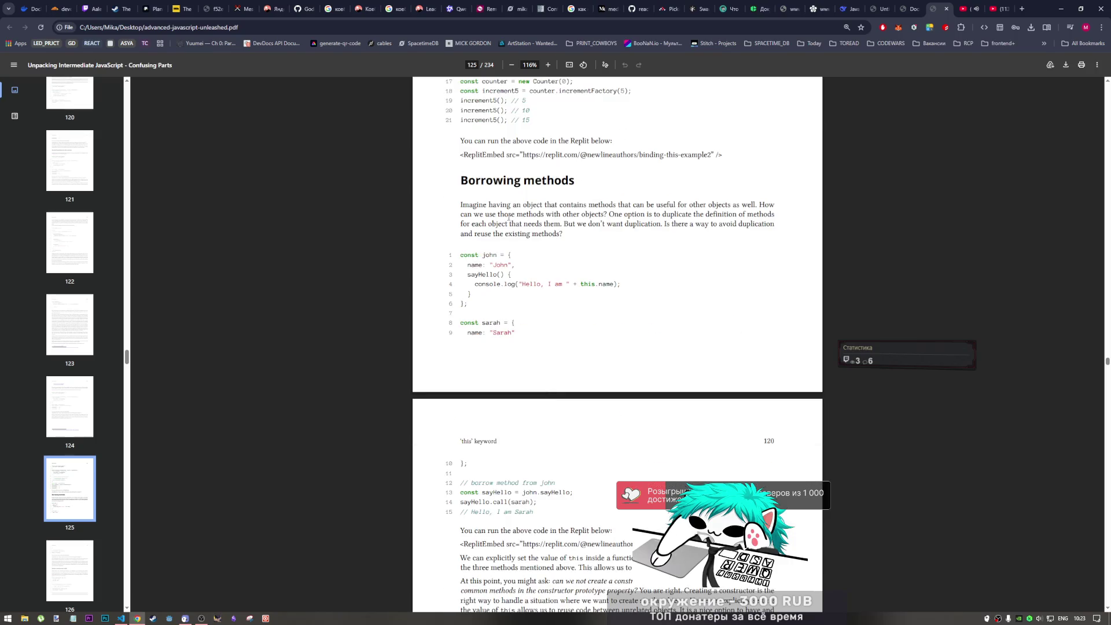
{"action": "scroll", "coordinate": [490, 204], "scroll_direction": "down", "scroll_amount": 1}
{"action": "scroll", "coordinate": [489, 204], "scroll_direction": "down", "scroll_amount": 1}
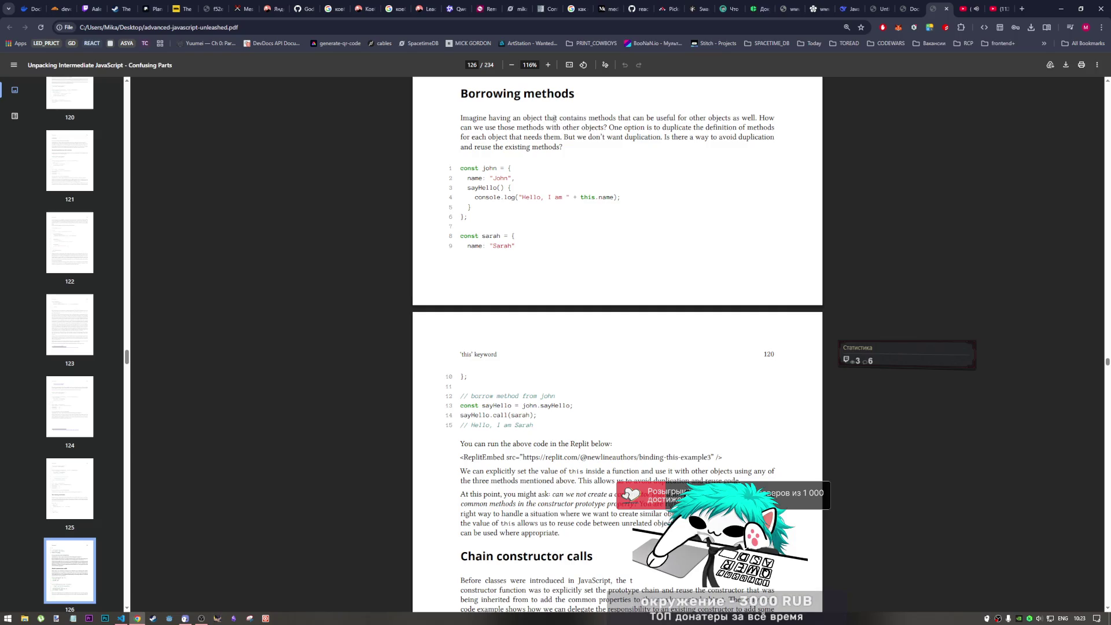
{"action": "left_click_drag", "start_coordinate": [472, 118], "coordinate": [512, 118]}
{"action": "left_click", "coordinate": [512, 119]}
{"action": "left_click_drag", "start_coordinate": [600, 118], "coordinate": [670, 119]}
{"action": "left_click", "coordinate": [670, 119]}
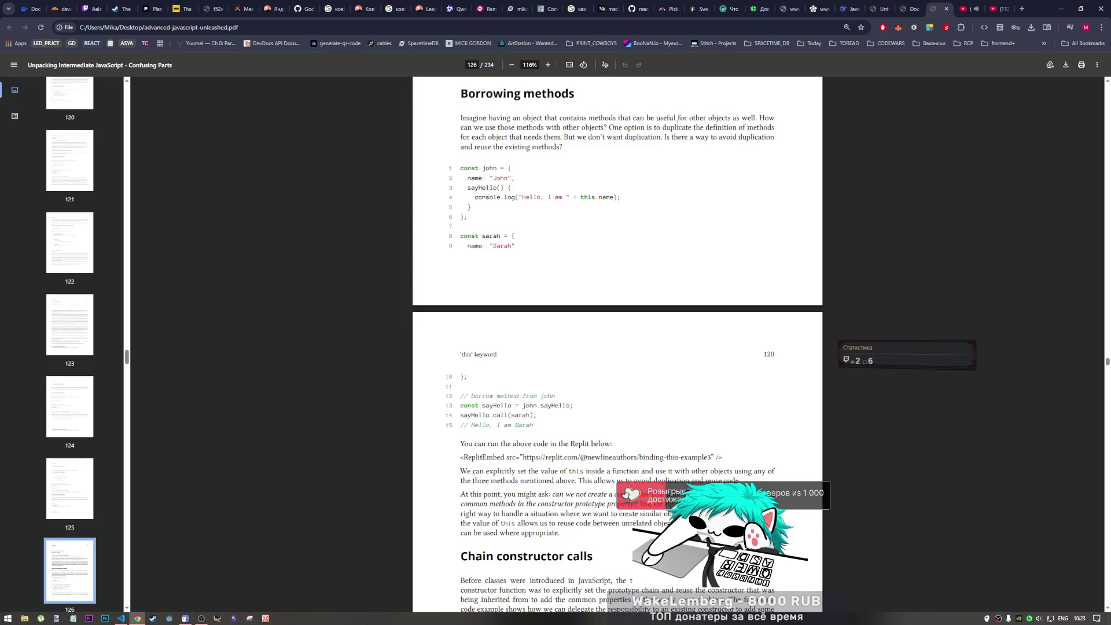
{"action": "left_click_drag", "start_coordinate": [476, 128], "coordinate": [534, 127]}
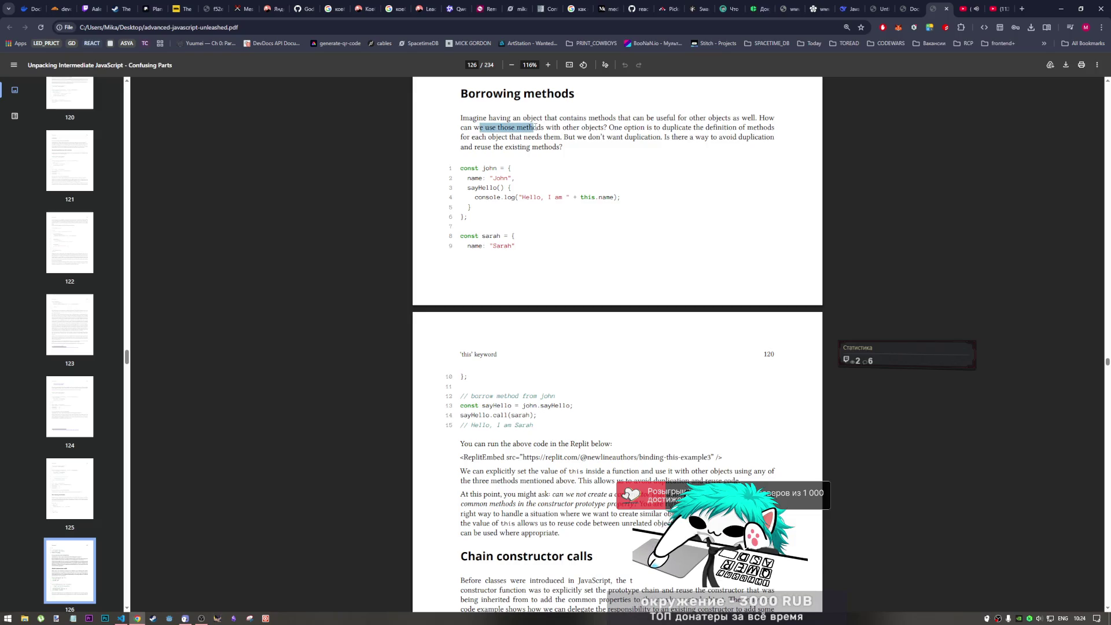
{"action": "left_click_drag", "start_coordinate": [534, 128], "coordinate": [603, 128]}
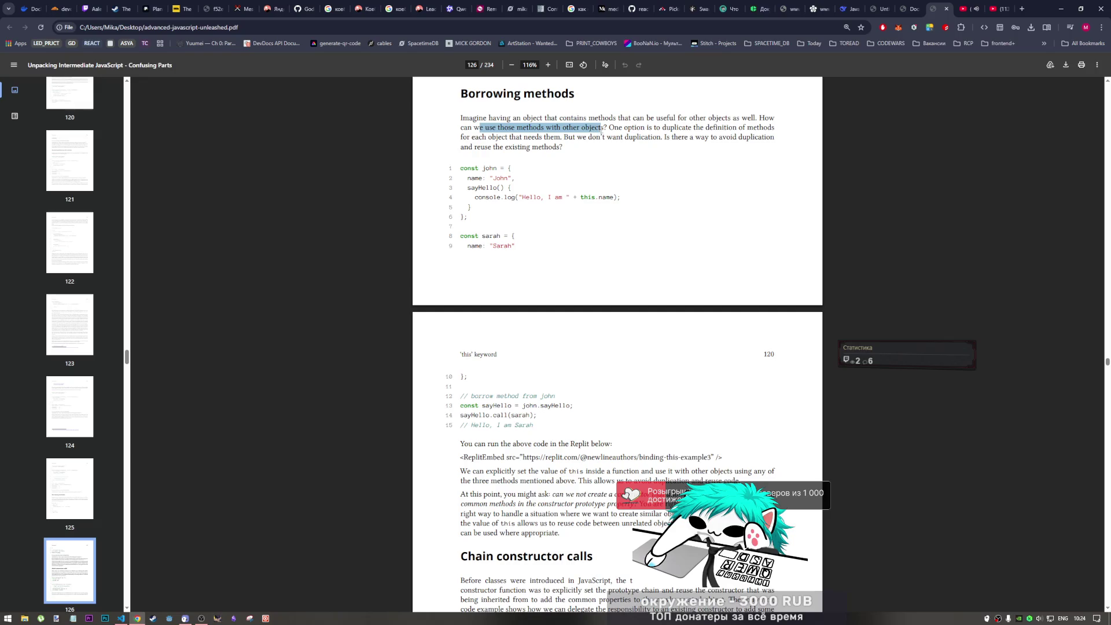
{"action": "mouse_move", "coordinate": [495, 96]}
{"action": "left_mouse_down"}
{"action": "mouse_move", "coordinate": [543, 98]}
{"action": "mouse_move", "coordinate": [562, 123]}
{"action": "left_mouse_up"}
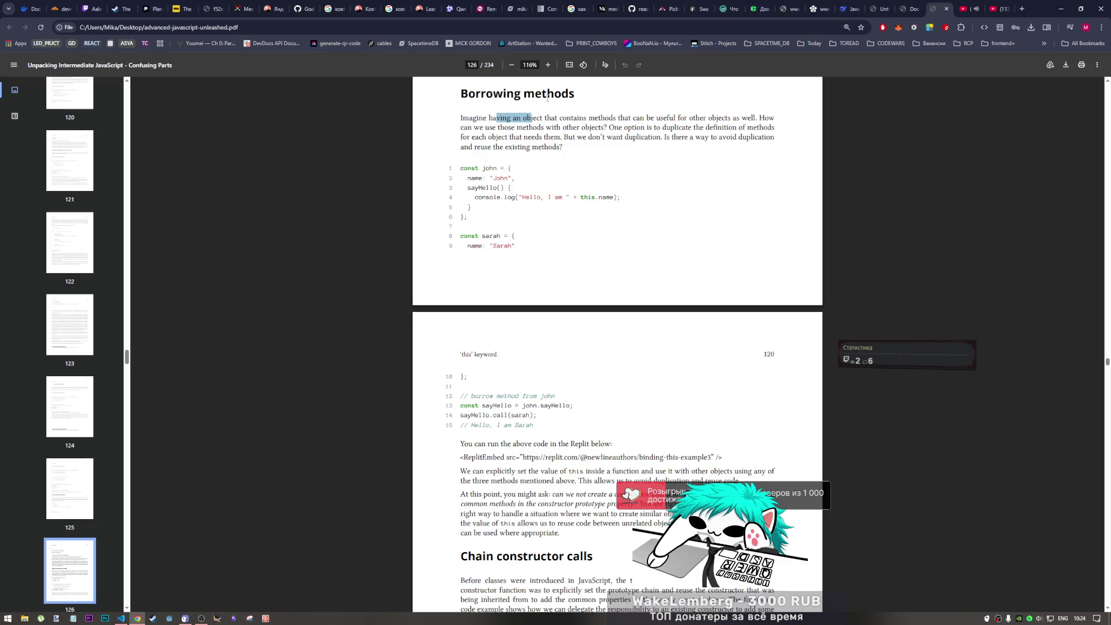
- Translate the Borrowing methods heading into Russian and reselect the heading text
{"action": "triple_click", "coordinate": [547, 95]}
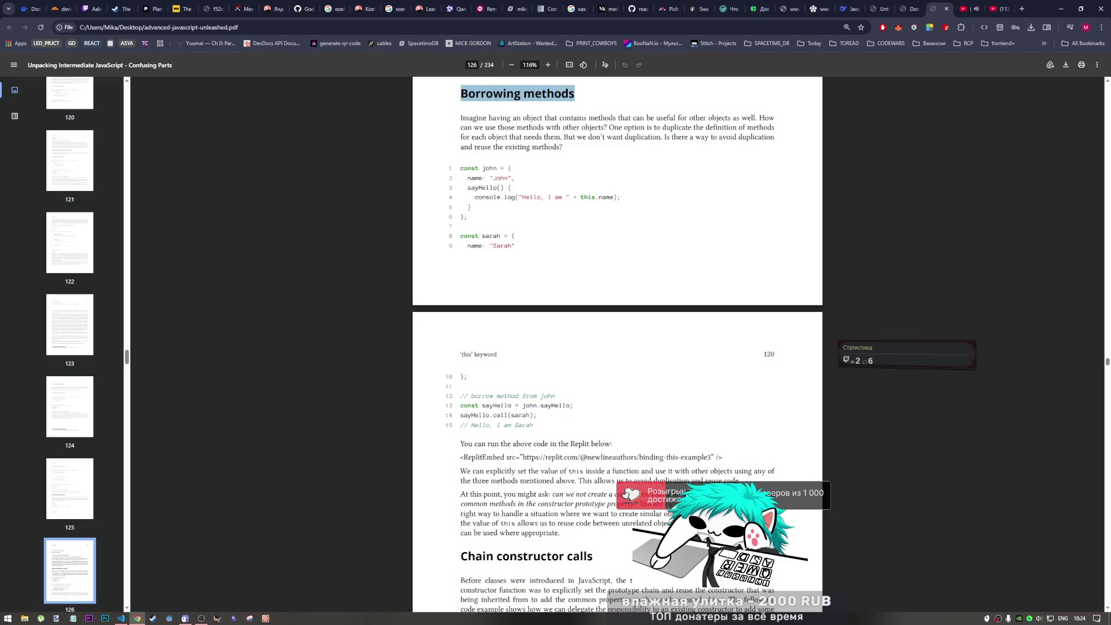
{"action": "right_click", "coordinate": [483, 98]}
{"action": "left_click", "coordinate": [573, 157]}
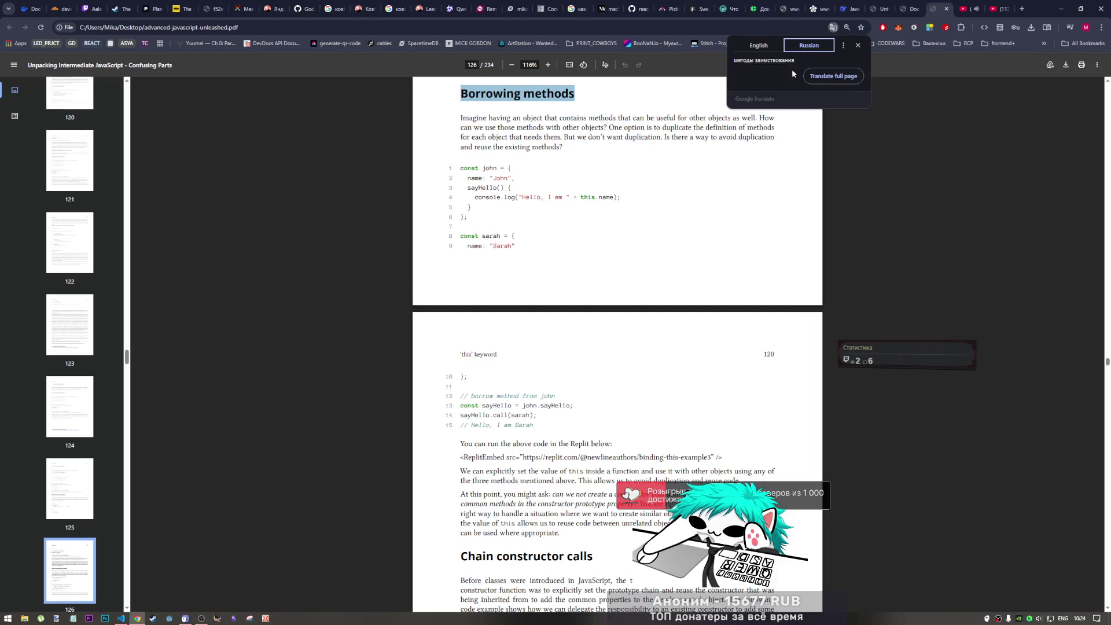
{"action": "left_click", "coordinate": [858, 46]}
{"action": "left_click", "coordinate": [471, 136]}
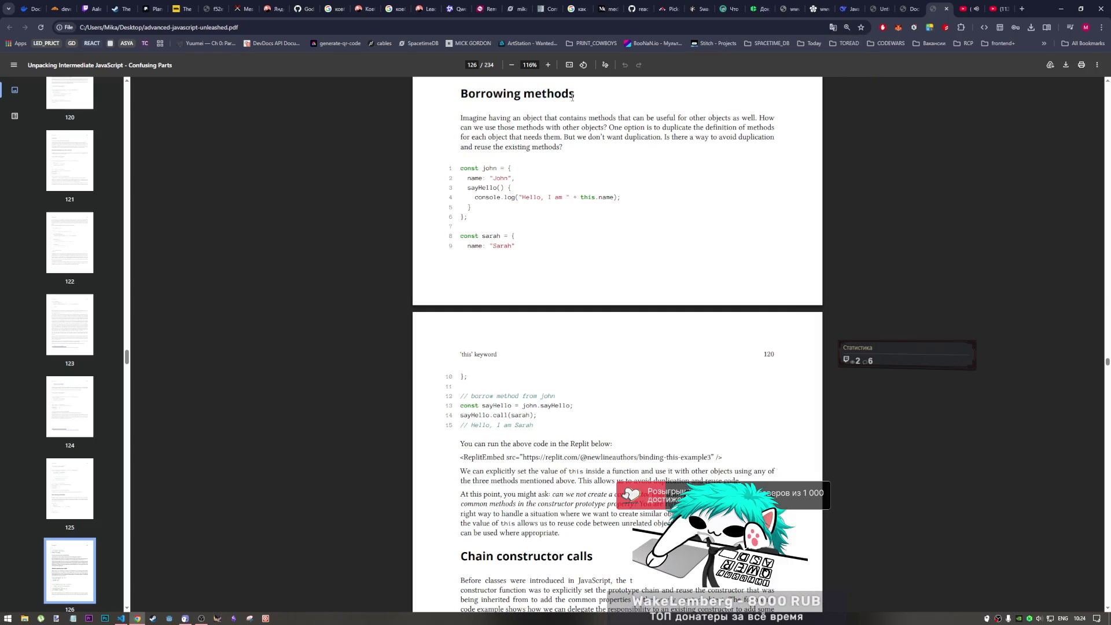
{"action": "left_click_drag", "start_coordinate": [574, 94], "coordinate": [460, 94]}
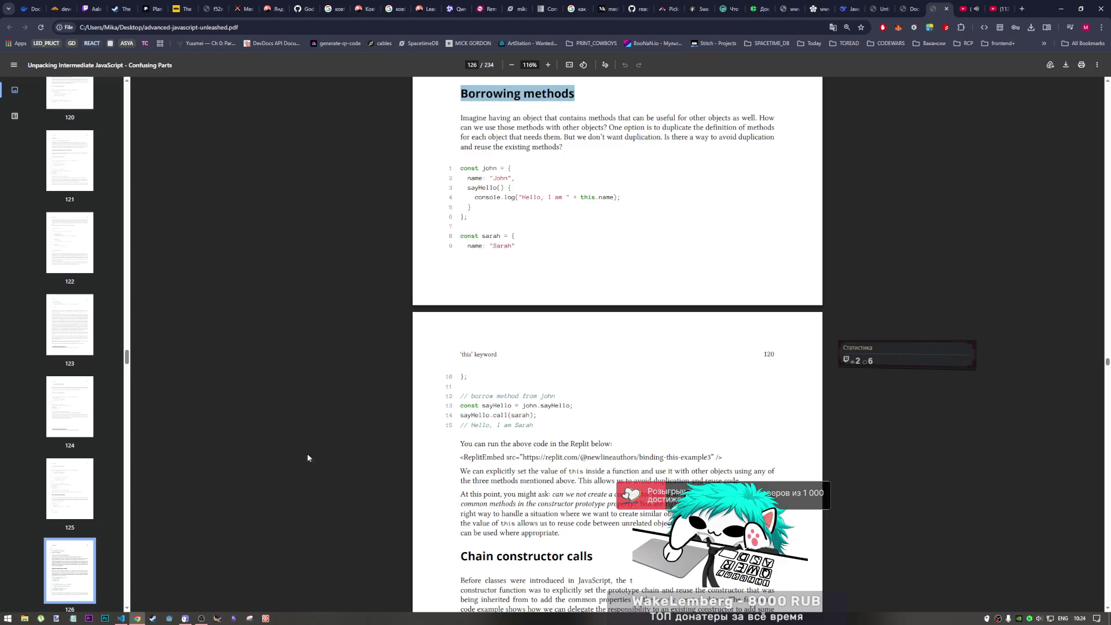
{"action": "left_click", "coordinate": [542, 416]}
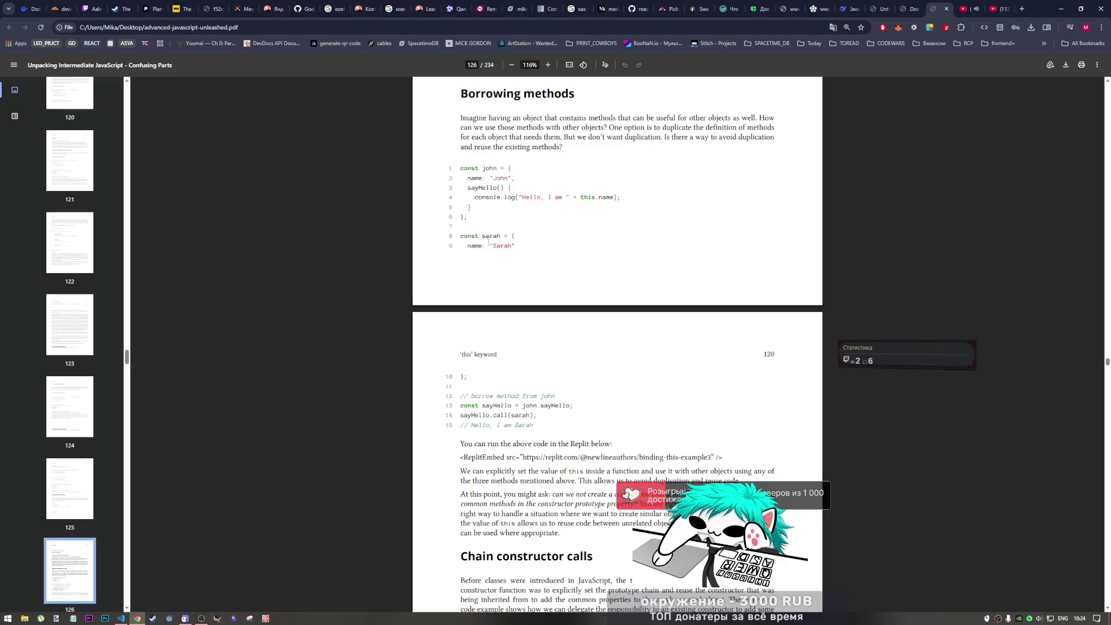
- Add a //Borrowing methods comment below the Counter example in samples.js and save
{"action": "left_click", "coordinate": [120, 619]}
{"action": "left_click", "coordinate": [252, 338]}
{"action": "key", "text": "Return"}
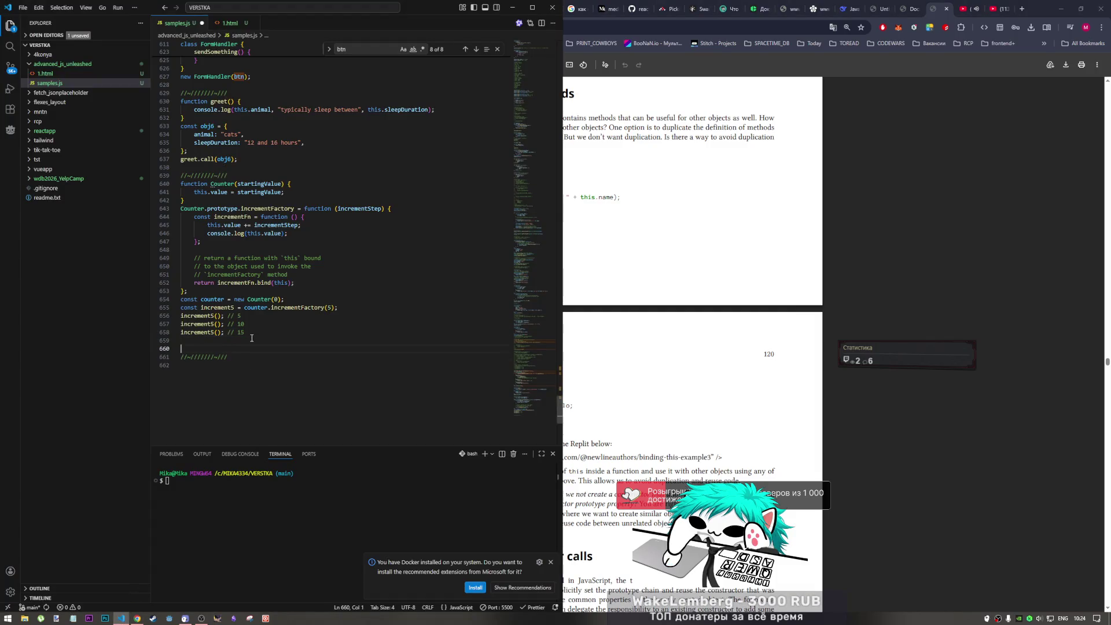
{"action": "type", "text": "/Borrowing methods"}
{"action": "key", "text": "ctrl+s"}
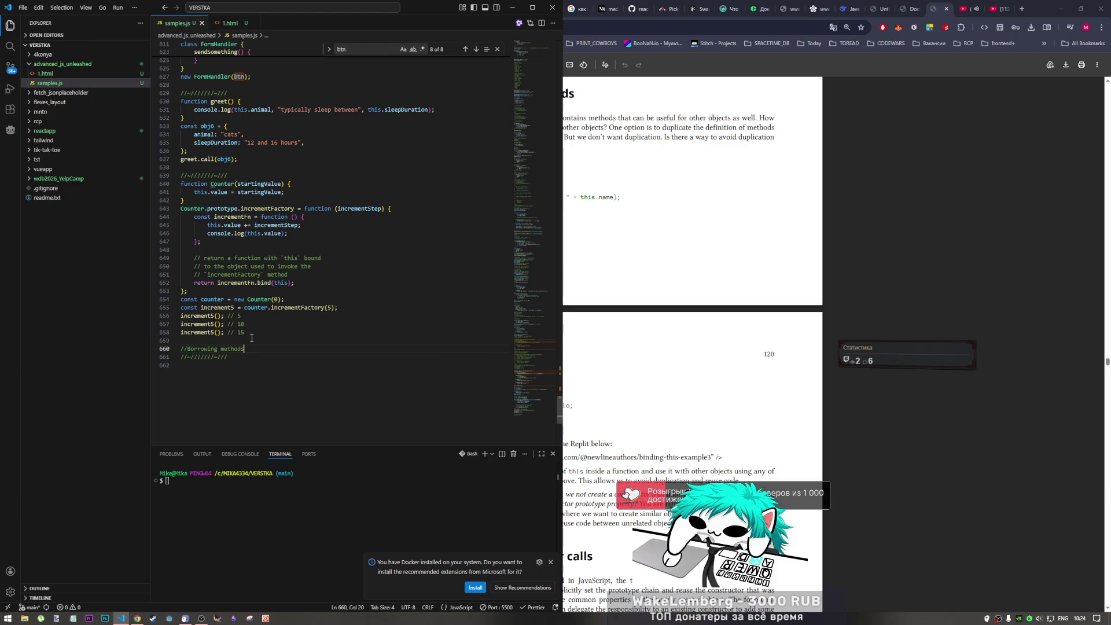
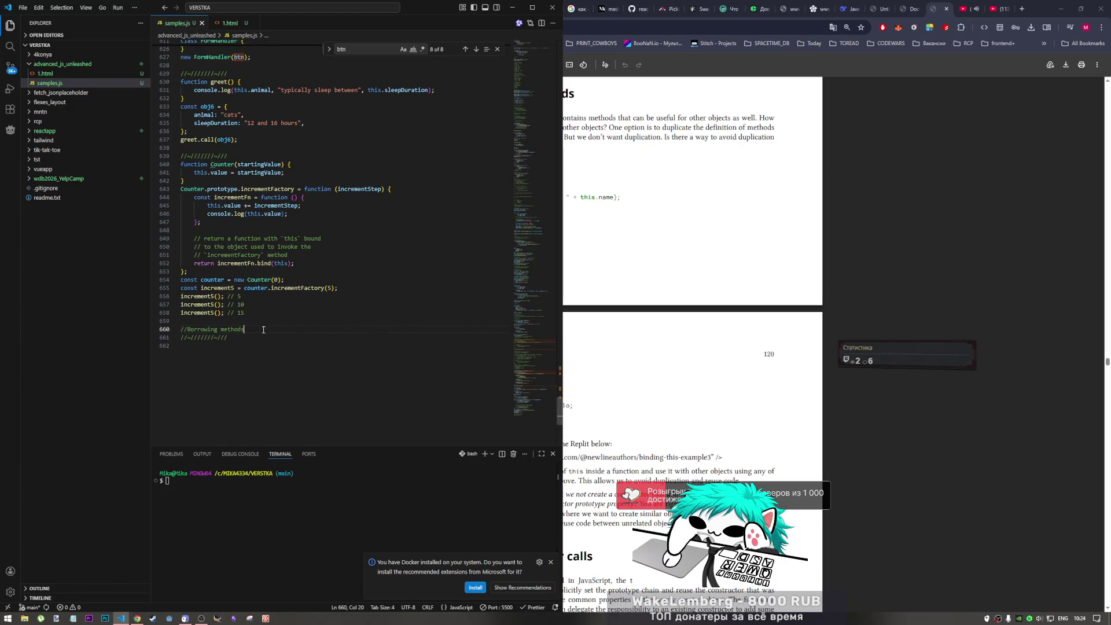
- Add a blank line in samples.js and switch to the PDF's Borrowing methods section, highlighting 'existing methods'
{"action": "key", "text": "Return"}
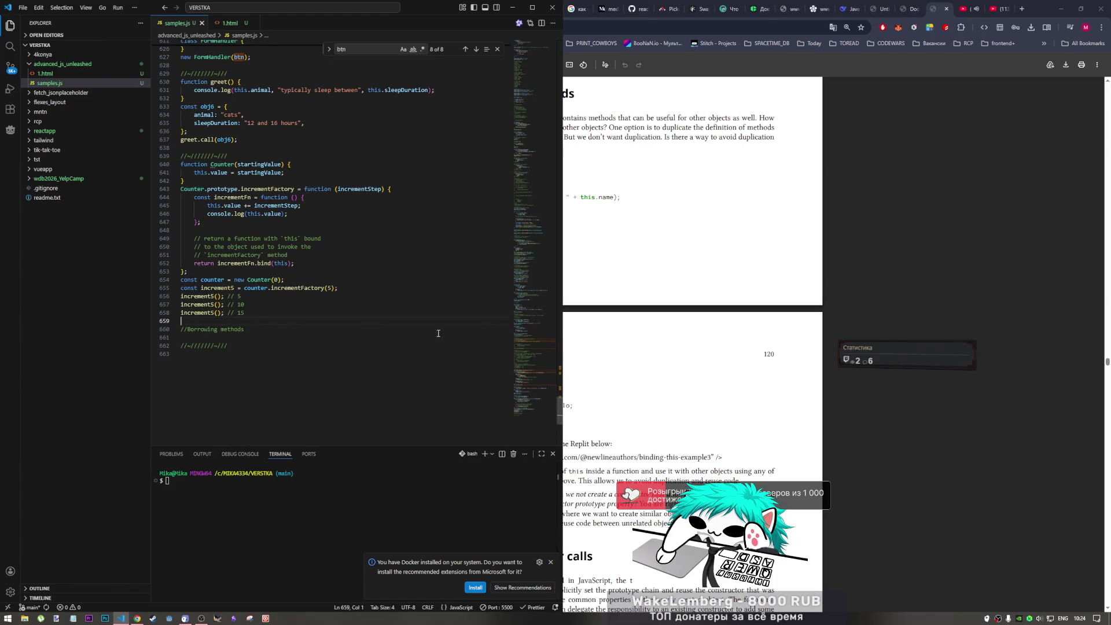
{"action": "key", "text": "alt+Tab"}
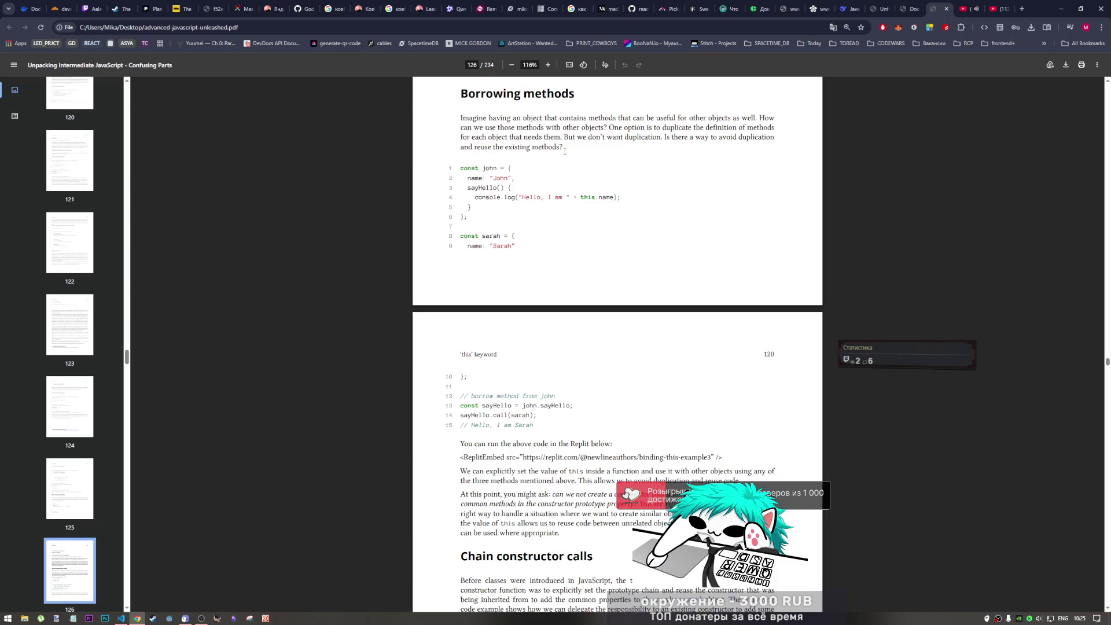
{"action": "left_click_drag", "start_coordinate": [498, 150], "coordinate": [562, 150]}
- Skim the john and sarah object code in the PDF, highlighting fragments while reading
{"action": "left_click_drag", "start_coordinate": [461, 169], "coordinate": [622, 197]}
{"action": "left_click", "coordinate": [472, 183]}
{"action": "left_click", "coordinate": [467, 239]}
{"action": "left_click_drag", "start_coordinate": [466, 239], "coordinate": [514, 246]}
{"action": "left_click", "coordinate": [476, 372]}
{"action": "scroll", "coordinate": [477, 372], "scroll_direction": "down", "scroll_amount": 3}
{"action": "scroll", "coordinate": [291, 429], "scroll_direction": "up", "scroll_amount": 3}
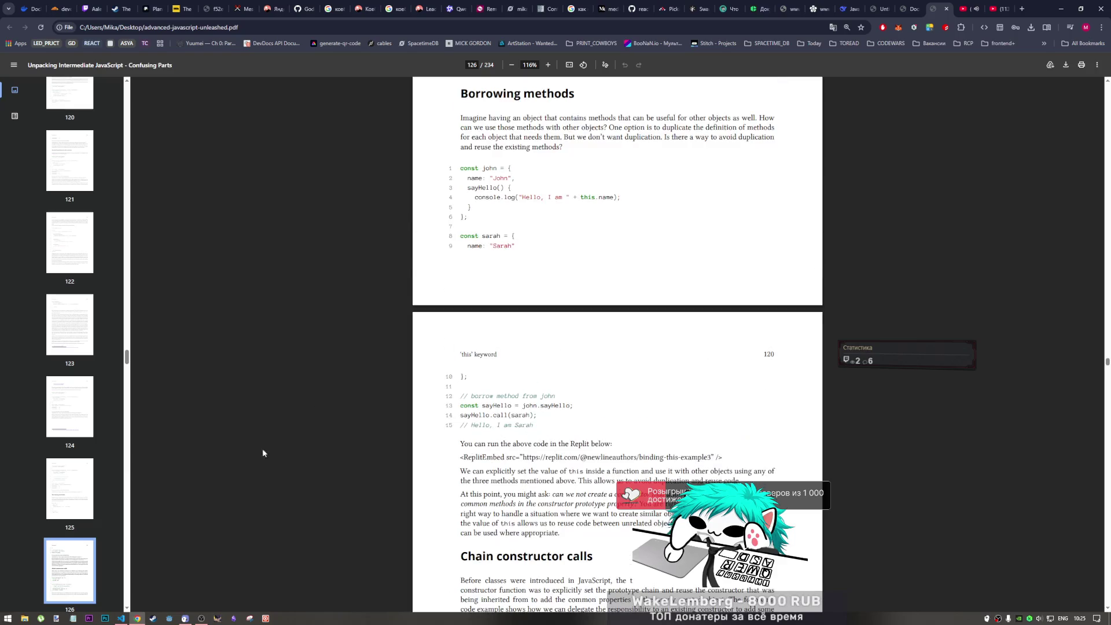
- Check the Borrowing methods comment in samples.js against the book, flipping between the two windows
{"action": "left_click", "coordinate": [120, 618]}
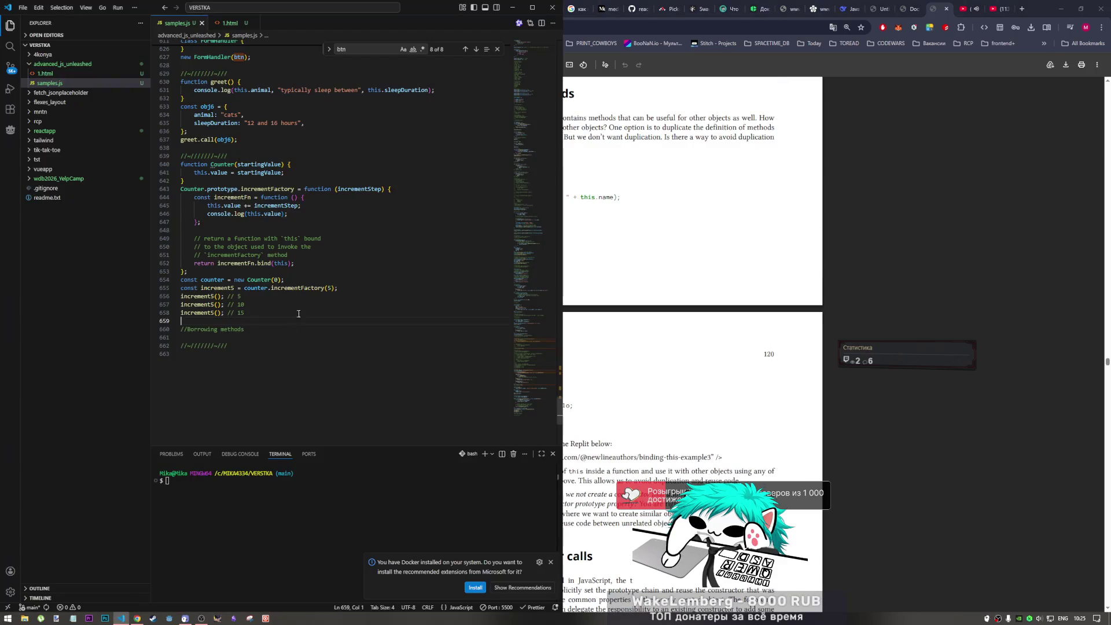
{"action": "left_click_drag", "start_coordinate": [247, 330], "coordinate": [151, 319]}
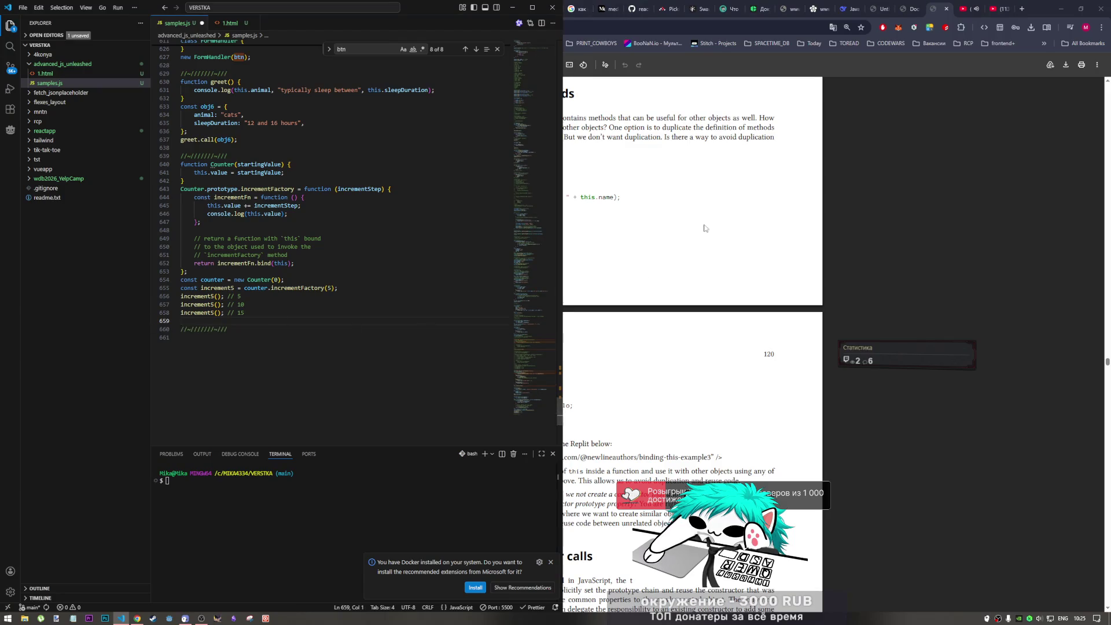
{"action": "left_click", "coordinate": [136, 618]}
{"action": "left_click", "coordinate": [121, 618]}
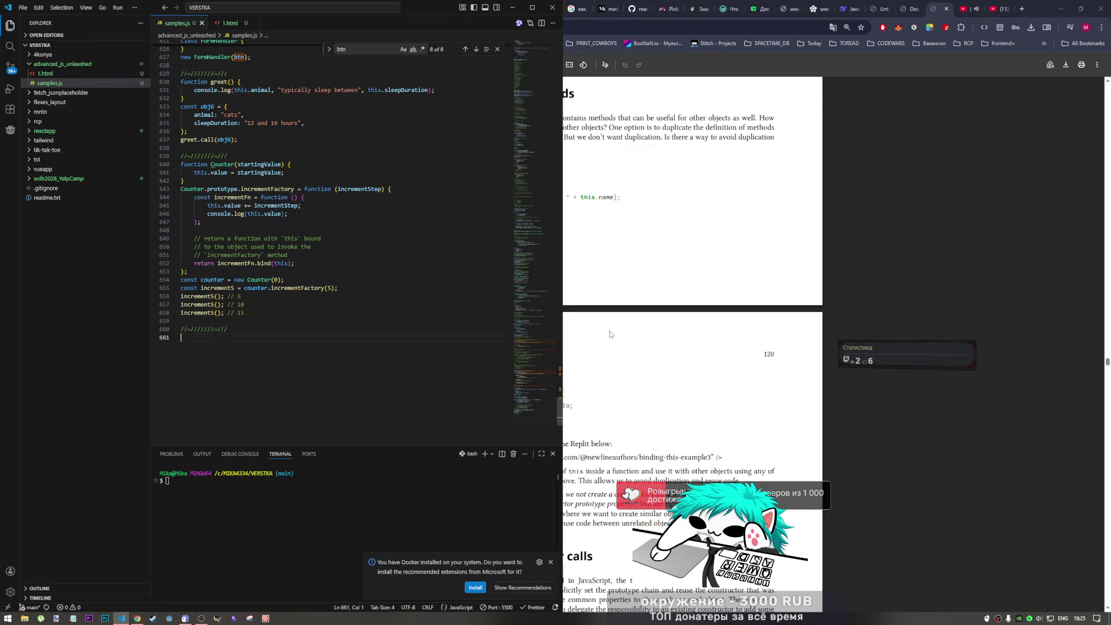
{"action": "left_click", "coordinate": [136, 618]}
{"action": "scroll", "coordinate": [524, 301], "scroll_direction": "down", "scroll_amount": 2}
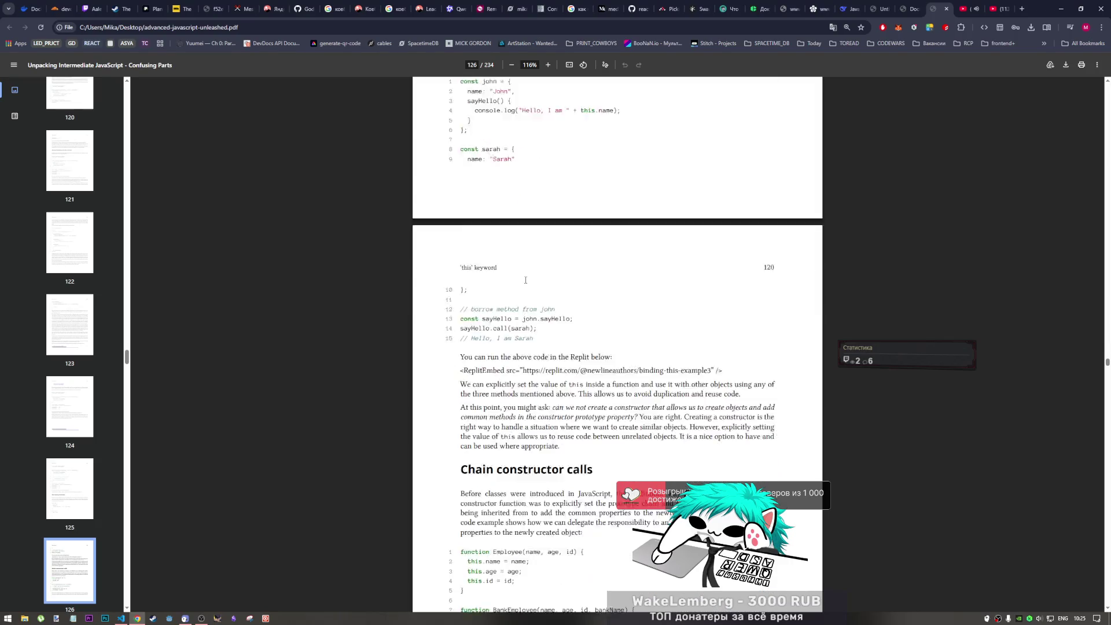
{"action": "scroll", "coordinate": [503, 300], "scroll_direction": "down", "scroll_amount": 1}
{"action": "scroll", "coordinate": [500, 324], "scroll_direction": "up", "scroll_amount": 2}
- Study john.sayHello, sarah and this.name, then select the whole john and sarah code example
{"action": "left_click_drag", "start_coordinate": [522, 362], "coordinate": [570, 367]}
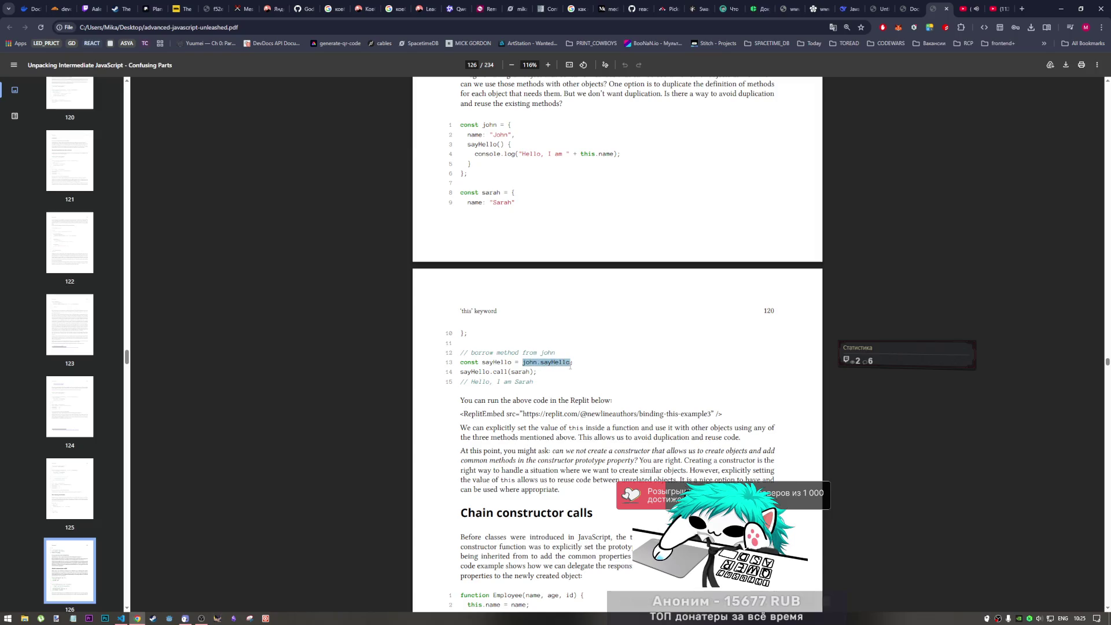
{"action": "left_click", "coordinate": [496, 373]}
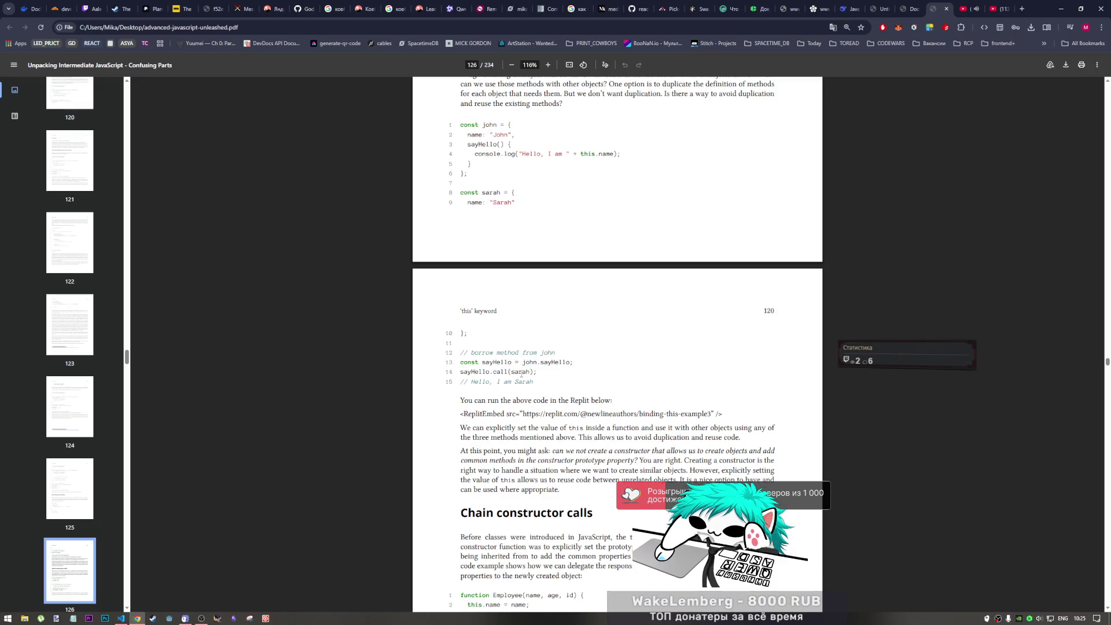
{"action": "left_click_drag", "start_coordinate": [526, 375], "coordinate": [531, 378]}
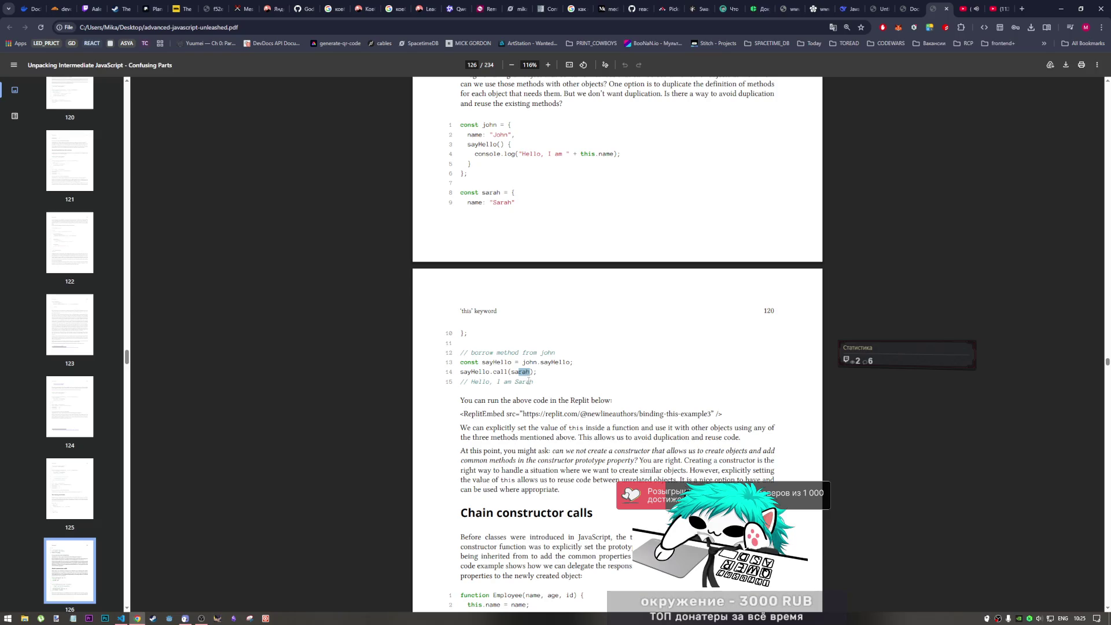
{"action": "left_click_drag", "start_coordinate": [581, 154], "coordinate": [613, 155]}
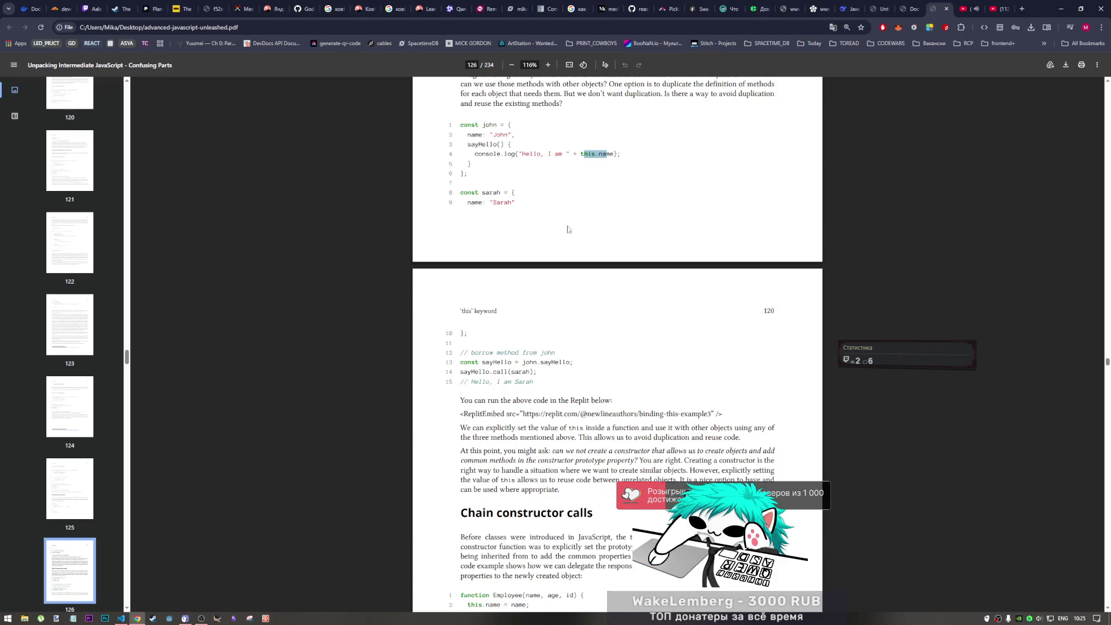
{"action": "left_click_drag", "start_coordinate": [541, 379], "coordinate": [465, 124]}
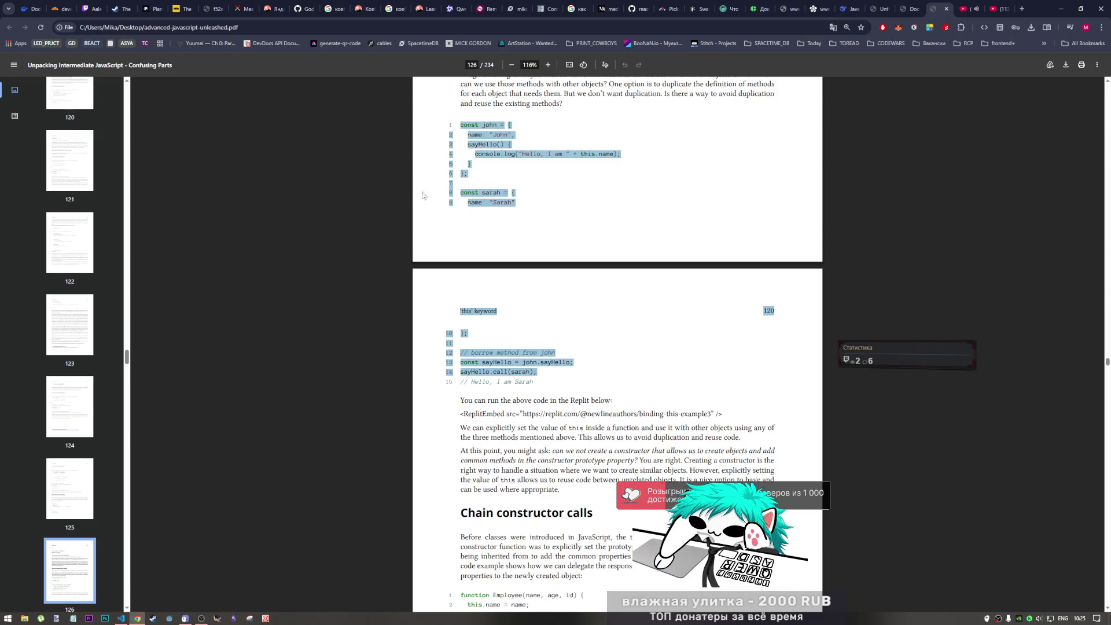
- Paste the borrowing example into samples.js, strip the book's line numbers and header line, and save to format
{"action": "left_click", "coordinate": [121, 618]}
{"action": "key", "text": "ctrl+v"}
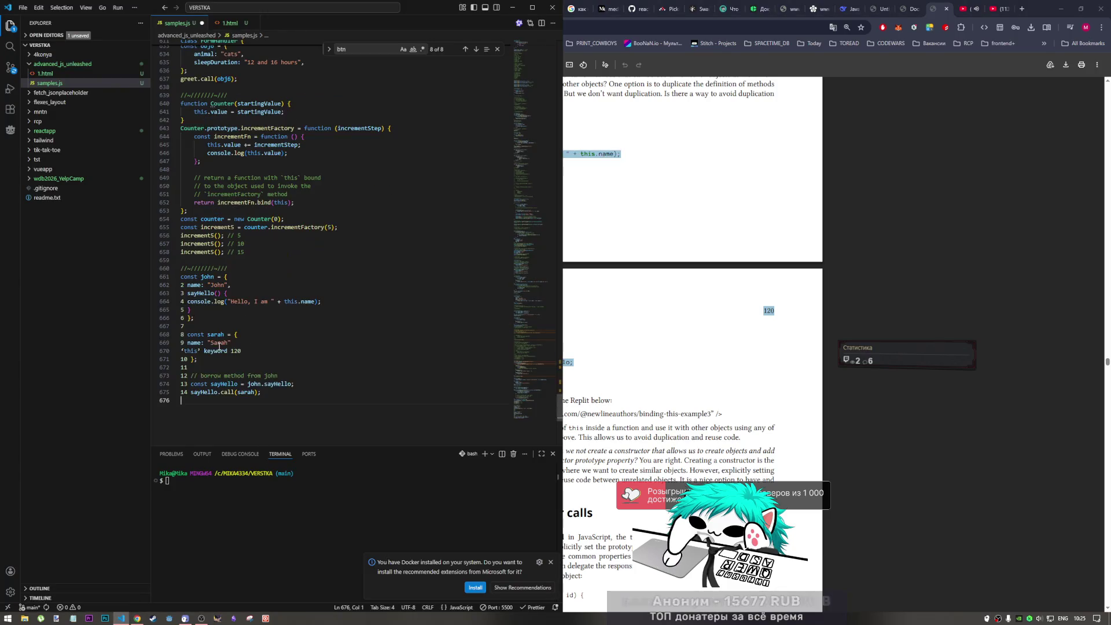
{"action": "left_click_drag", "start_coordinate": [182, 285], "coordinate": [183, 392]}
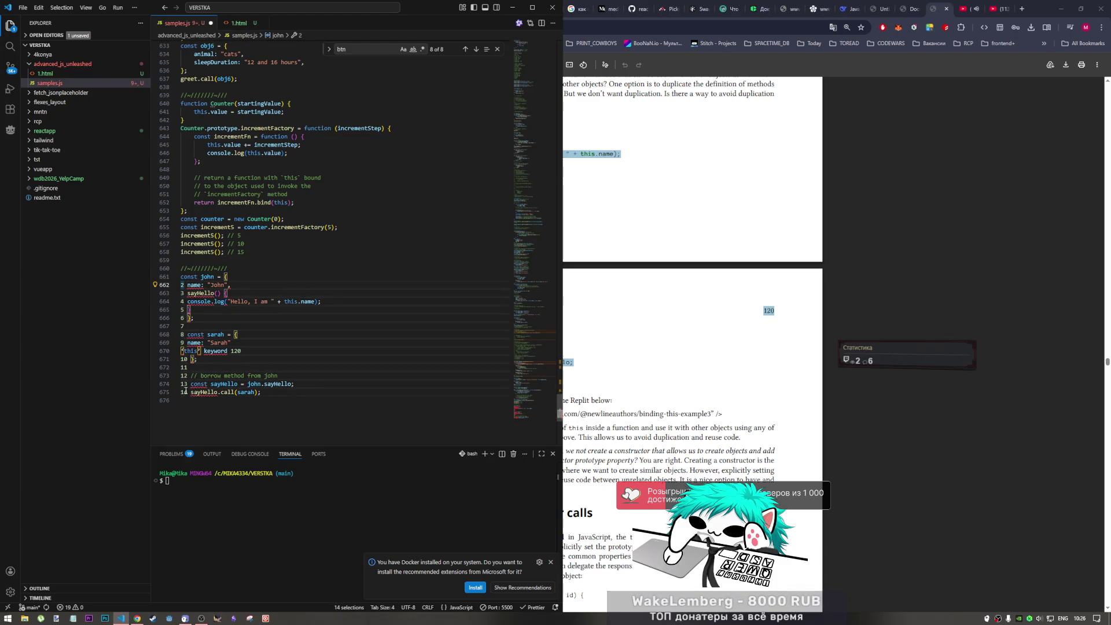
{"action": "key", "text": "BackSpace"}
{"action": "key", "text": "BackSpace"}
{"action": "left_click", "coordinate": [217, 350]}
{"action": "left_click", "coordinate": [161, 342]}
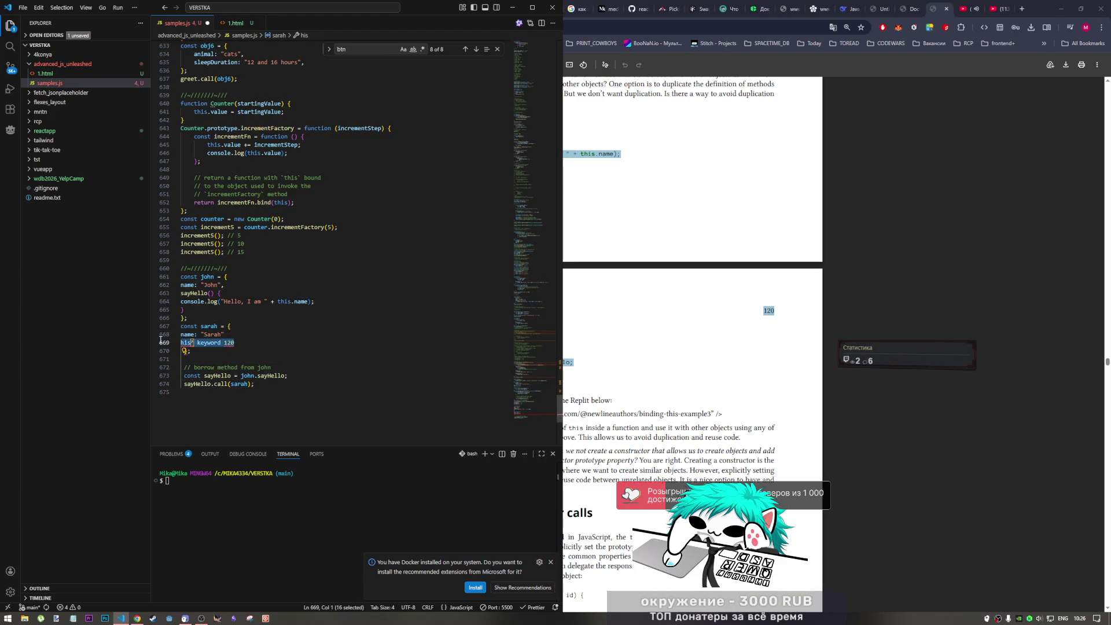
{"action": "key", "text": "BackSpace"}
{"action": "key", "text": "BackSpace"}
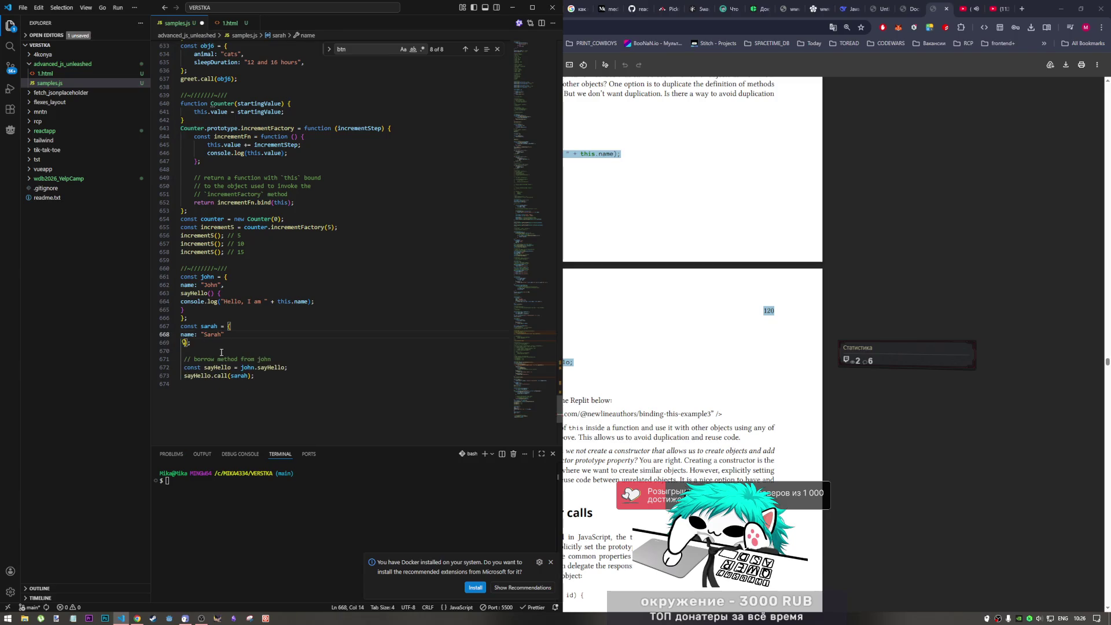
{"action": "key", "text": "ctrl+s"}
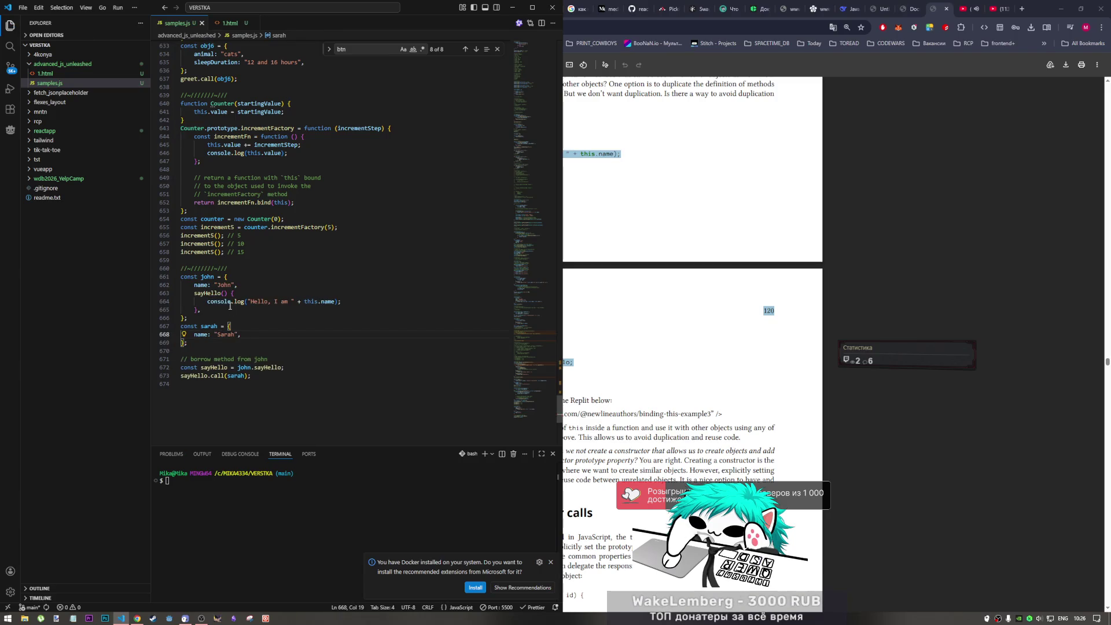
- Remove the blank line before the borrow comment, save, start a new line at the end and return to the PDF
{"action": "left_click", "coordinate": [213, 359]}
{"action": "key", "text": "Up"}
{"action": "key", "text": "BackSpace"}
{"action": "key", "text": "ctrl+s"}
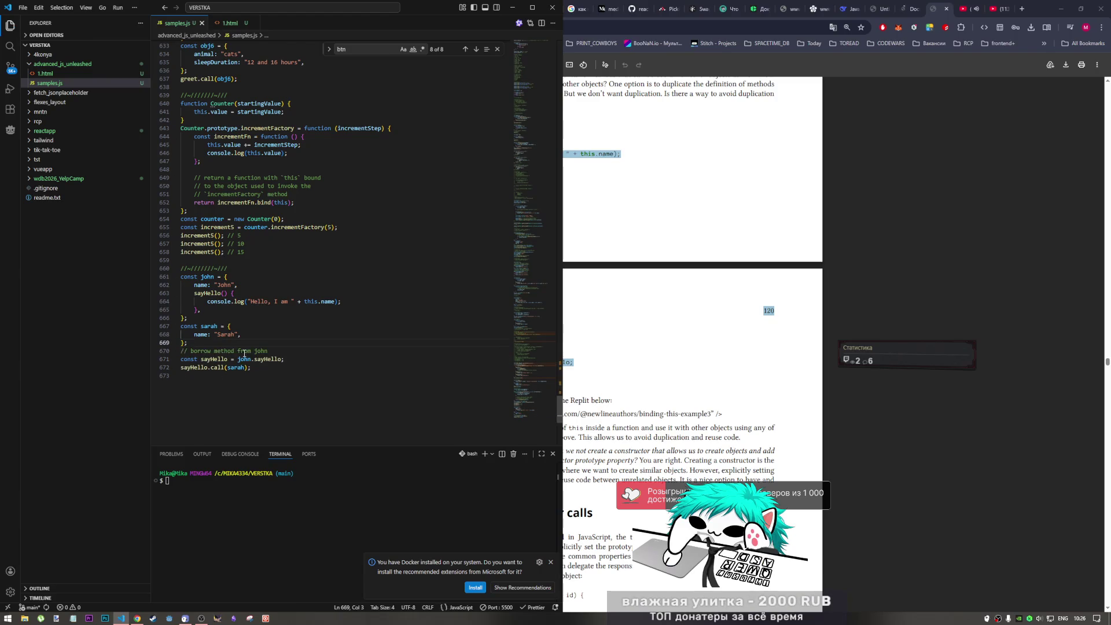
{"action": "left_click", "coordinate": [261, 381]}
{"action": "key", "text": "Return"}
{"action": "type", "text": "//-///////-///"}
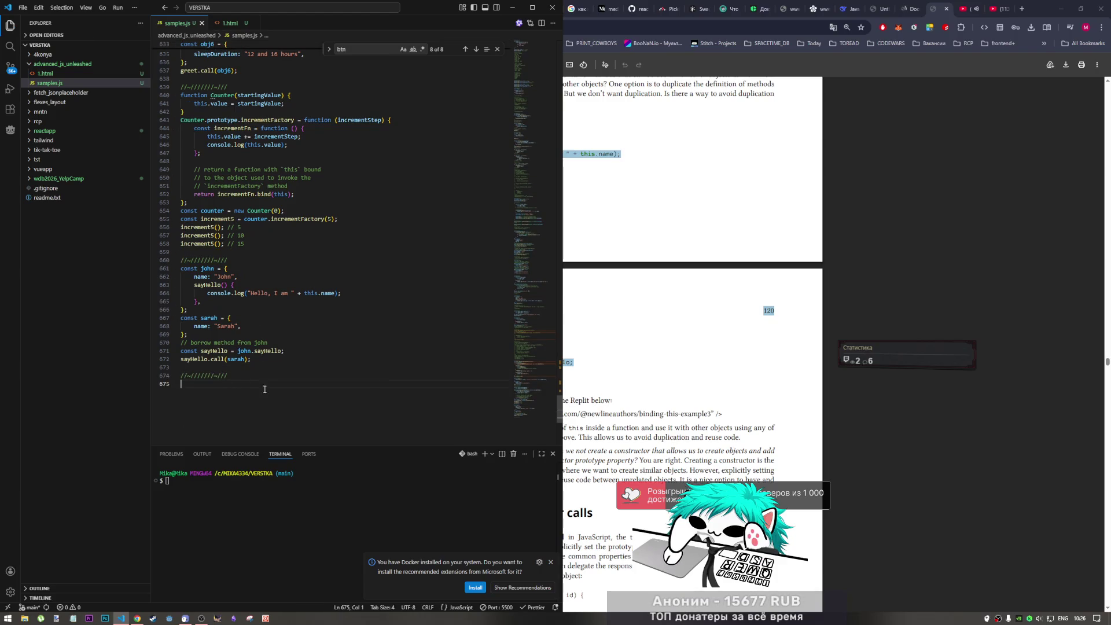
{"action": "key", "text": "super+Up"}
{"action": "scroll", "coordinate": [585, 357], "scroll_direction": "down", "scroll_amount": 1}
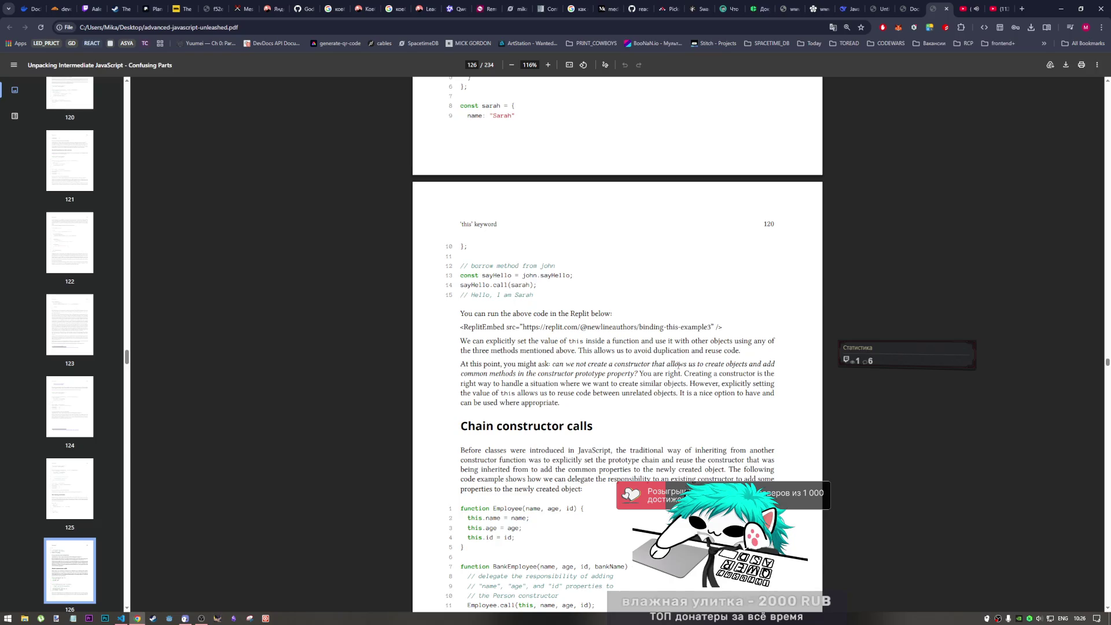
{"action": "scroll", "coordinate": [524, 263], "scroll_direction": "down", "scroll_amount": 2}
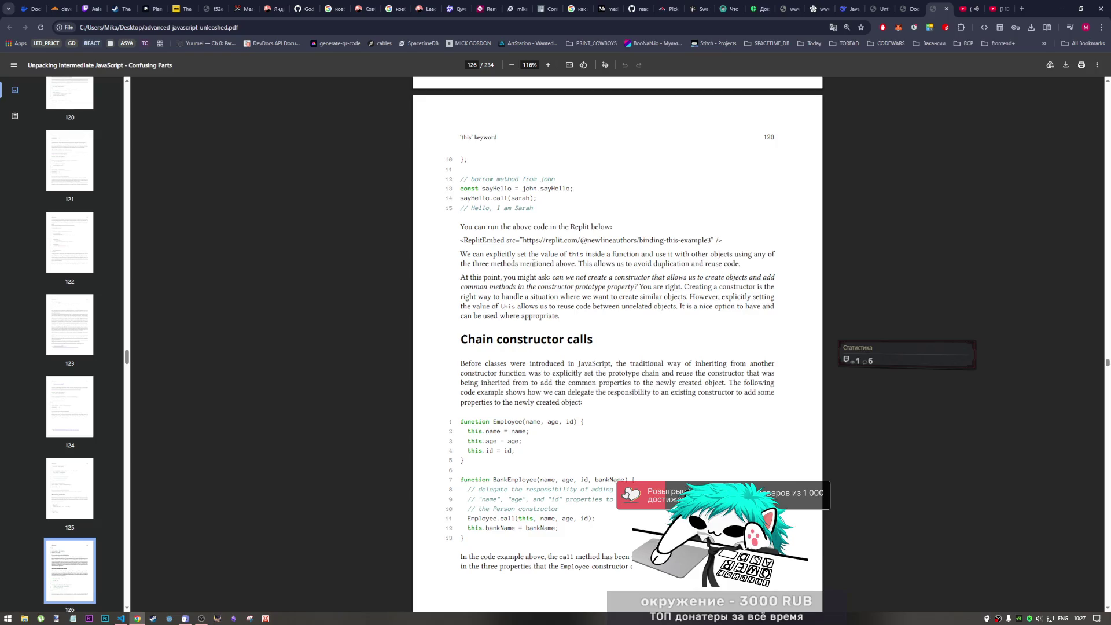
- Highlight the sentence about explicitly setting this inside a function
{"action": "left_click_drag", "start_coordinate": [517, 254], "coordinate": [685, 255]}
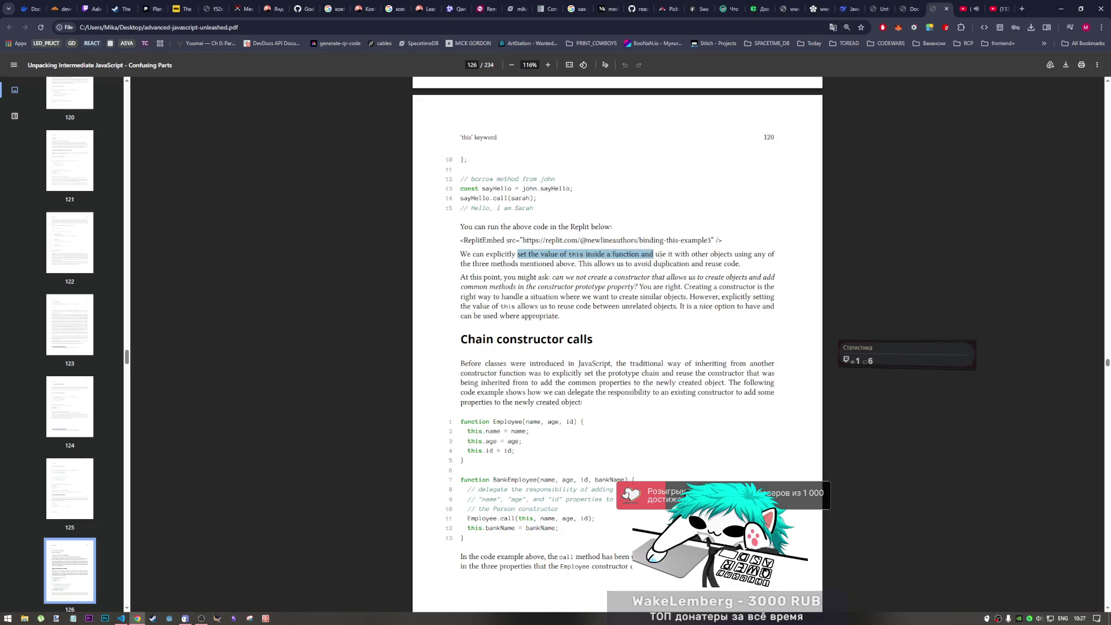
{"action": "mouse_move", "coordinate": [684, 254]}
{"action": "left_mouse_down"}
{"action": "mouse_move", "coordinate": [551, 255]}
{"action": "mouse_move", "coordinate": [594, 264]}
{"action": "left_mouse_up"}
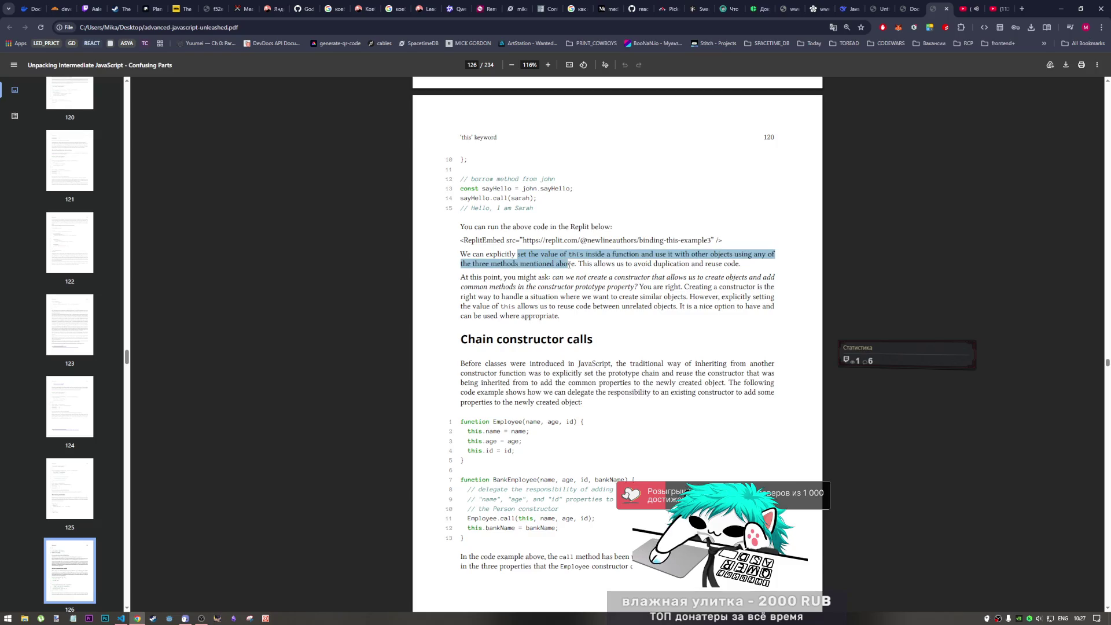
{"action": "left_click", "coordinate": [595, 264]}
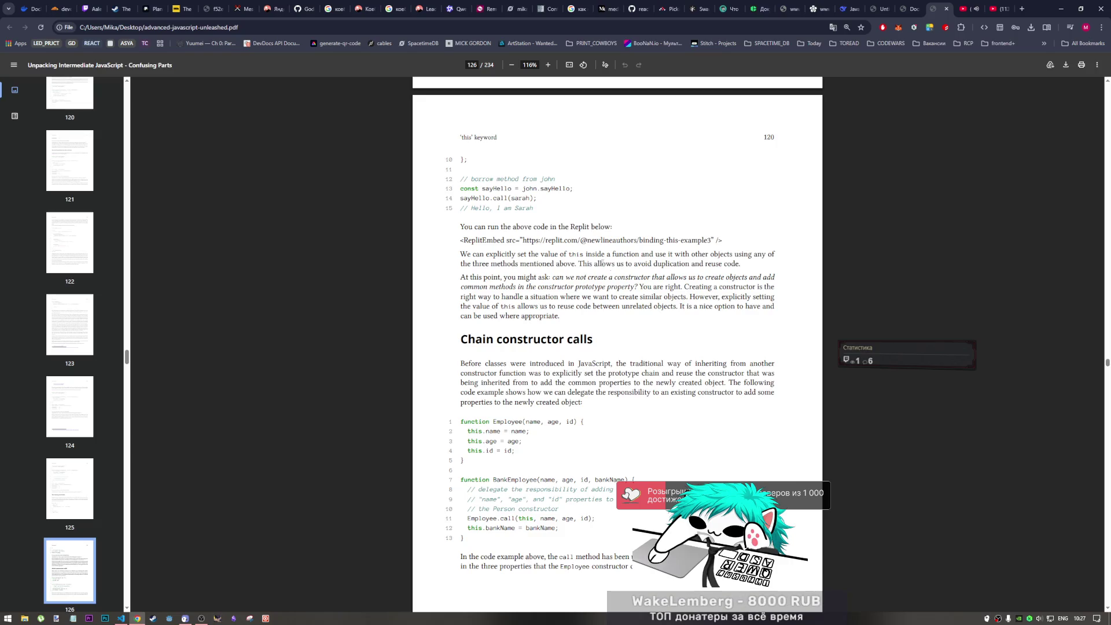
{"action": "scroll", "coordinate": [562, 282], "scroll_direction": "down", "scroll_amount": 1}
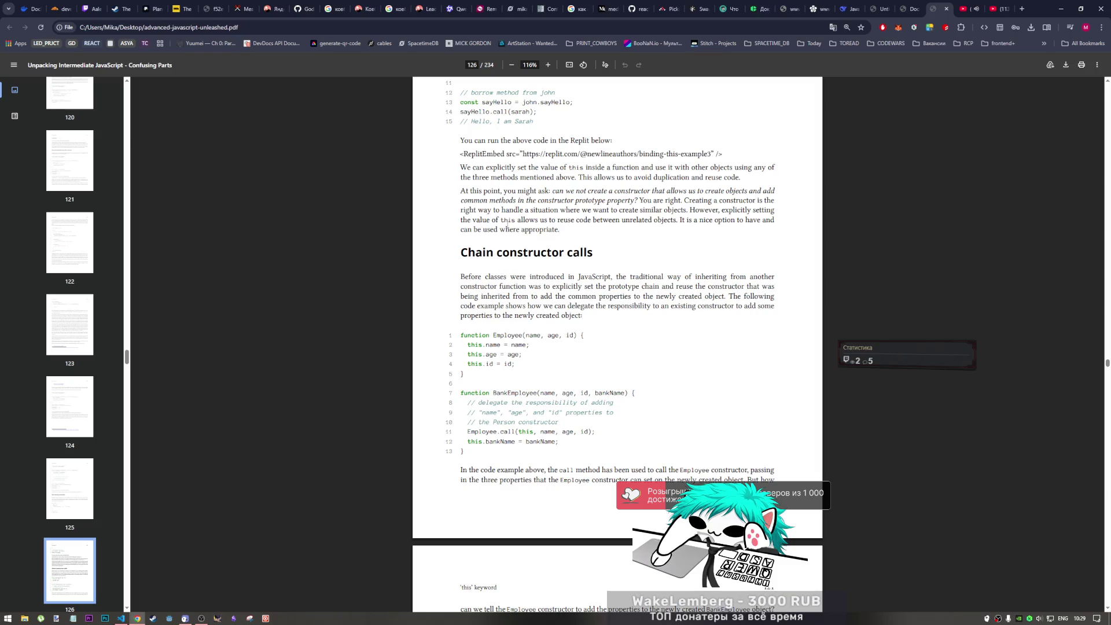
- Read the Chain constructor calls intro, highlighting phrases about creating similar objects and reusing code
{"action": "left_click_drag", "start_coordinate": [504, 211], "coordinate": [771, 210]}
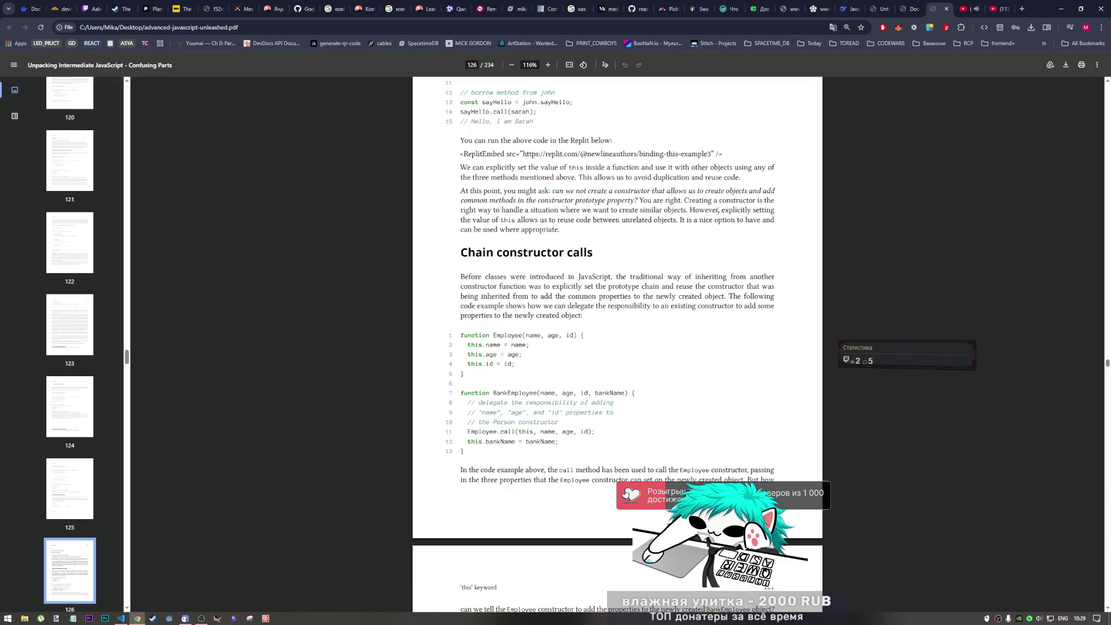
{"action": "left_click_drag", "start_coordinate": [472, 220], "coordinate": [572, 221]}
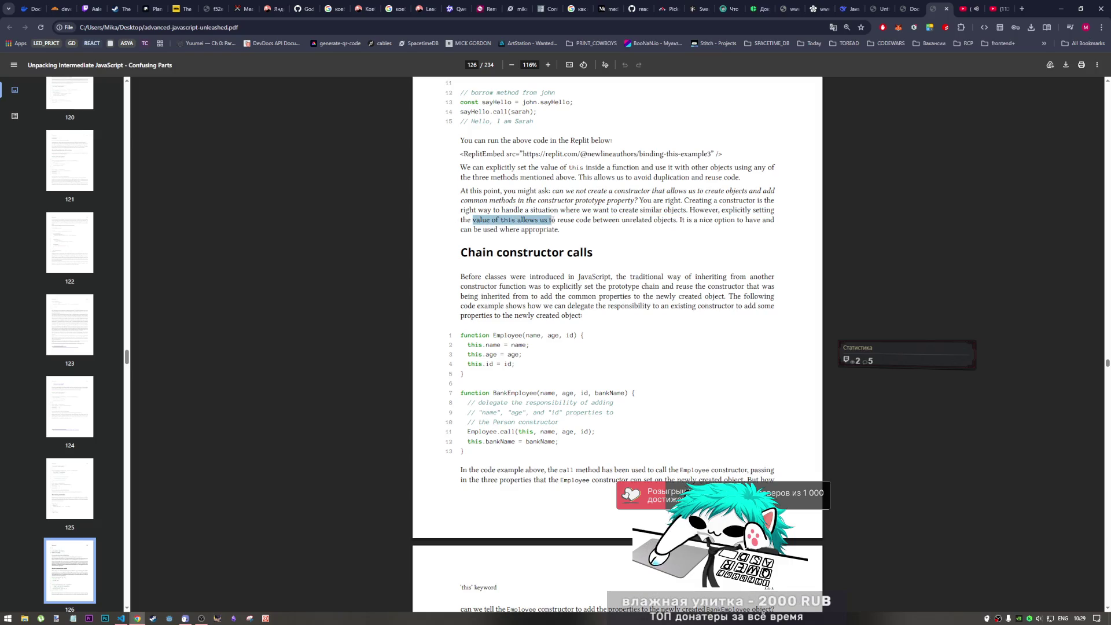
{"action": "left_click", "coordinate": [611, 220]}
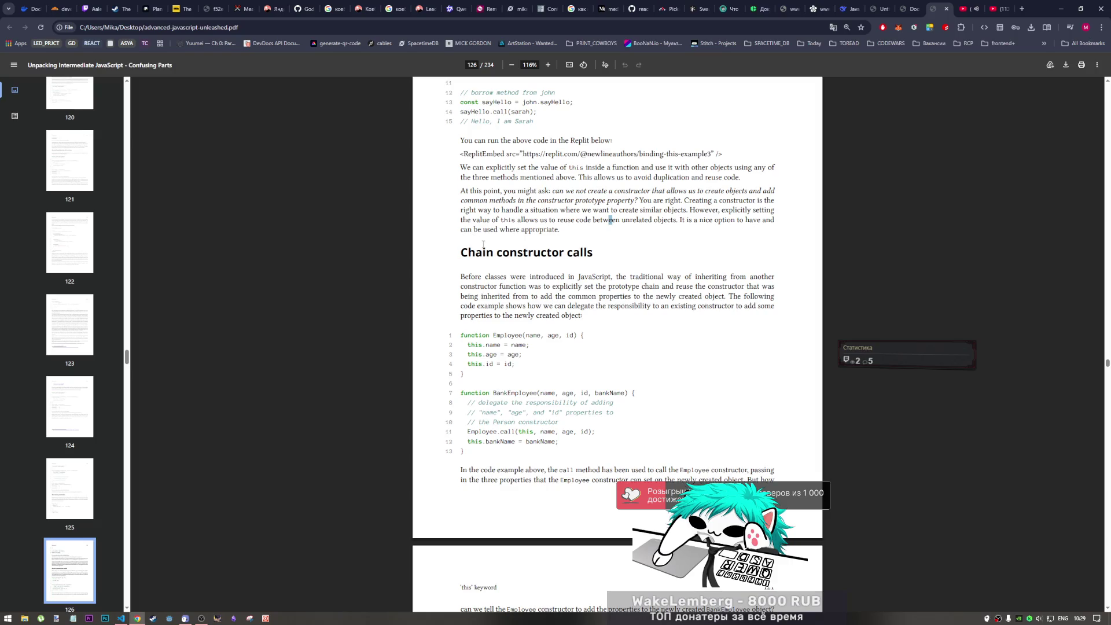
{"action": "scroll", "coordinate": [545, 268], "scroll_direction": "up", "scroll_amount": 3}
{"action": "scroll", "coordinate": [512, 217], "scroll_direction": "up", "scroll_amount": 1}
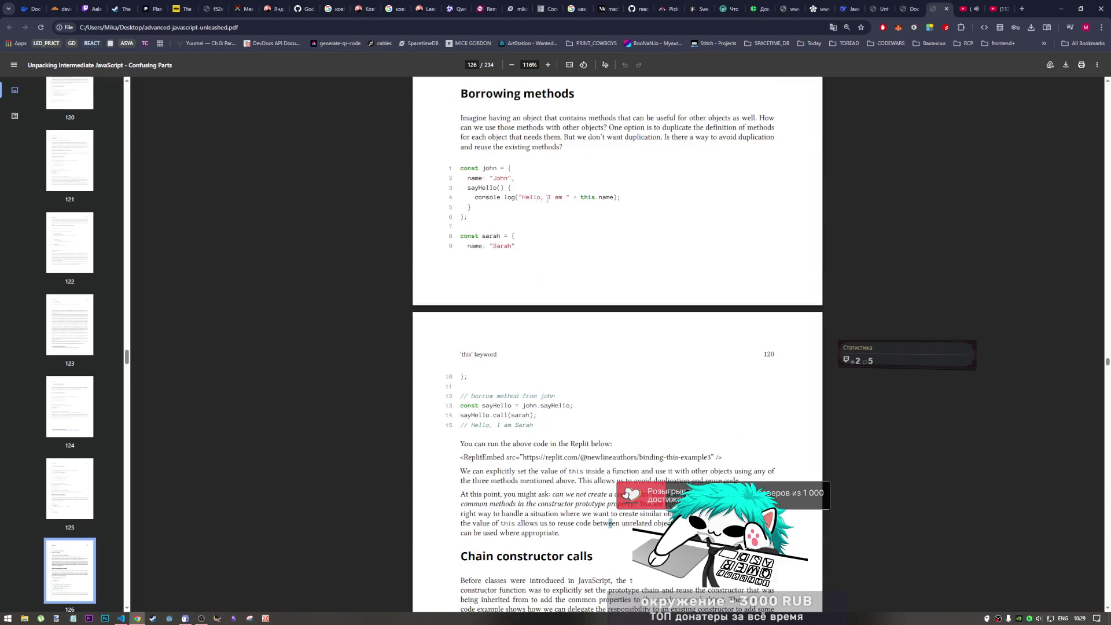
{"action": "scroll", "coordinate": [506, 229], "scroll_direction": "down", "scroll_amount": 2}
{"action": "scroll", "coordinate": [511, 253], "scroll_direction": "down", "scroll_amount": 2}
{"action": "scroll", "coordinate": [512, 264], "scroll_direction": "down", "scroll_amount": 1}
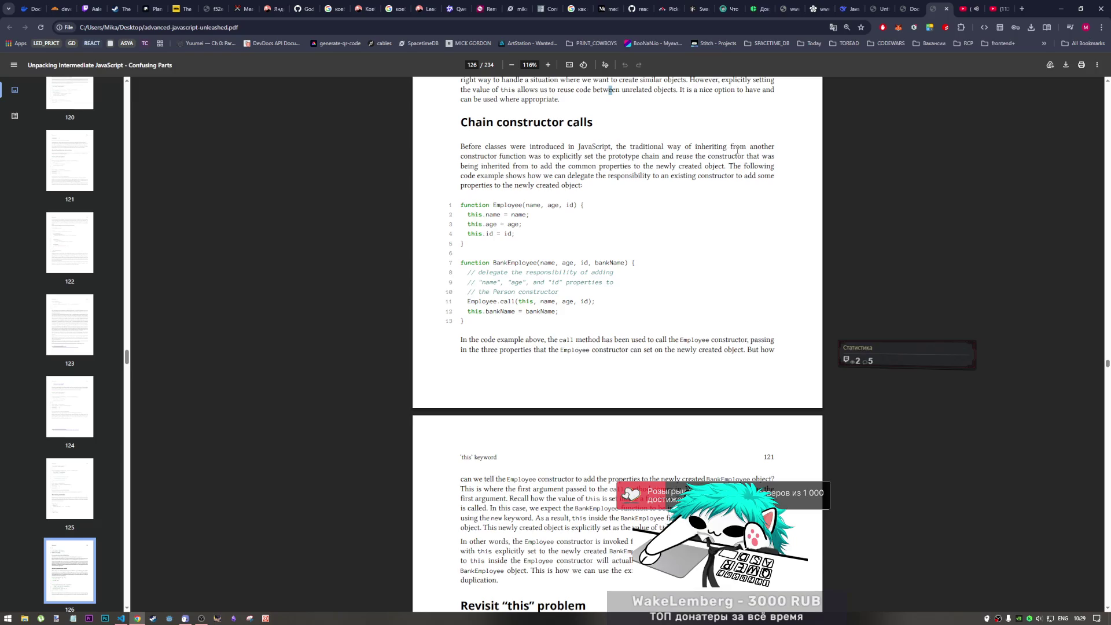
{"action": "left_click_drag", "start_coordinate": [499, 157], "coordinate": [538, 157]}
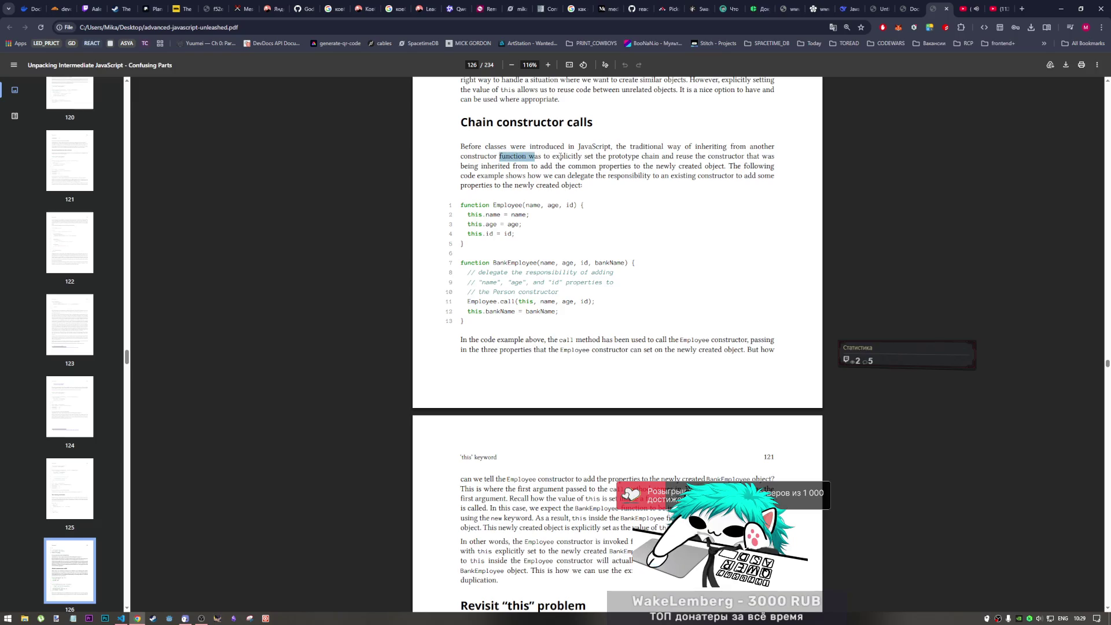
{"action": "left_click", "coordinate": [556, 157]}
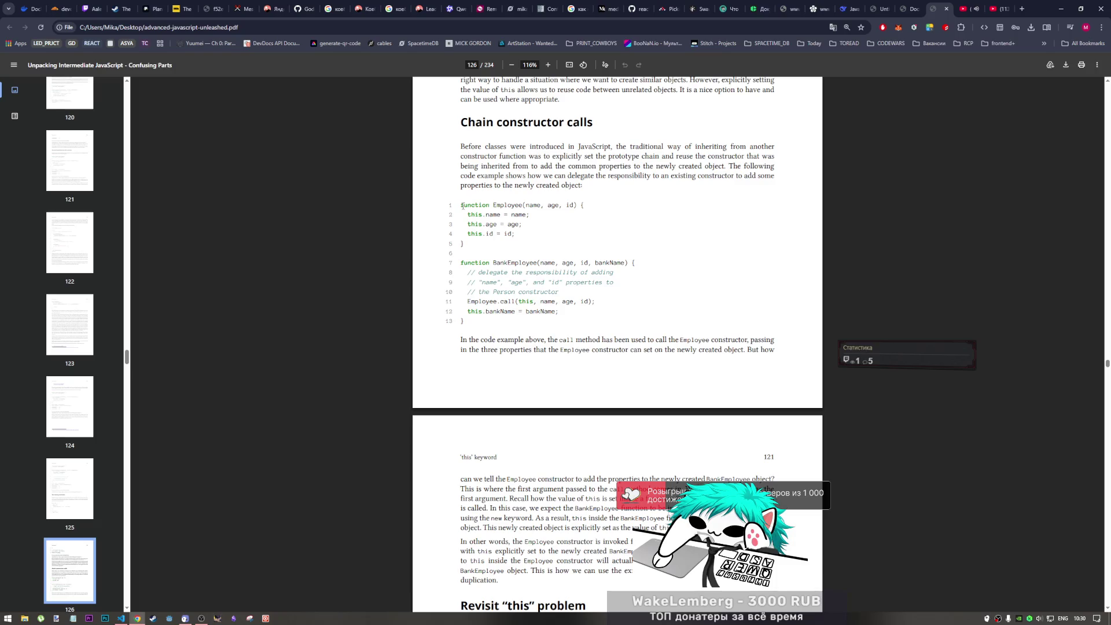
- Study the Employee and BankEmployee constructors, highlighting the assignments, comments, signature and bankName
{"action": "double_click", "coordinate": [489, 215]}
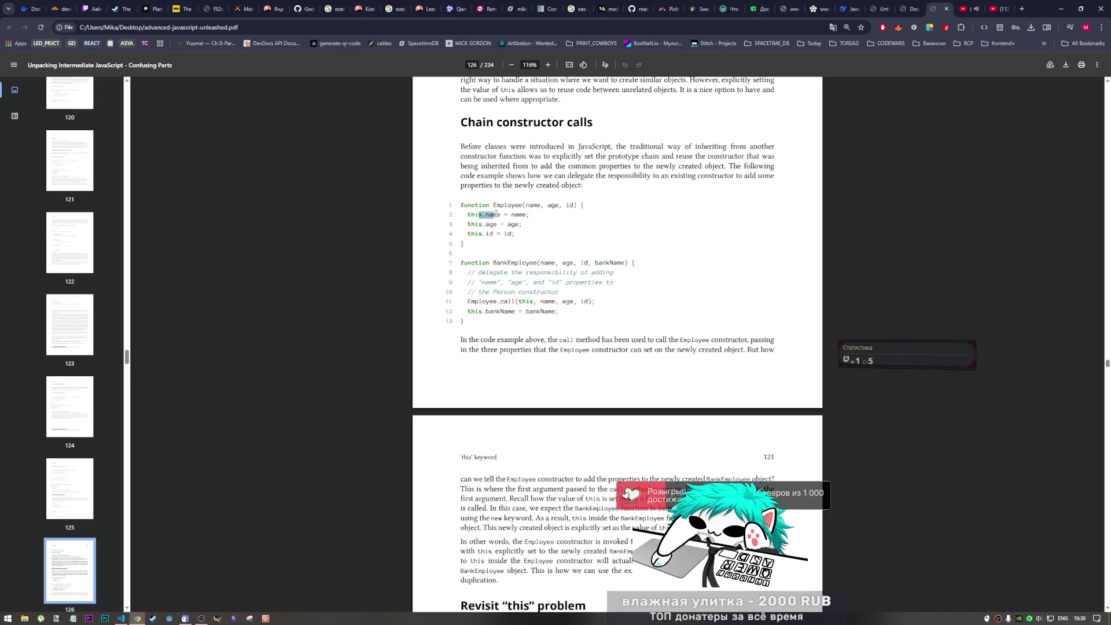
{"action": "mouse_move", "coordinate": [479, 224]}
{"action": "left_mouse_down"}
{"action": "mouse_move", "coordinate": [501, 234]}
{"action": "mouse_move", "coordinate": [574, 207]}
{"action": "left_mouse_up"}
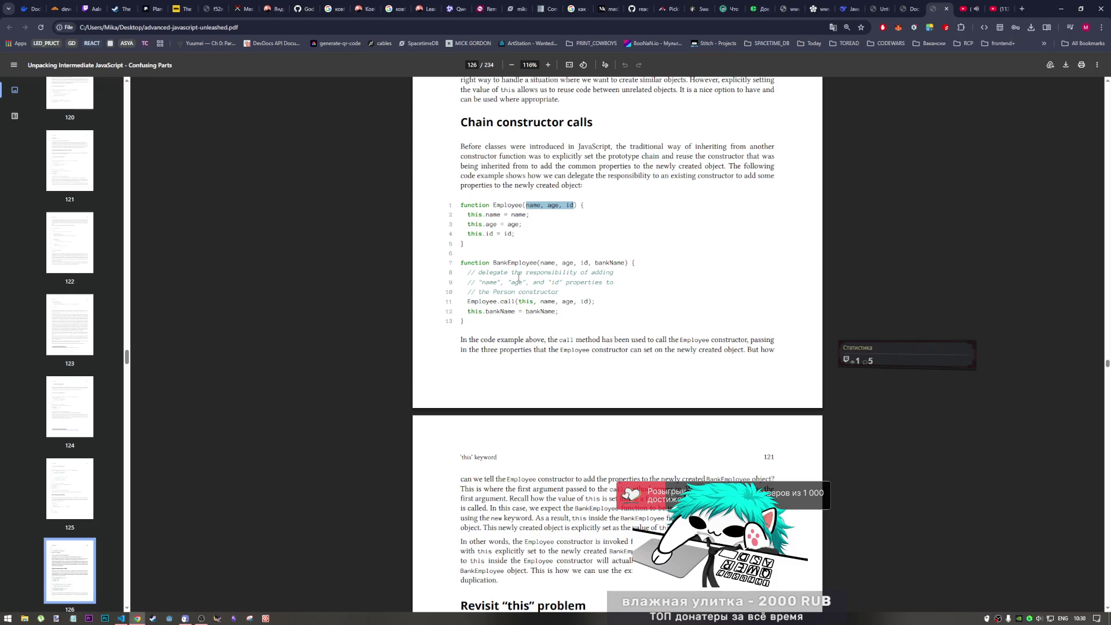
{"action": "left_click_drag", "start_coordinate": [526, 273], "coordinate": [613, 275]}
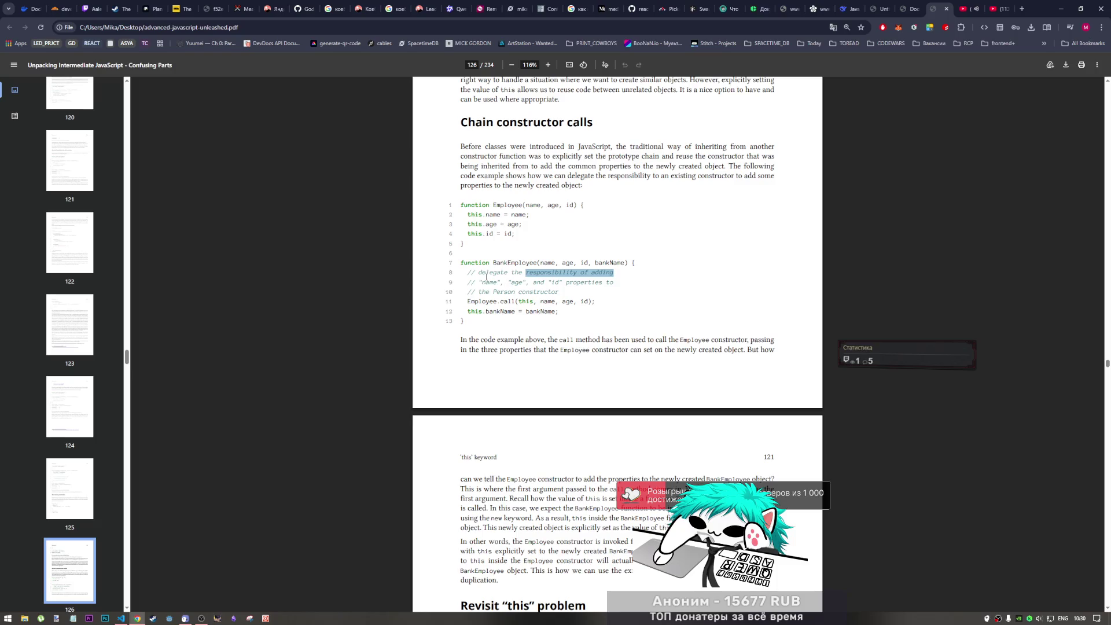
{"action": "left_click_drag", "start_coordinate": [485, 282], "coordinate": [619, 284]}
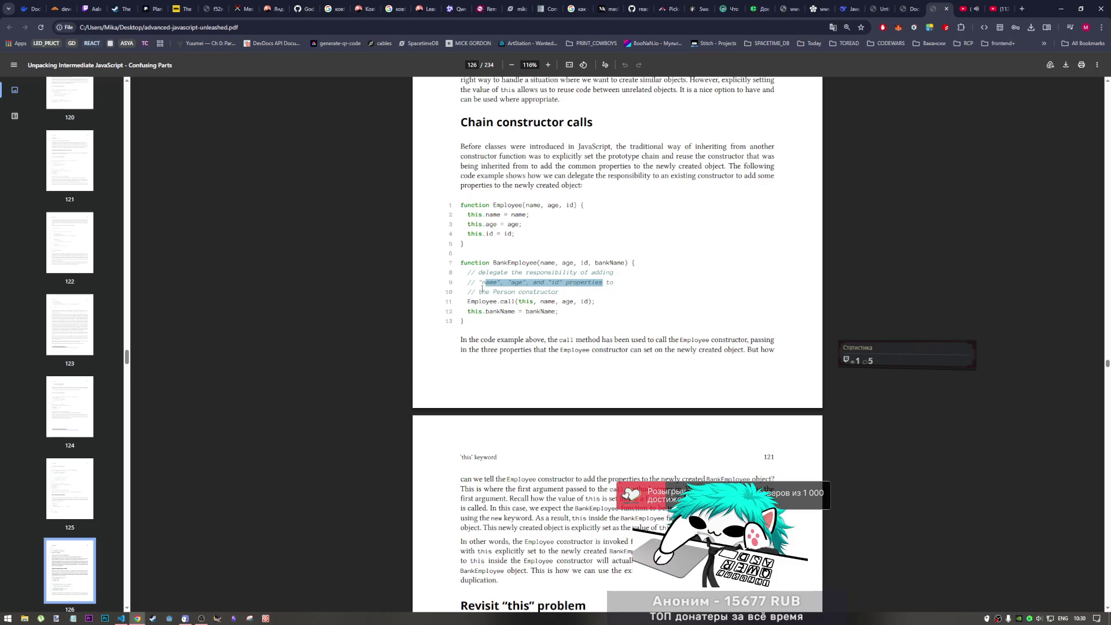
{"action": "left_click_drag", "start_coordinate": [481, 292], "coordinate": [556, 293]}
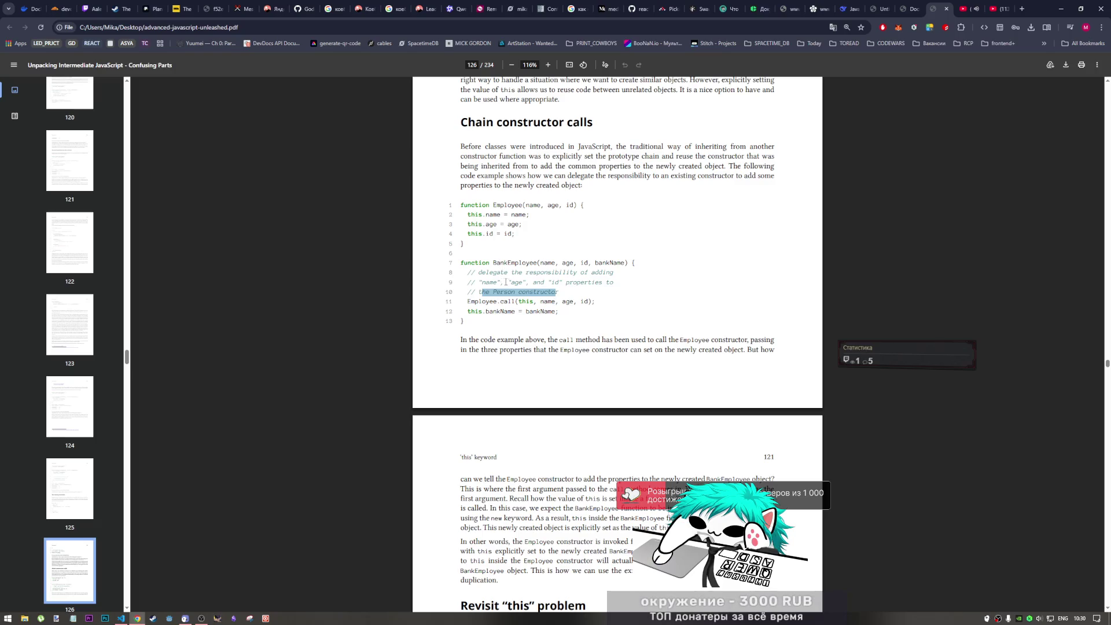
{"action": "left_click_drag", "start_coordinate": [494, 264], "coordinate": [628, 265]}
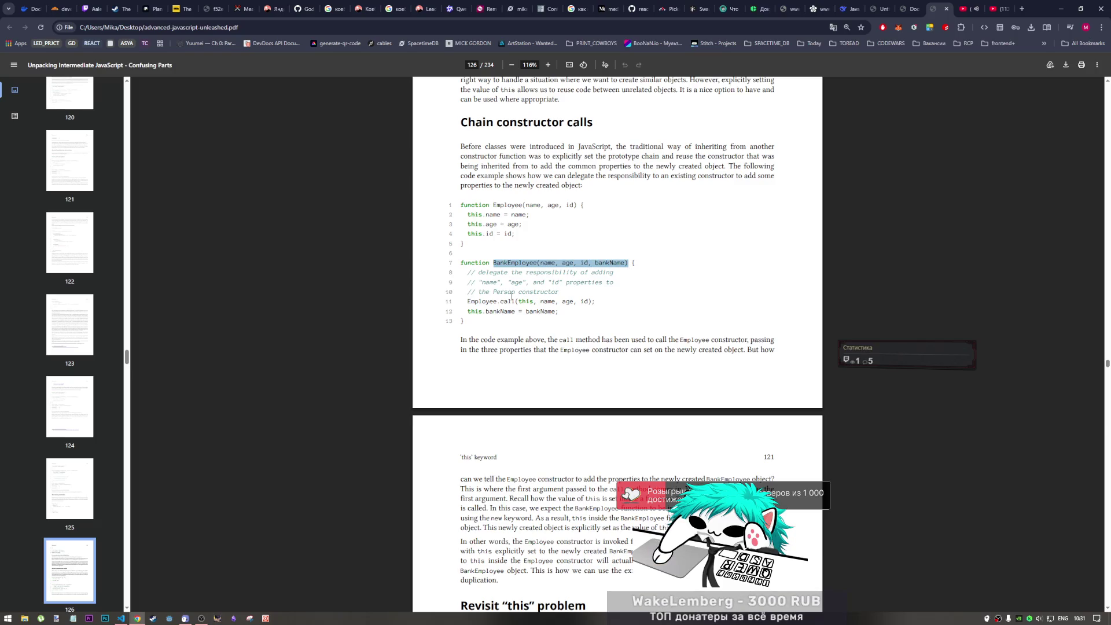
{"action": "mouse_move", "coordinate": [469, 302]}
{"action": "left_mouse_down"}
{"action": "mouse_move", "coordinate": [589, 302]}
{"action": "mouse_move", "coordinate": [469, 311]}
{"action": "left_mouse_up"}
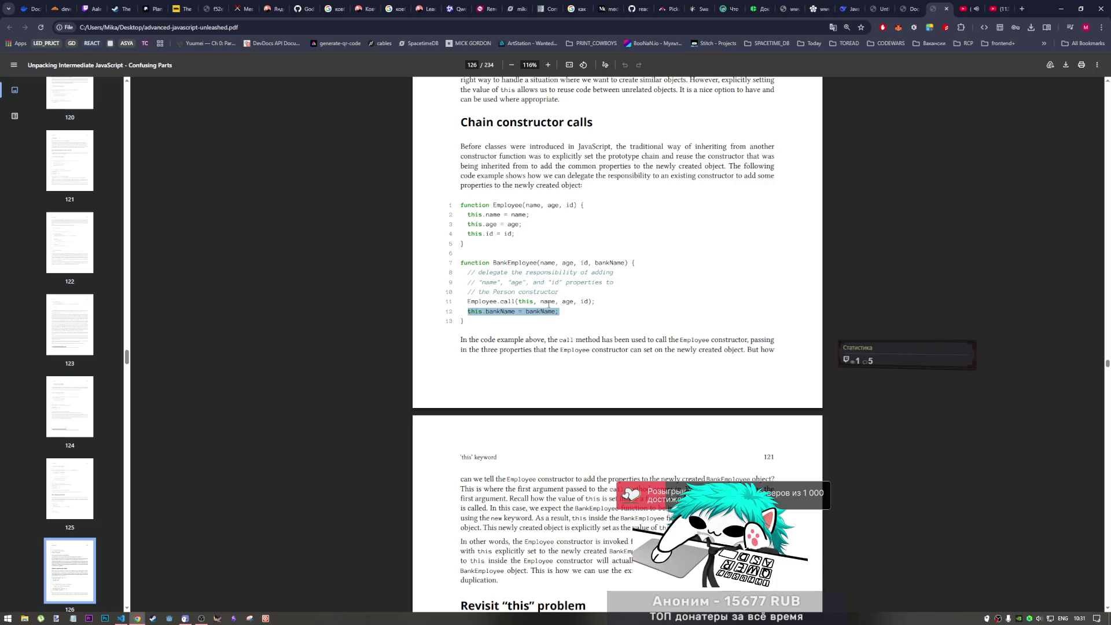
{"action": "left_click", "coordinate": [469, 311]}
{"action": "left_click_drag", "start_coordinate": [611, 262], "coordinate": [597, 262]}
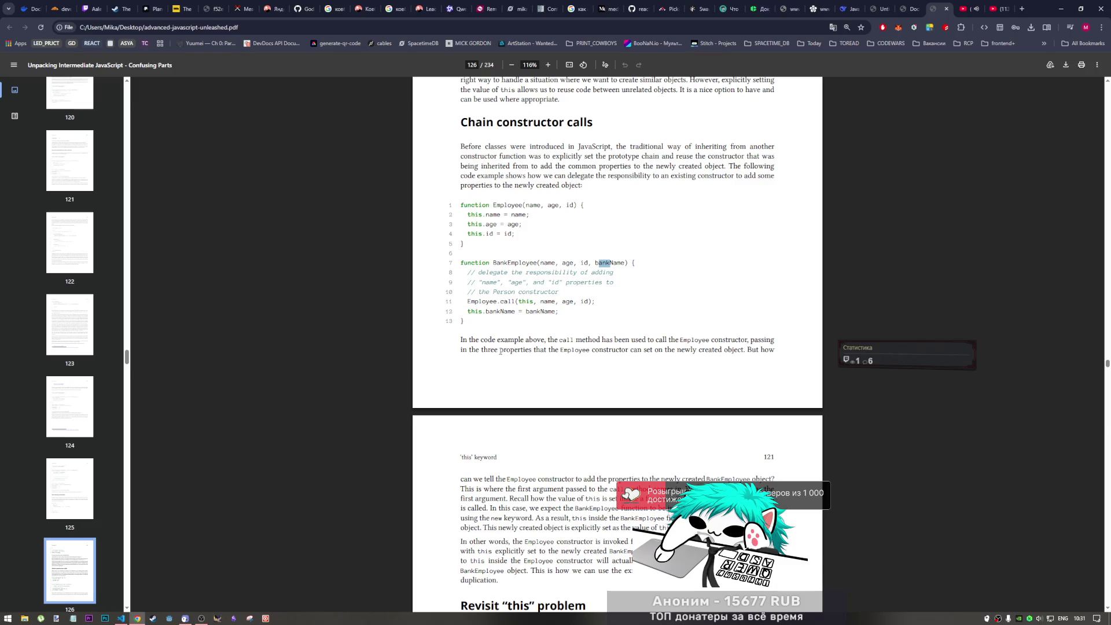
- Read the explanation of Employee.call(this, …), highlighting the sentence and the call's arguments
{"action": "left_click_drag", "start_coordinate": [501, 351], "coordinate": [574, 350]}
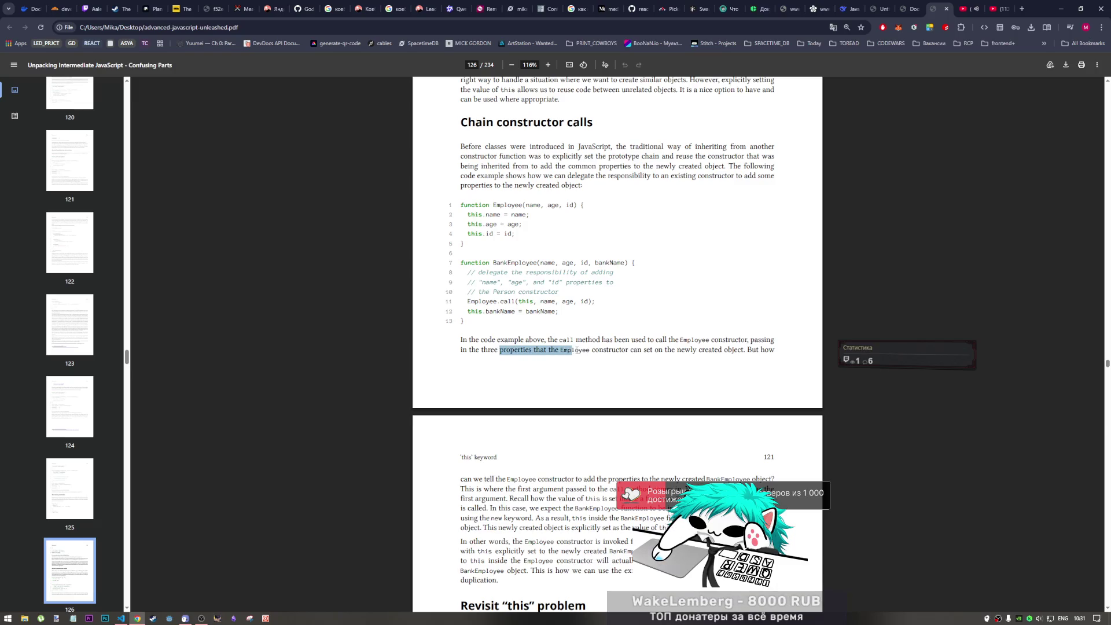
{"action": "left_click_drag", "start_coordinate": [574, 350], "coordinate": [747, 352]}
{"action": "left_click", "coordinate": [747, 351]}
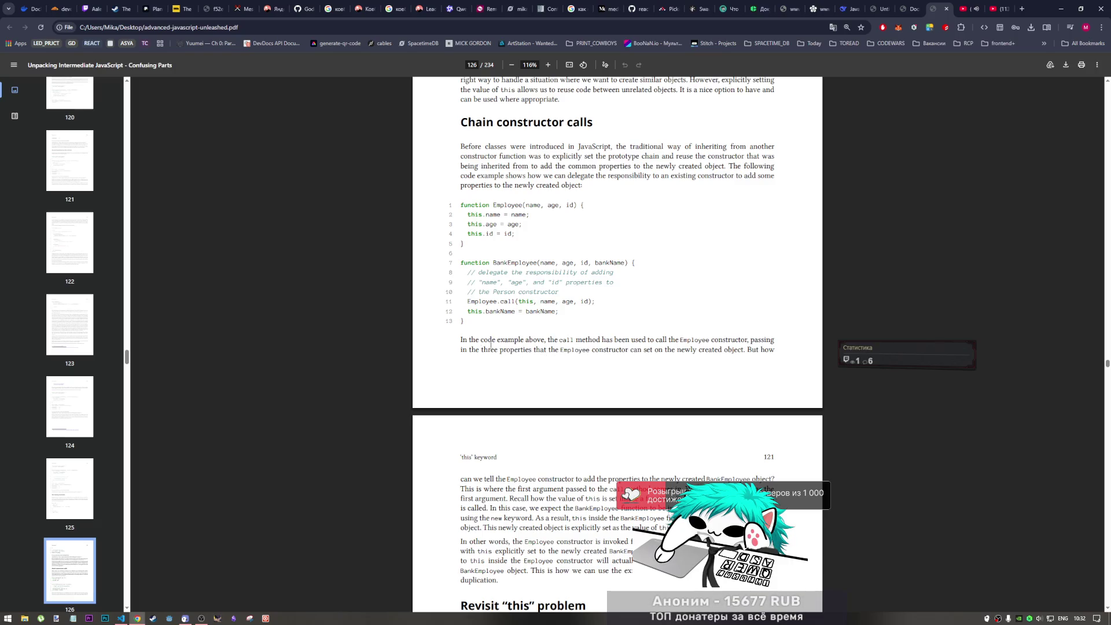
{"action": "left_click_drag", "start_coordinate": [545, 353], "coordinate": [747, 349]}
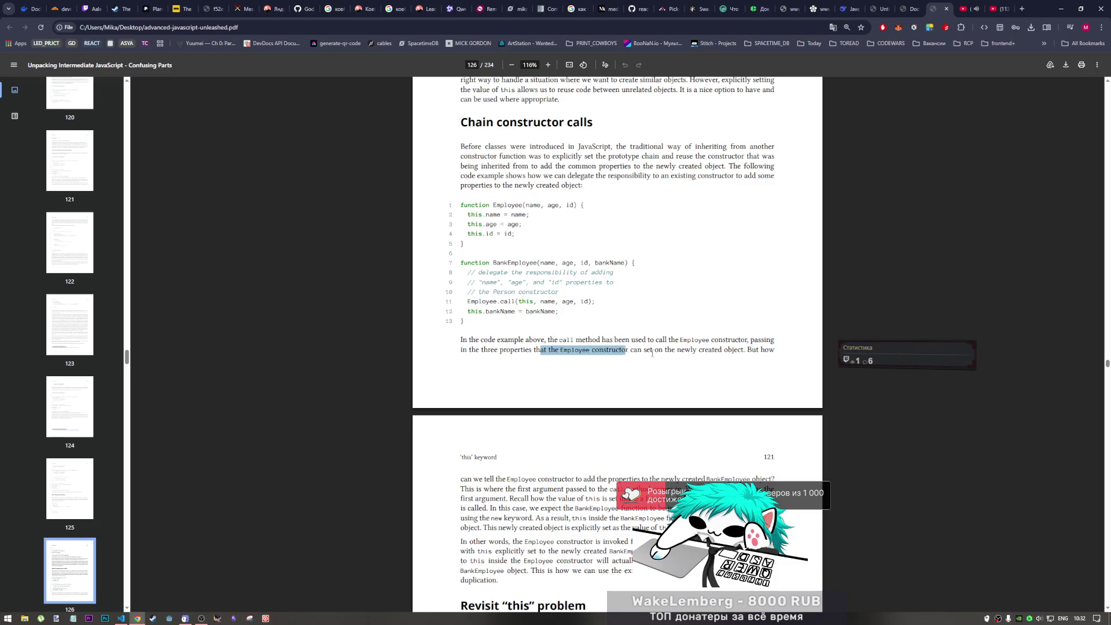
{"action": "left_click", "coordinate": [744, 351]}
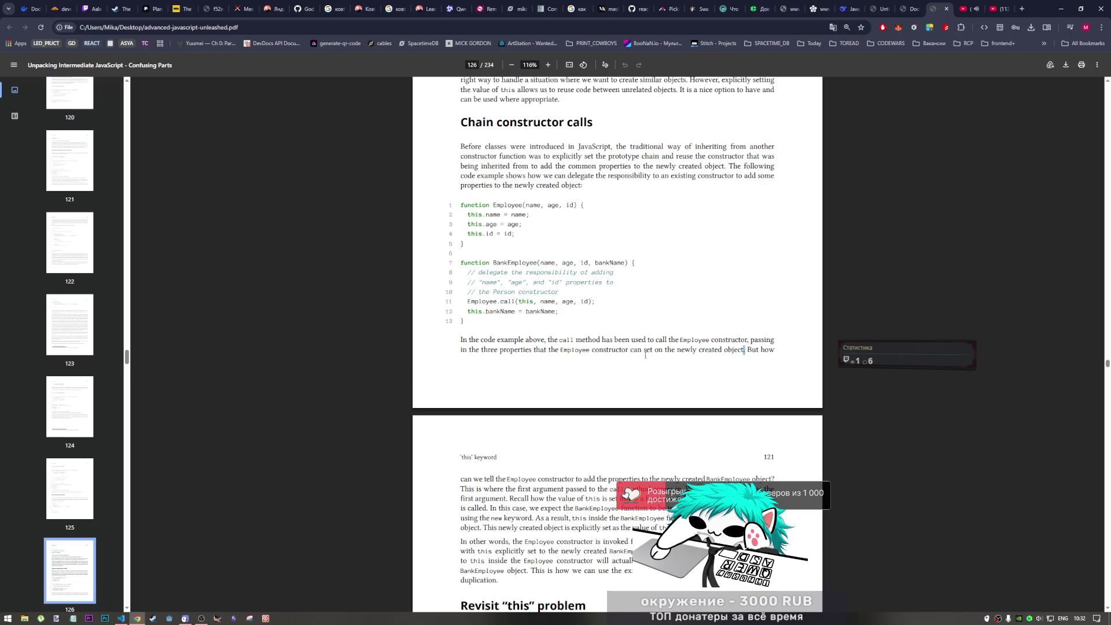
{"action": "left_click_drag", "start_coordinate": [604, 350], "coordinate": [673, 349]}
{"action": "left_click_drag", "start_coordinate": [468, 301], "coordinate": [556, 303]}
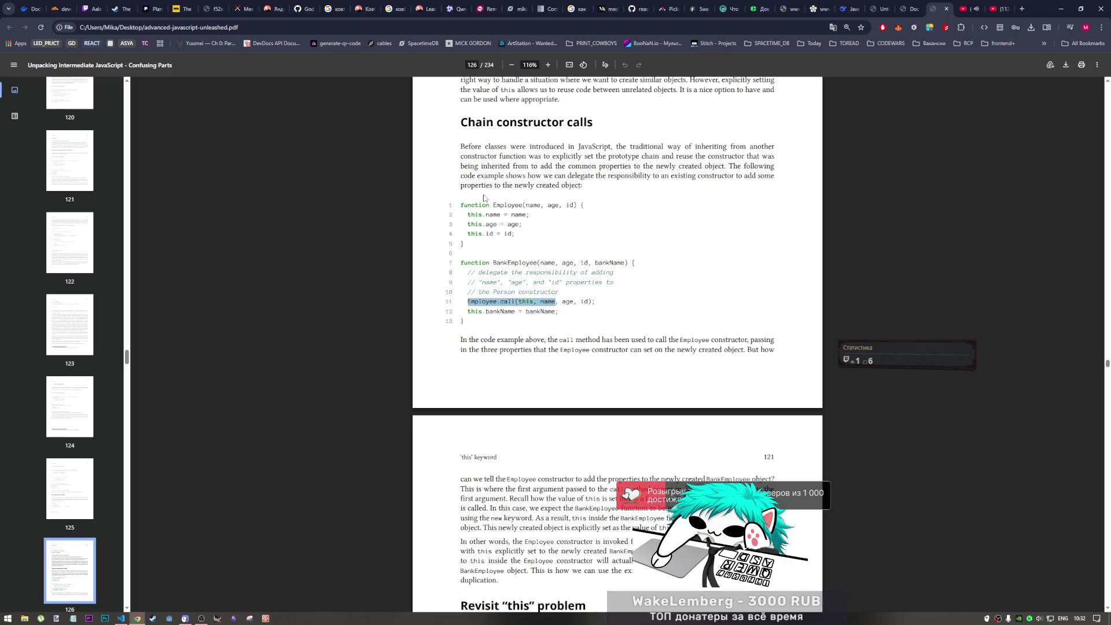
{"action": "left_click", "coordinate": [524, 301]}
{"action": "left_click_drag", "start_coordinate": [512, 301], "coordinate": [598, 304]}
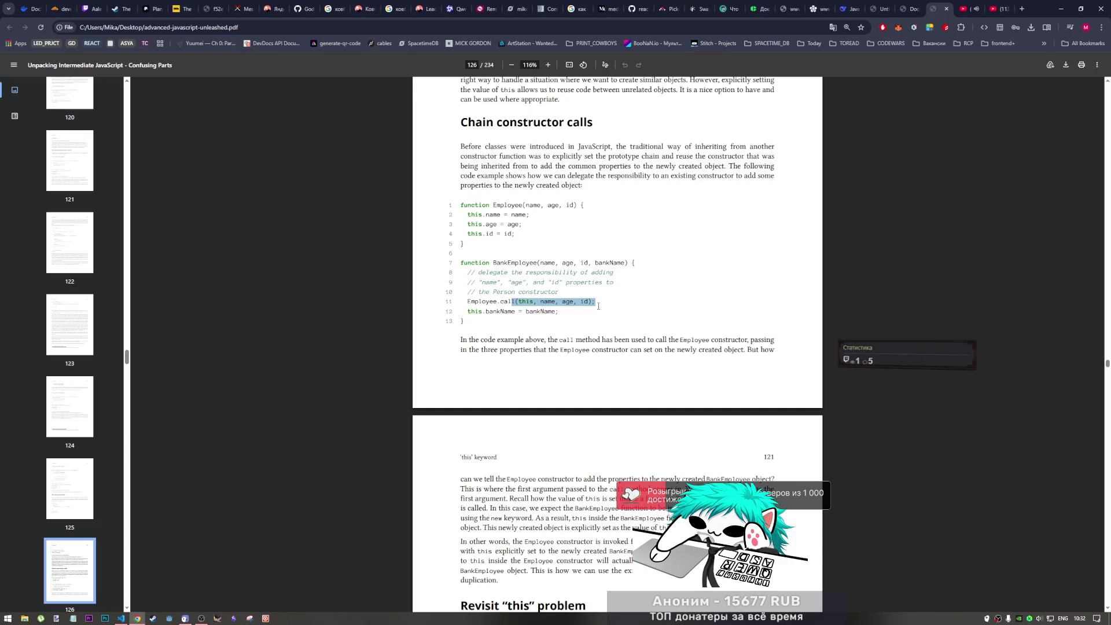
{"action": "left_click", "coordinate": [595, 305]}
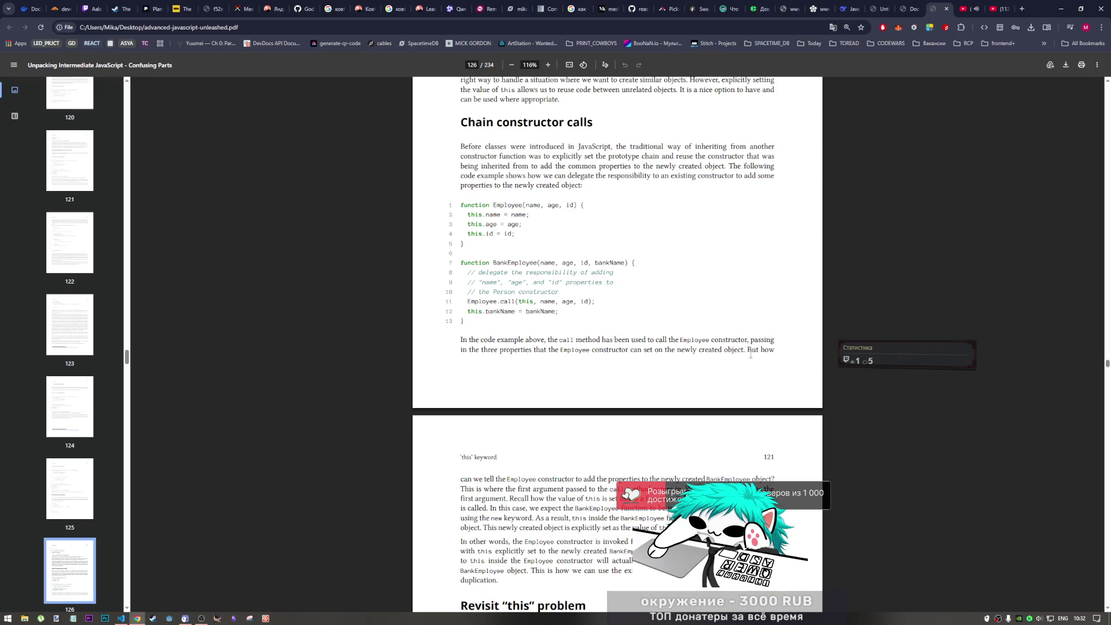
{"action": "scroll", "coordinate": [539, 435], "scroll_direction": "down", "scroll_amount": 1}
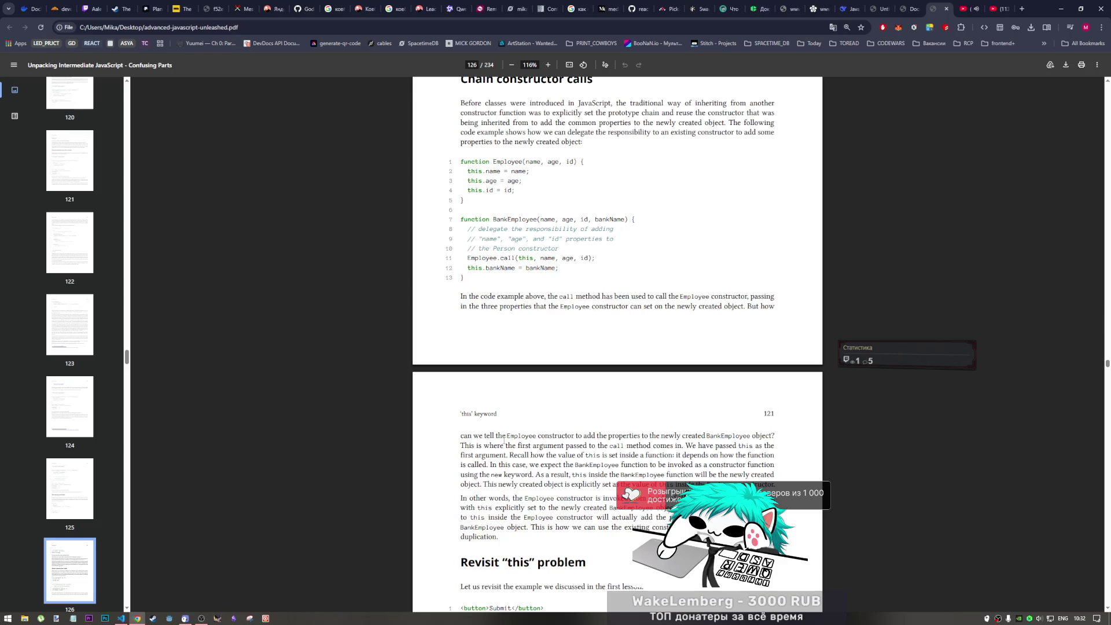
{"action": "scroll", "coordinate": [505, 439], "scroll_direction": "up", "scroll_amount": 1}
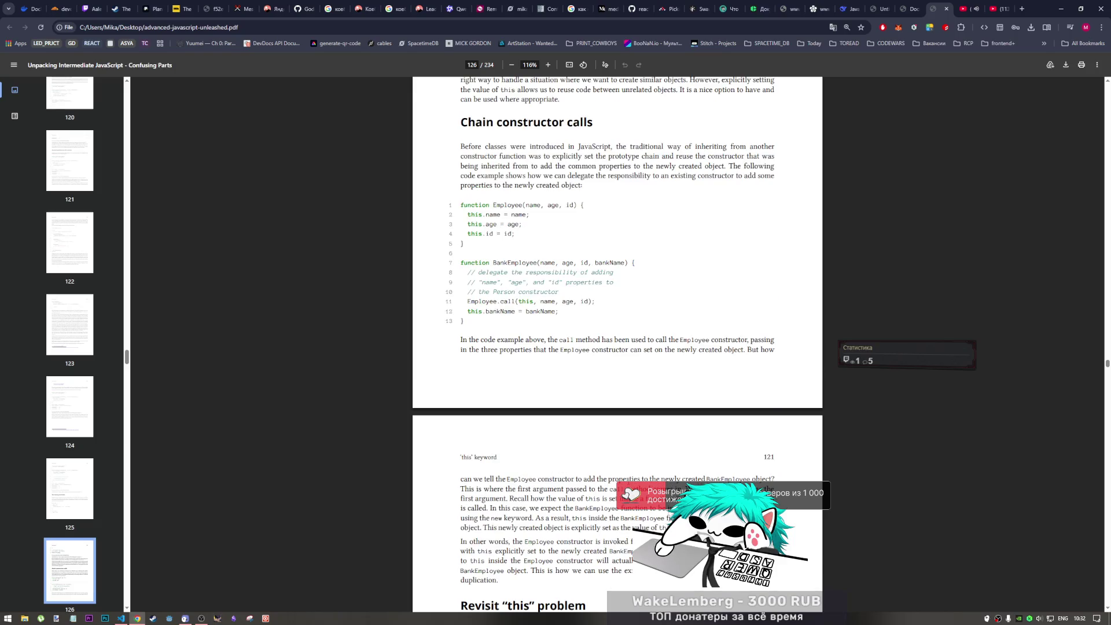
{"action": "scroll", "coordinate": [720, 417], "scroll_direction": "down", "scroll_amount": 2}
{"action": "scroll", "coordinate": [720, 413], "scroll_direction": "down", "scroll_amount": 2}
{"action": "scroll", "coordinate": [721, 350], "scroll_direction": "down", "scroll_amount": 1}
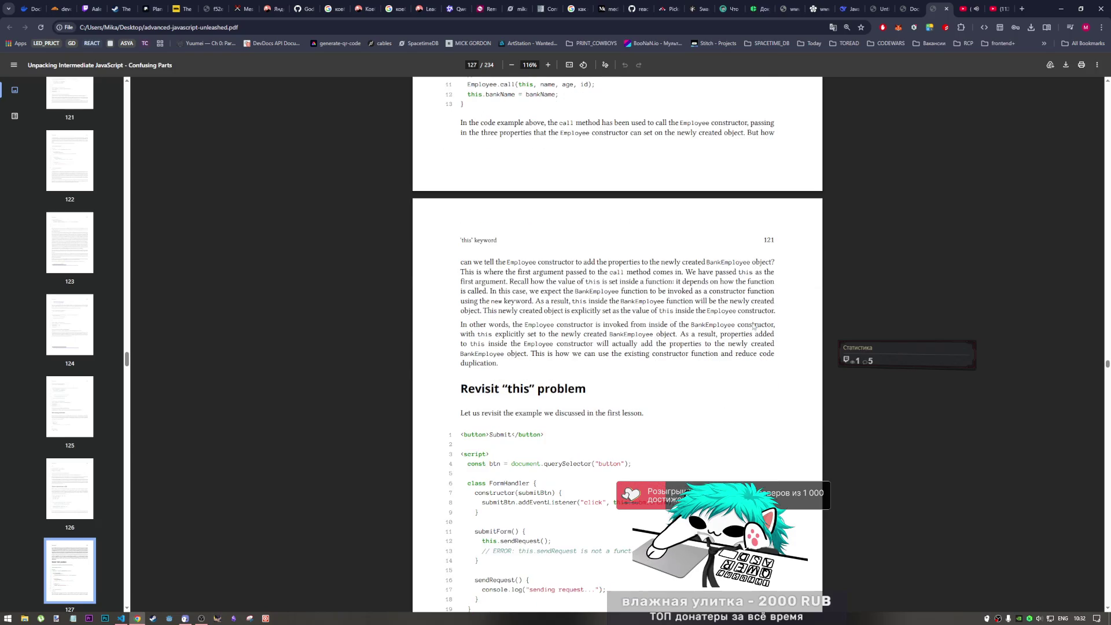
{"action": "scroll", "coordinate": [449, 488], "scroll_direction": "up", "scroll_amount": 5}
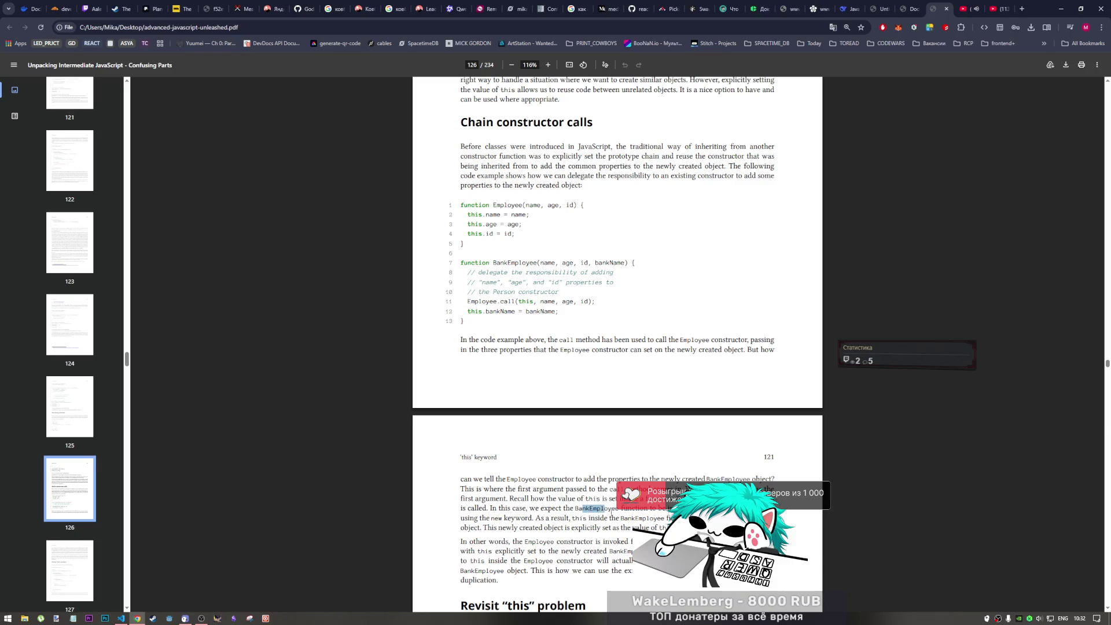
{"action": "left_click_drag", "start_coordinate": [583, 513], "coordinate": [644, 509]}
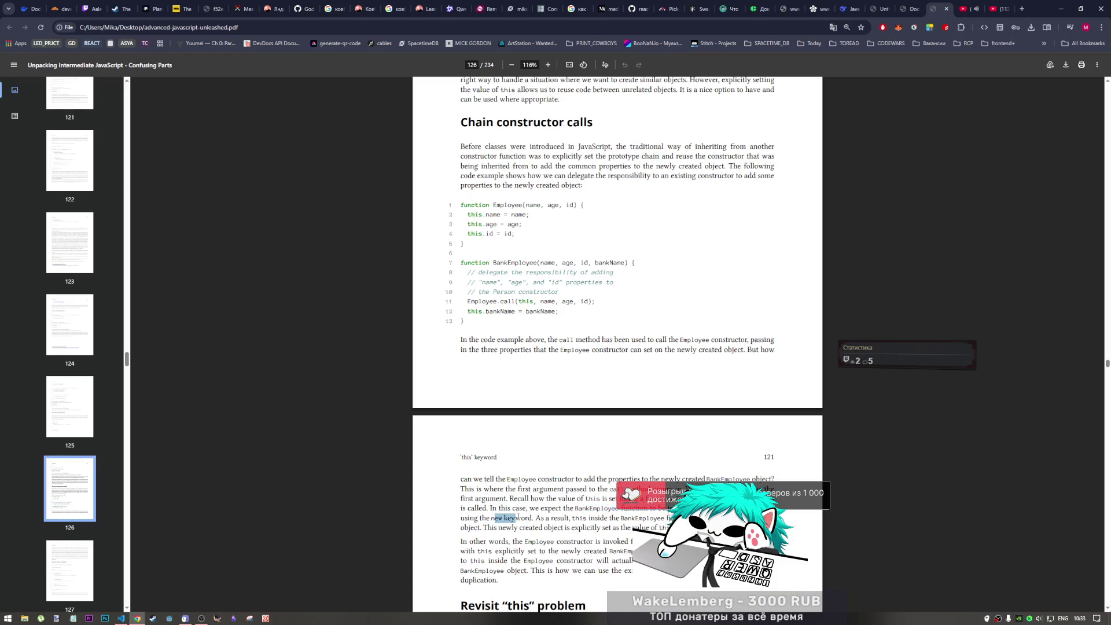
{"action": "left_click_drag", "start_coordinate": [619, 509], "coordinate": [563, 509]}
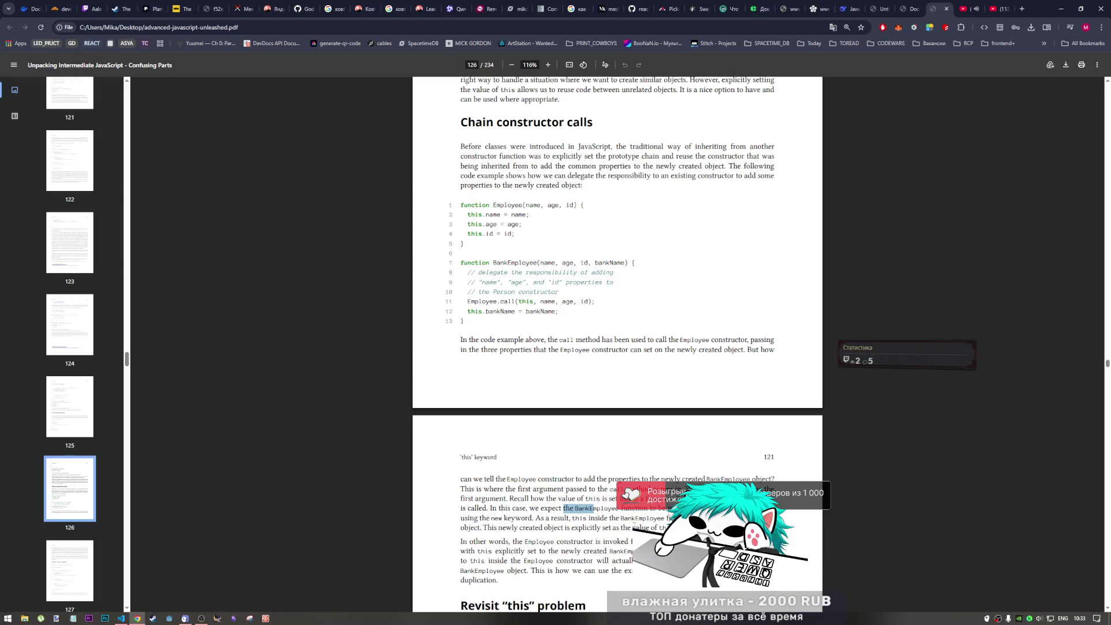
{"action": "left_click", "coordinate": [660, 513]}
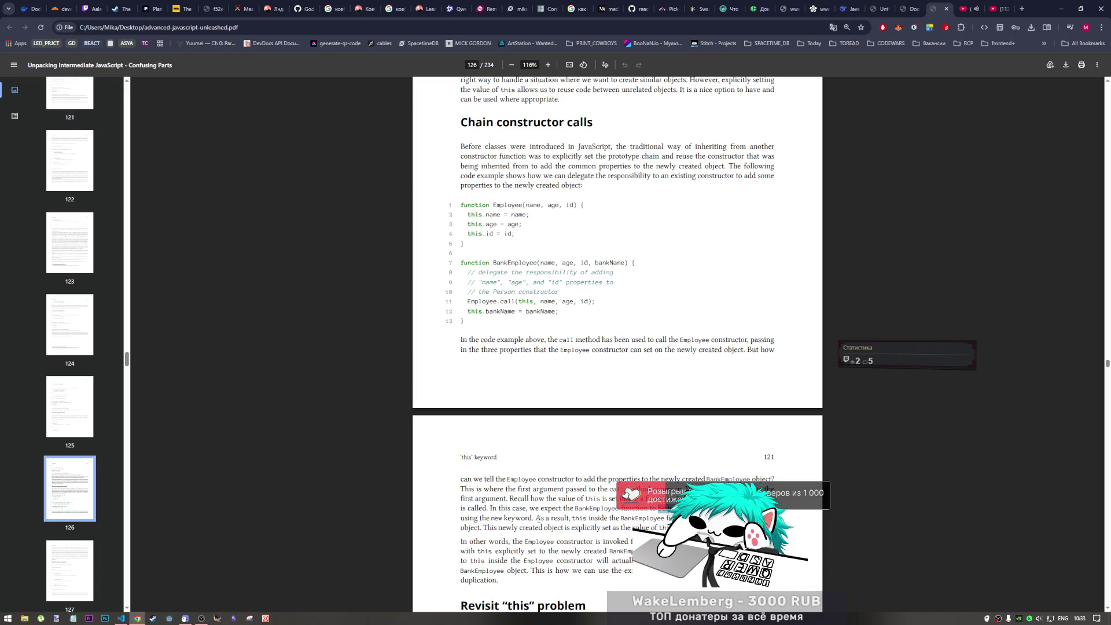
{"action": "mouse_move", "coordinate": [537, 519]}
{"action": "left_mouse_down"}
{"action": "mouse_move", "coordinate": [685, 519]}
{"action": "mouse_move", "coordinate": [479, 527]}
{"action": "left_mouse_up"}
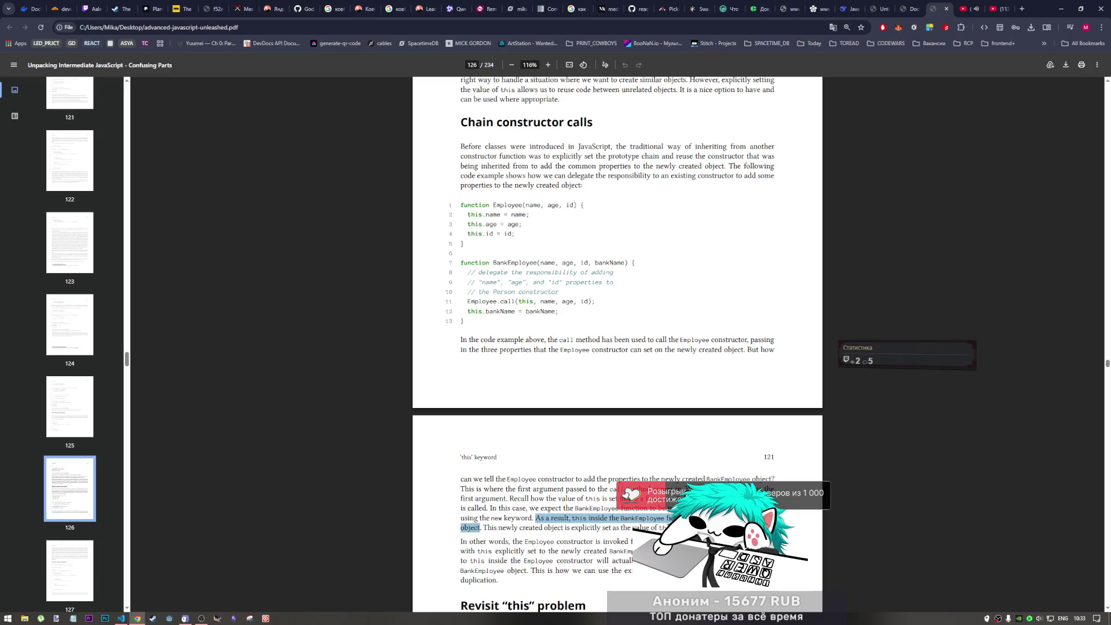
{"action": "mouse_move", "coordinate": [512, 301]}
{"action": "left_mouse_down"}
{"action": "mouse_move", "coordinate": [534, 301]}
{"action": "mouse_move", "coordinate": [518, 302]}
{"action": "left_mouse_up"}
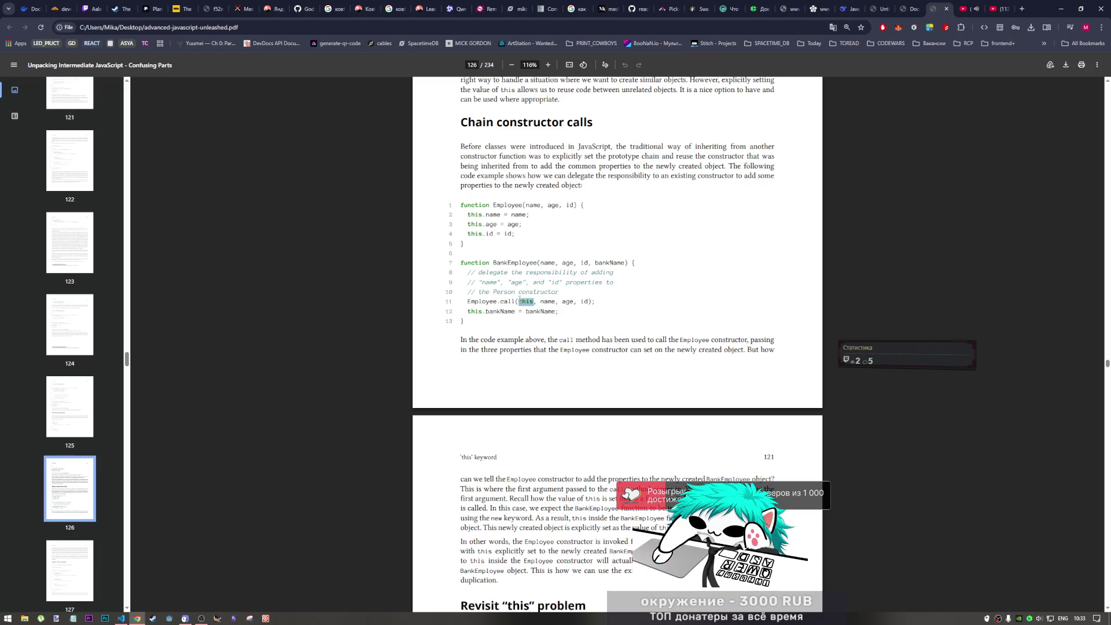
{"action": "left_click_drag", "start_coordinate": [538, 502], "coordinate": [460, 499]}
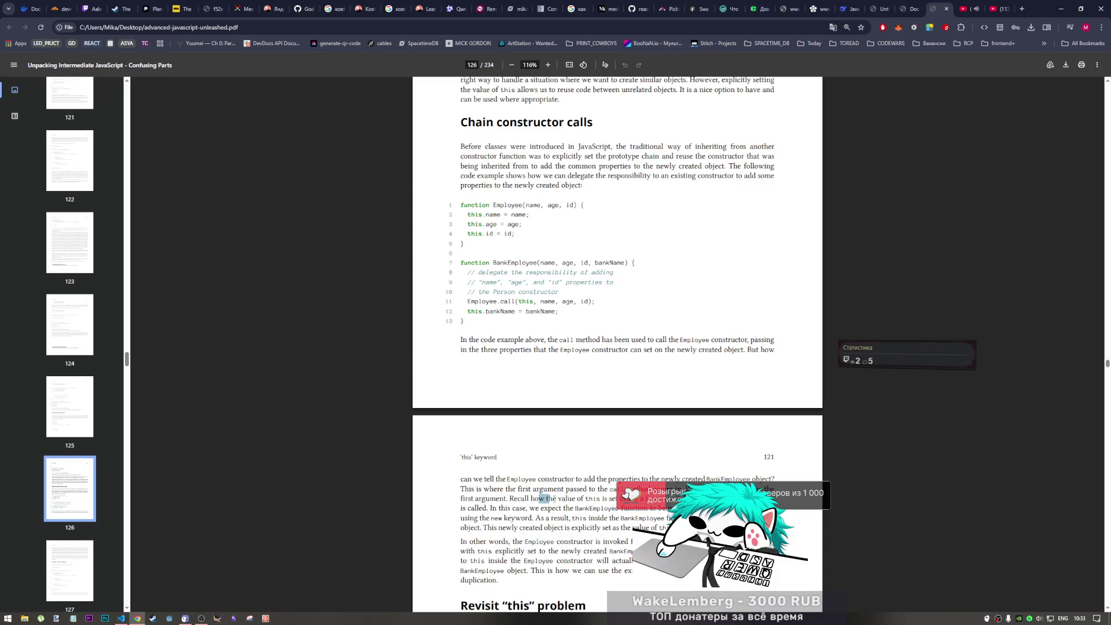
{"action": "left_click_drag", "start_coordinate": [539, 499], "coordinate": [680, 500]}
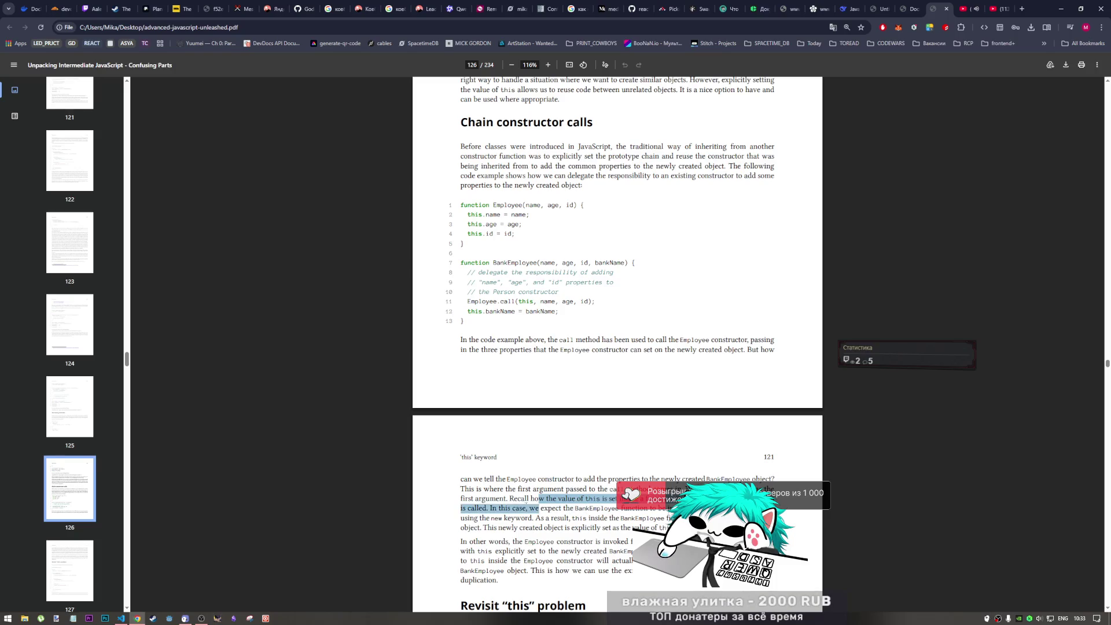
{"action": "mouse_move", "coordinate": [681, 499]}
{"action": "left_mouse_down"}
{"action": "mouse_move", "coordinate": [491, 507]}
{"action": "mouse_move", "coordinate": [652, 512]}
{"action": "left_mouse_up"}
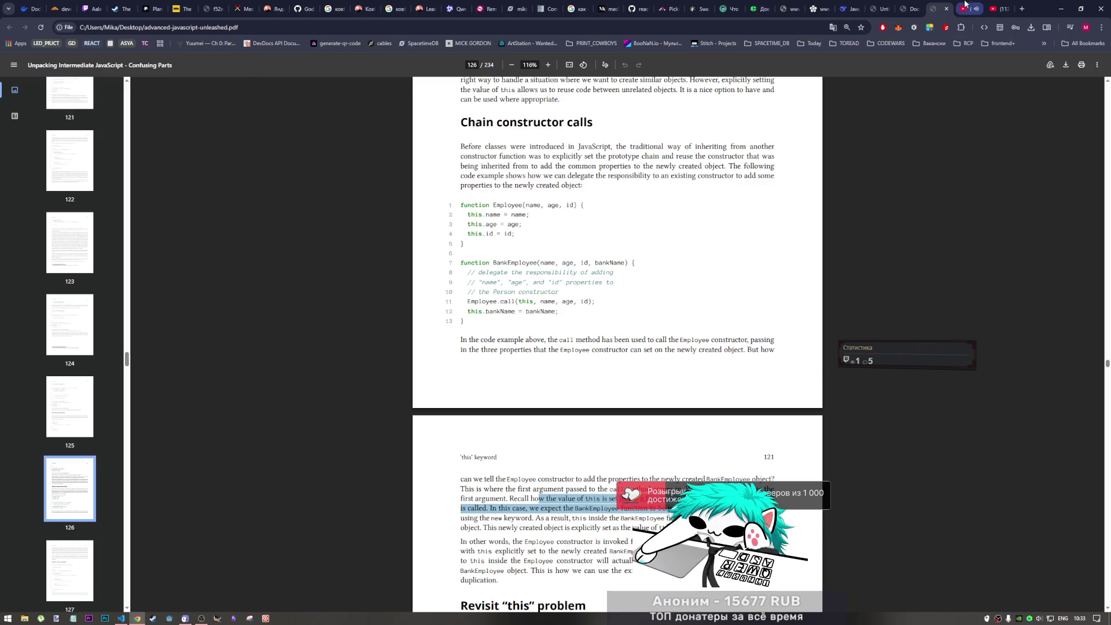
- Glance at the Hello World test page tab and return to the JavaScript book
{"action": "key", "text": "ctrl+Tab"}
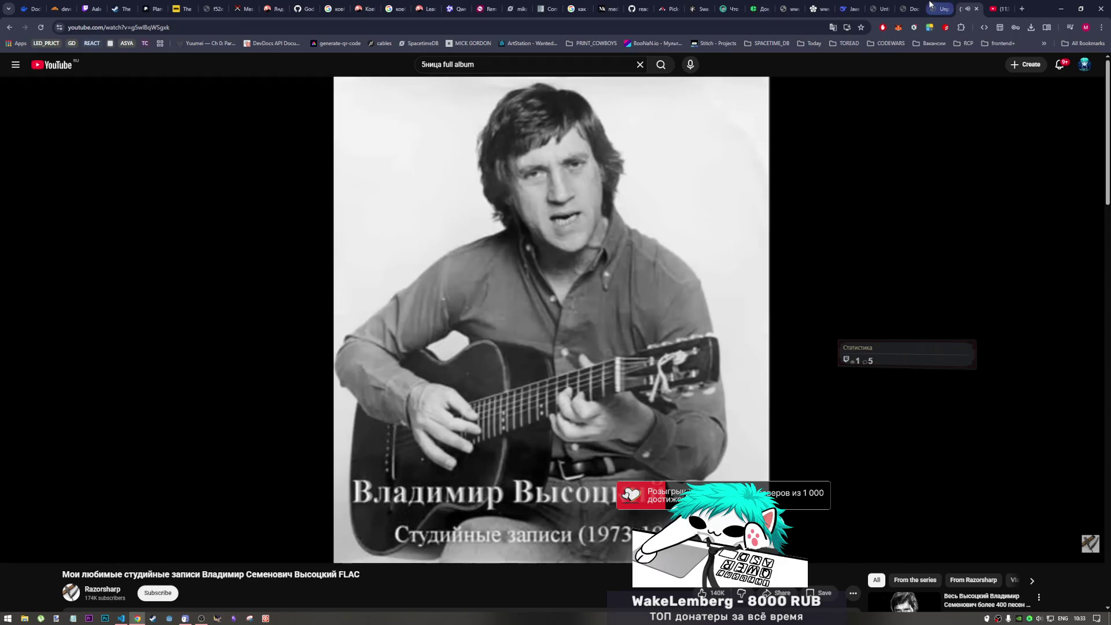
{"action": "left_click", "coordinate": [908, 9]}
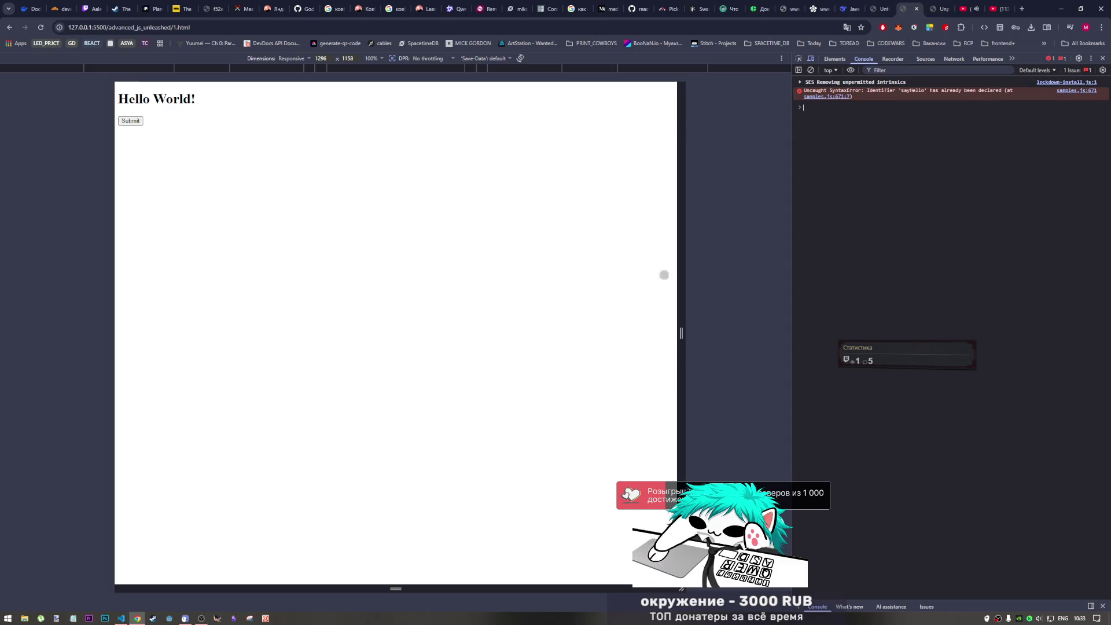
{"action": "left_click", "coordinate": [936, 8]}
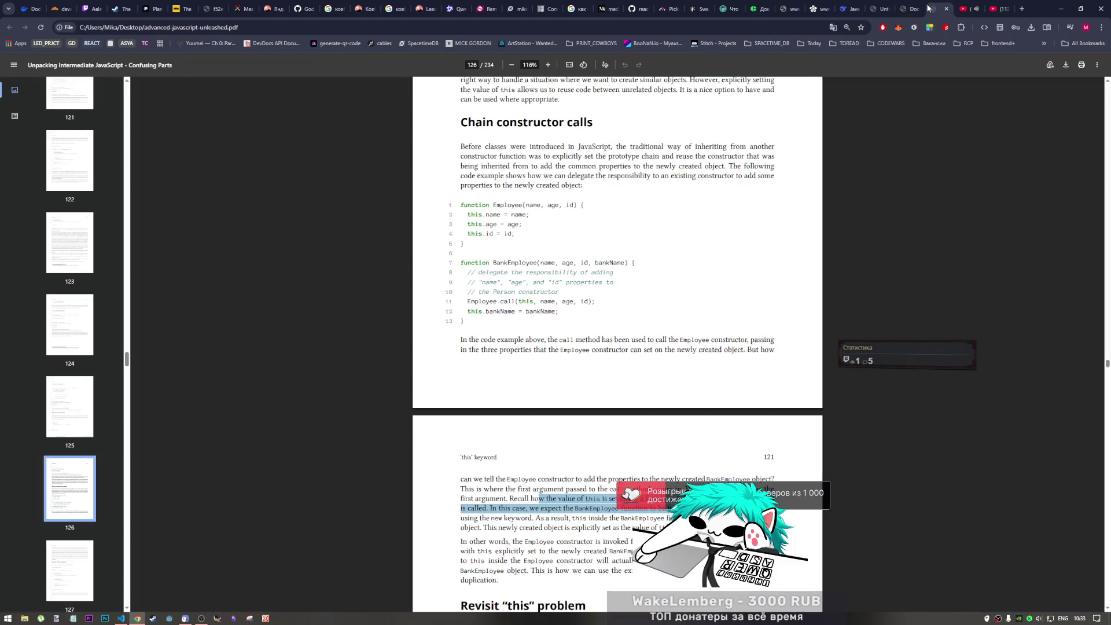
{"action": "scroll", "coordinate": [658, 463], "scroll_direction": "down", "scroll_amount": 1}
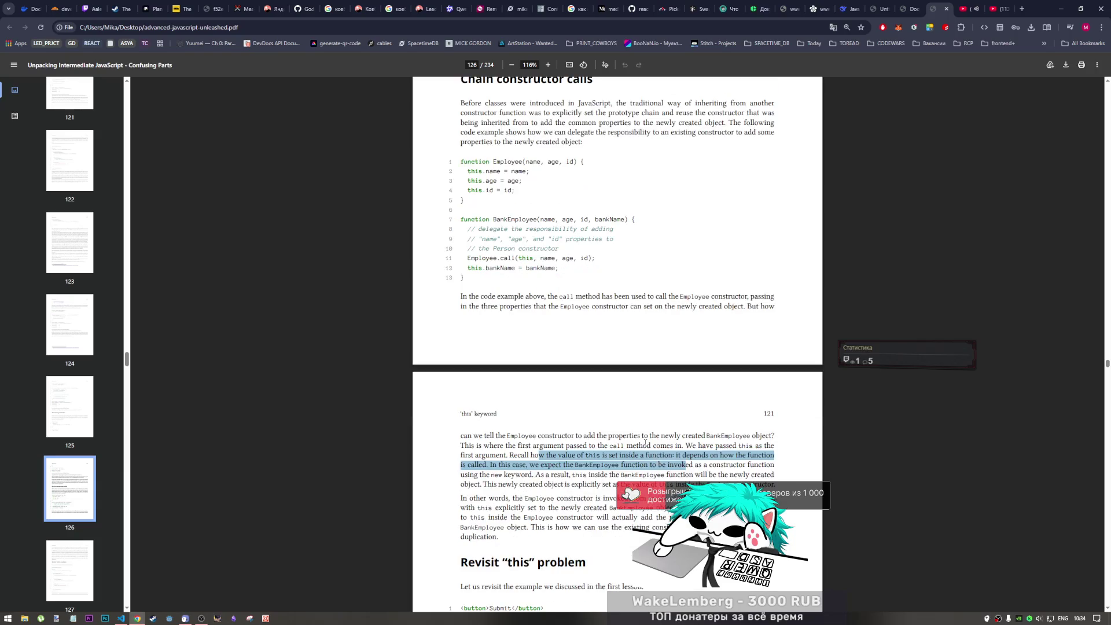
{"action": "left_click", "coordinate": [513, 271]}
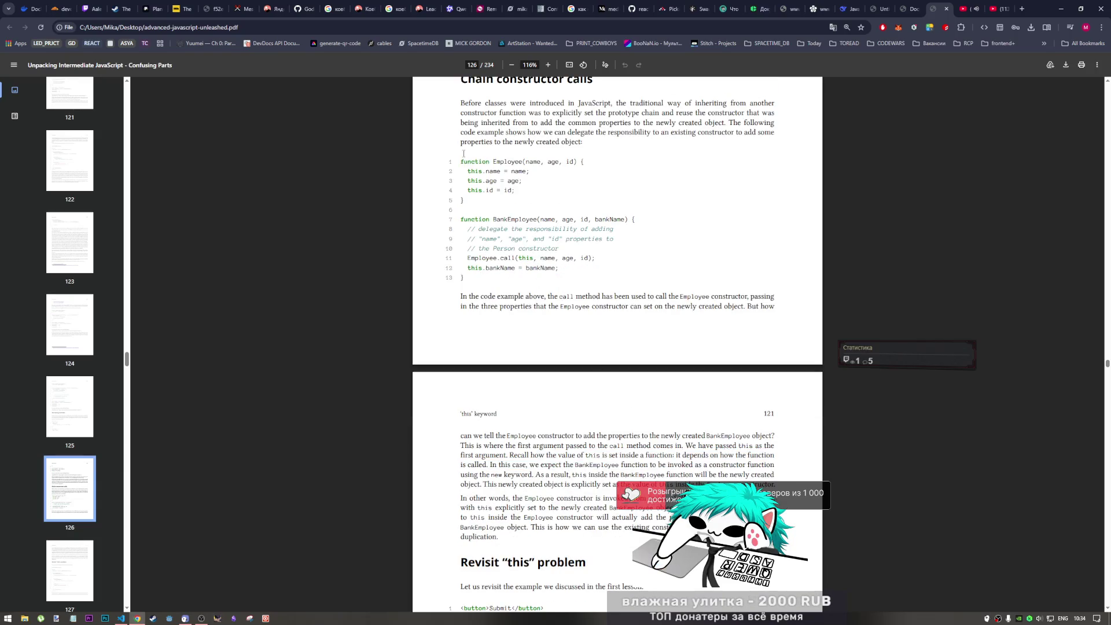
- Select the Employee and BankEmployee code example, copy it and bring the code editor forward
{"action": "left_click_drag", "start_coordinate": [464, 169], "coordinate": [463, 293]}
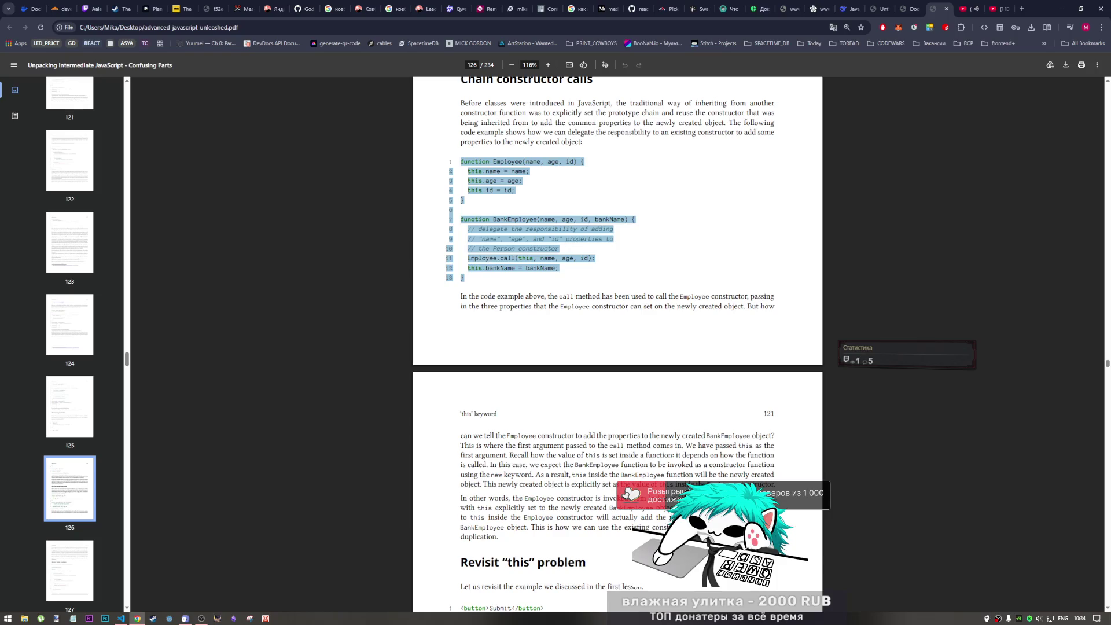
{"action": "right_click", "coordinate": [505, 253]}
{"action": "left_click", "coordinate": [538, 262]}
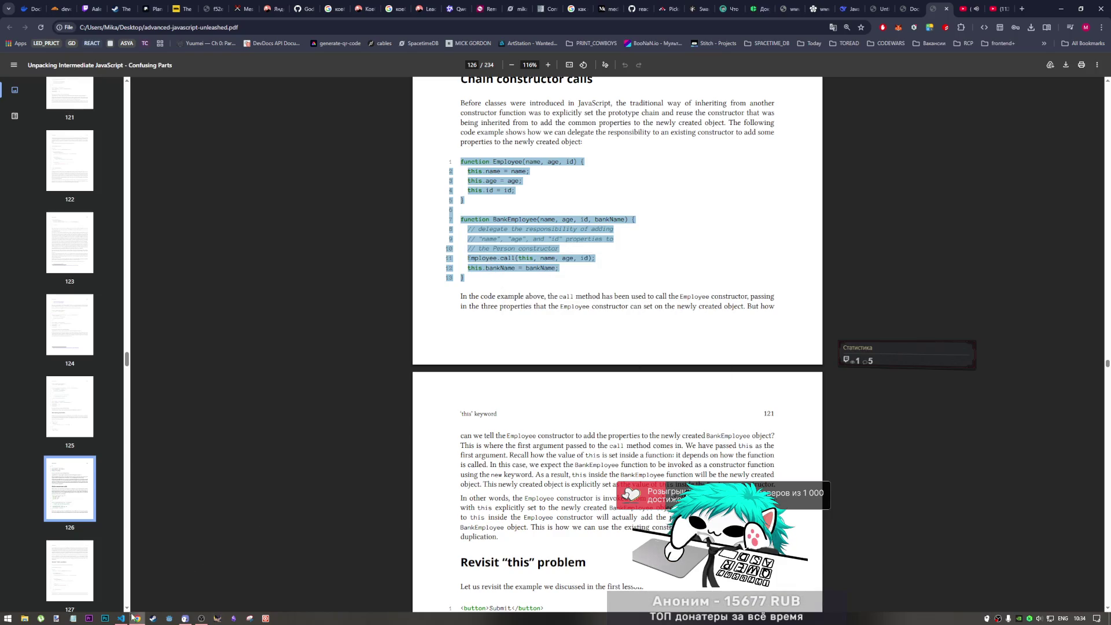
{"action": "left_click", "coordinate": [121, 617]}
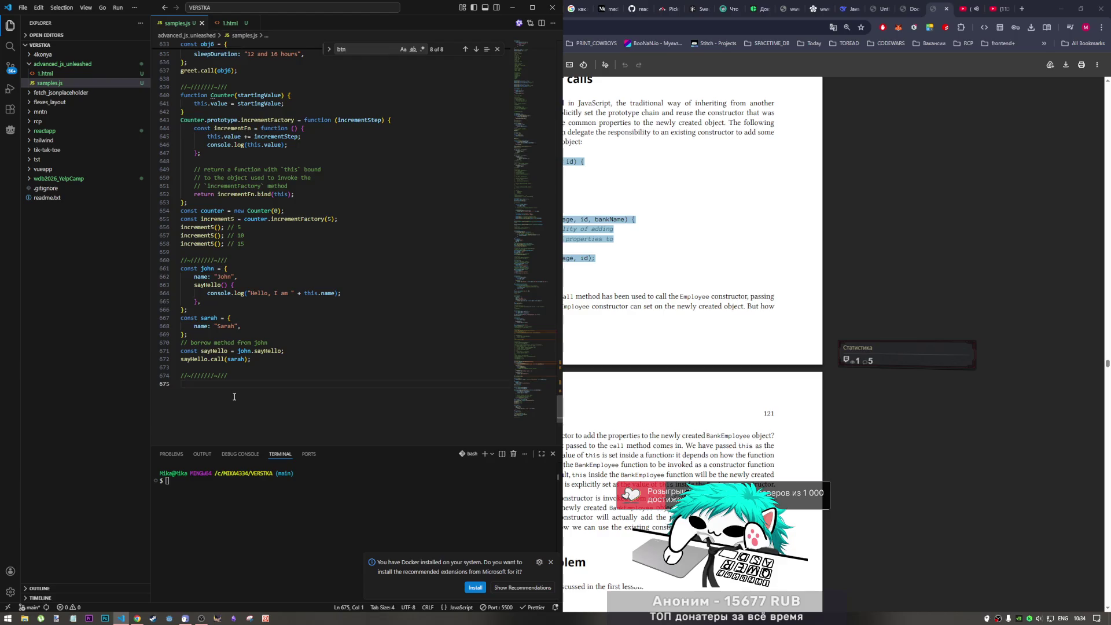
- Paste the constructor example into samples.js, strip the book's line numbers and re-indent the code
{"action": "type", "text": "function Employee(name, age, id) { 2 this.name = name; 3 this.age = age; 4 this.id = id; 5 } 6 7 function BankEmployee(name, age, id, bankName) { 8 // delegate the responsibility of adding 9 // \"name\", \"age\", and \"id\" properties to 10 // the Person constructor 11 Employee.call(this, name, age, id); 12 this.bankName = bankName; 13 }"}
{"action": "left_click_drag", "start_coordinate": [185, 302], "coordinate": [186, 392], "text": "alt+shift"}
{"action": "key", "text": "ctrl+Delete"}
{"action": "key", "text": "shift+alt+f"}
- Find the Employee occurrences from line 684 back to its definition, then bring the test page forward
{"action": "key", "text": "Escape"}
{"action": "double_click", "coordinate": [208, 367]}
{"action": "key", "text": "ctrl+f"}
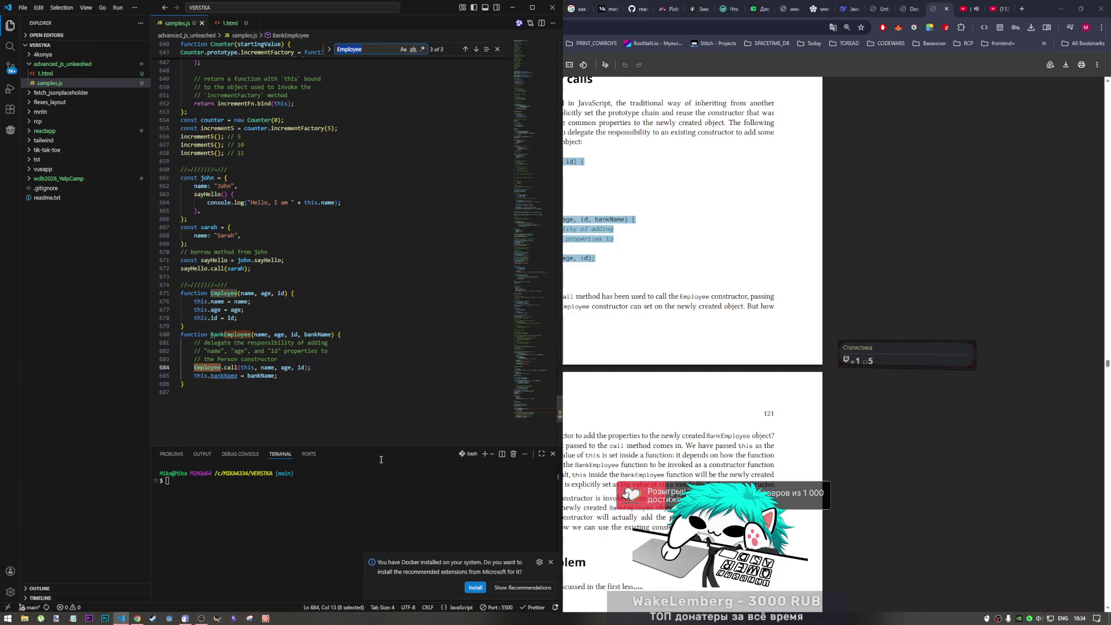
{"action": "left_click", "coordinate": [464, 50]}
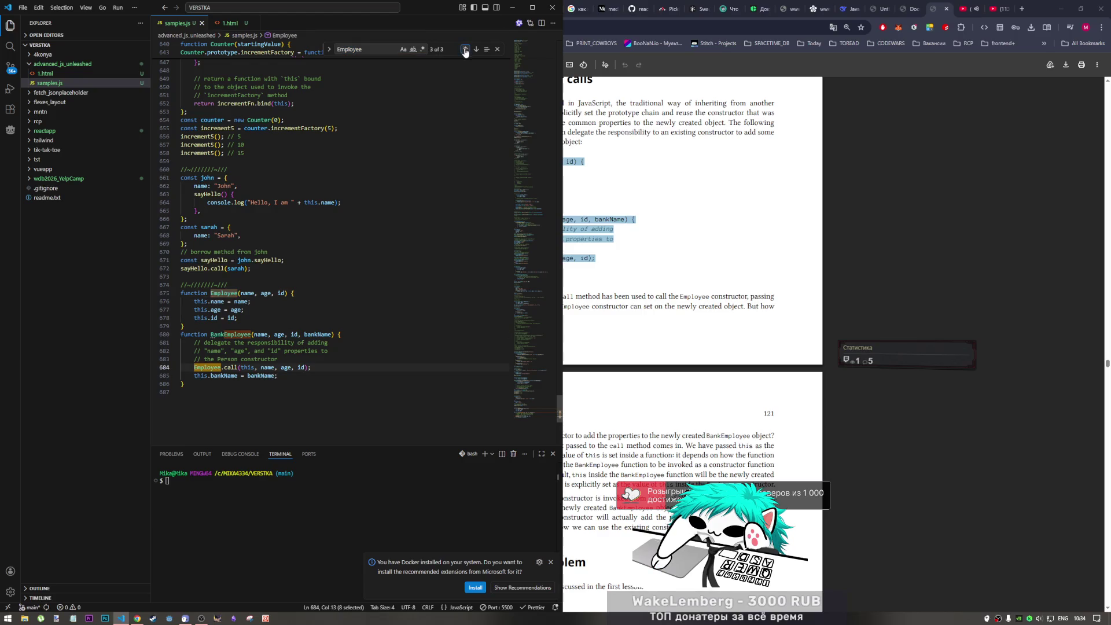
{"action": "left_click", "coordinate": [186, 384]}
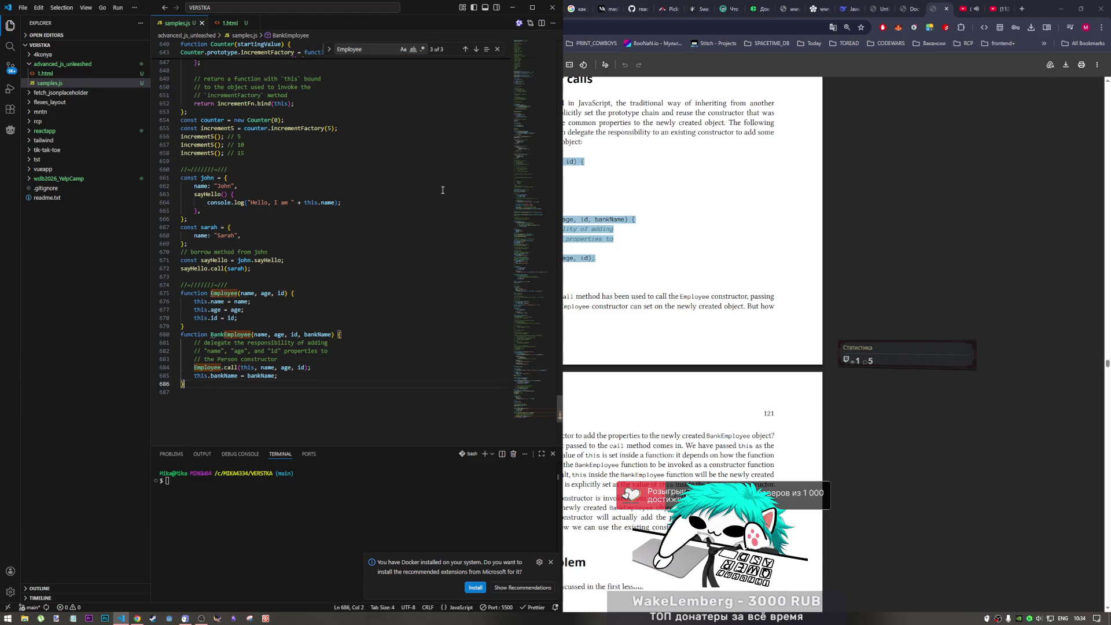
{"action": "left_click", "coordinate": [904, 9]}
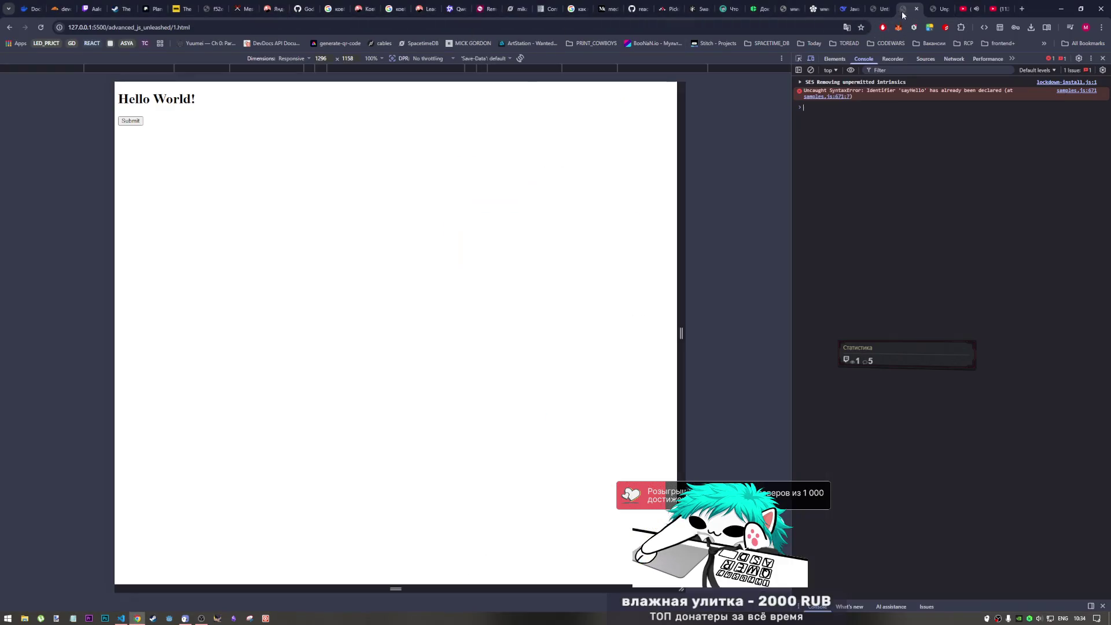
- Reload the test page, see the sayHello redeclaration error, and return to the Employee code in the editor
{"action": "key", "text": "F5"}
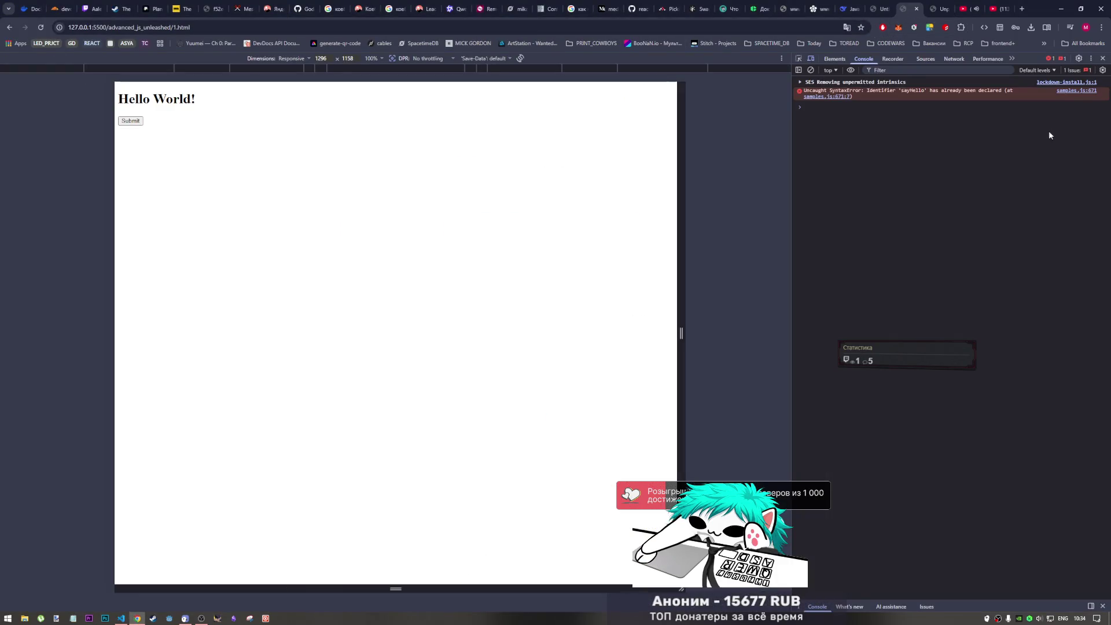
{"action": "left_click", "coordinate": [121, 618]}
{"action": "left_click", "coordinate": [221, 324]}
{"action": "scroll", "coordinate": [259, 281], "scroll_direction": "up", "scroll_amount": 1}
{"action": "left_click", "coordinate": [252, 290]}
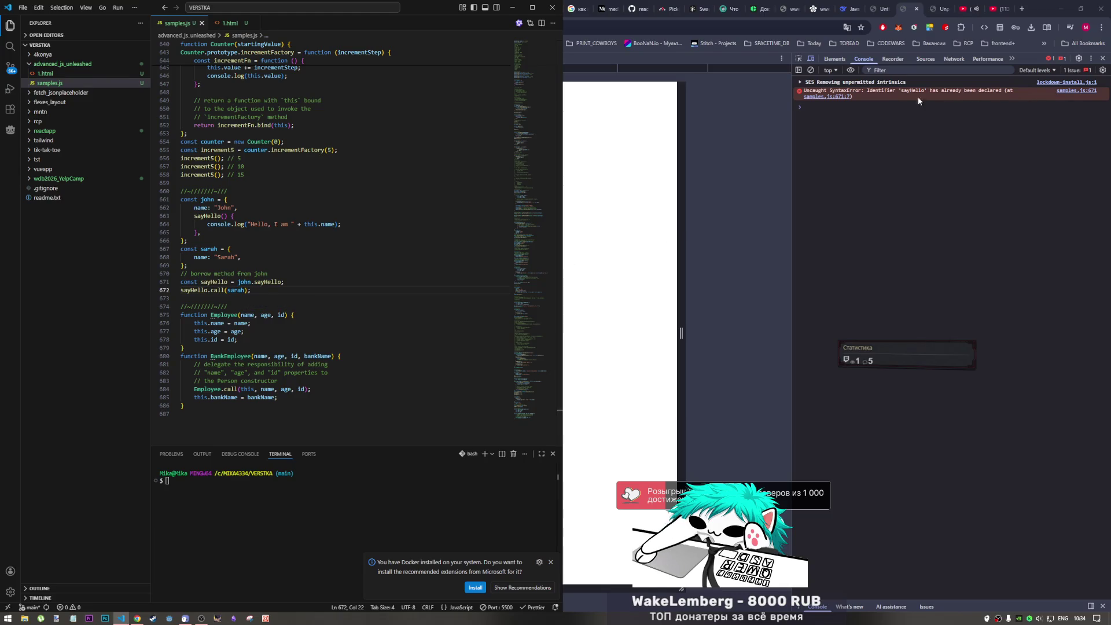
- Search for sayHello and jump back to its earlier declaration around line 362
{"action": "mouse_move", "coordinate": [534, 405]}
{"action": "left_mouse_down"}
{"action": "mouse_move", "coordinate": [525, 47]}
{"action": "mouse_move", "coordinate": [508, 353]}
{"action": "mouse_move", "coordinate": [522, 411]}
{"action": "left_mouse_up"}
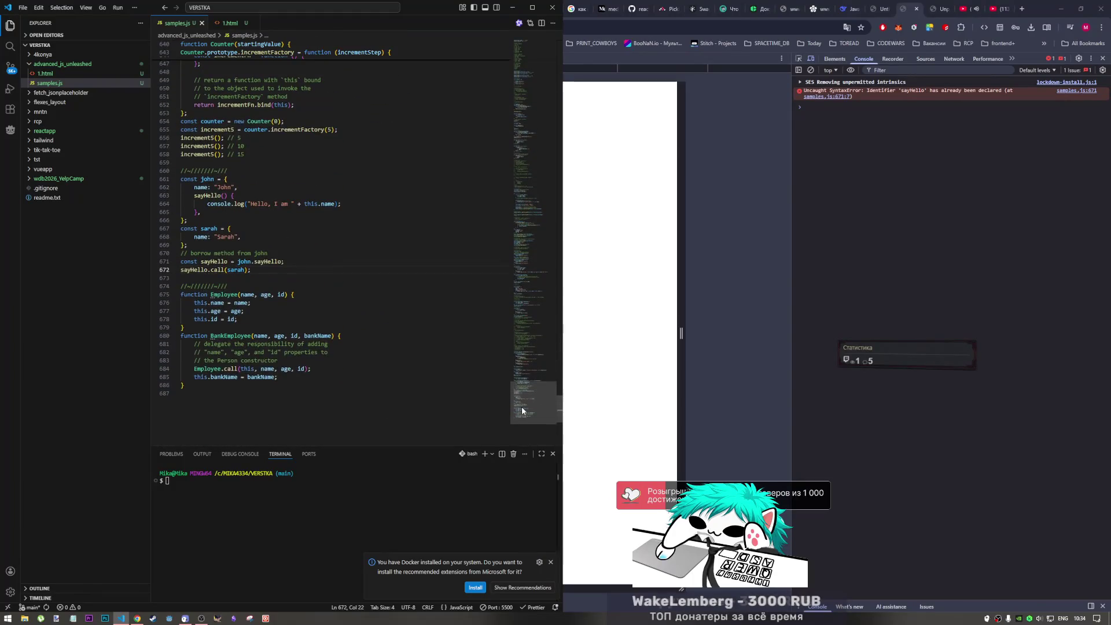
{"action": "double_click", "coordinate": [214, 275]}
{"action": "key", "text": "ctrl+f"}
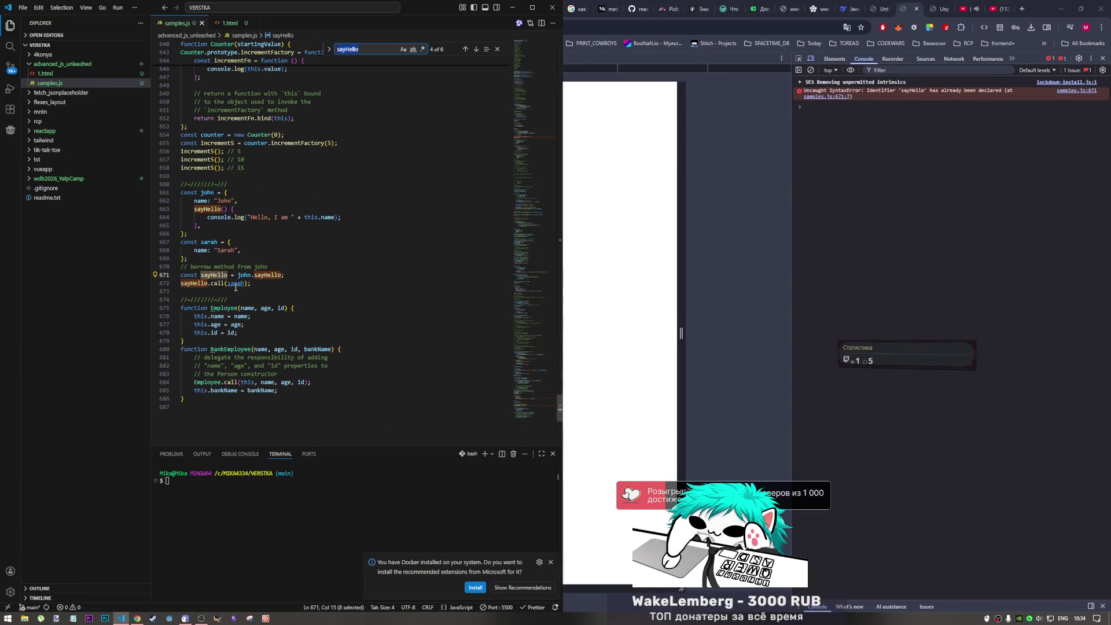
{"action": "left_click", "coordinate": [465, 50]}
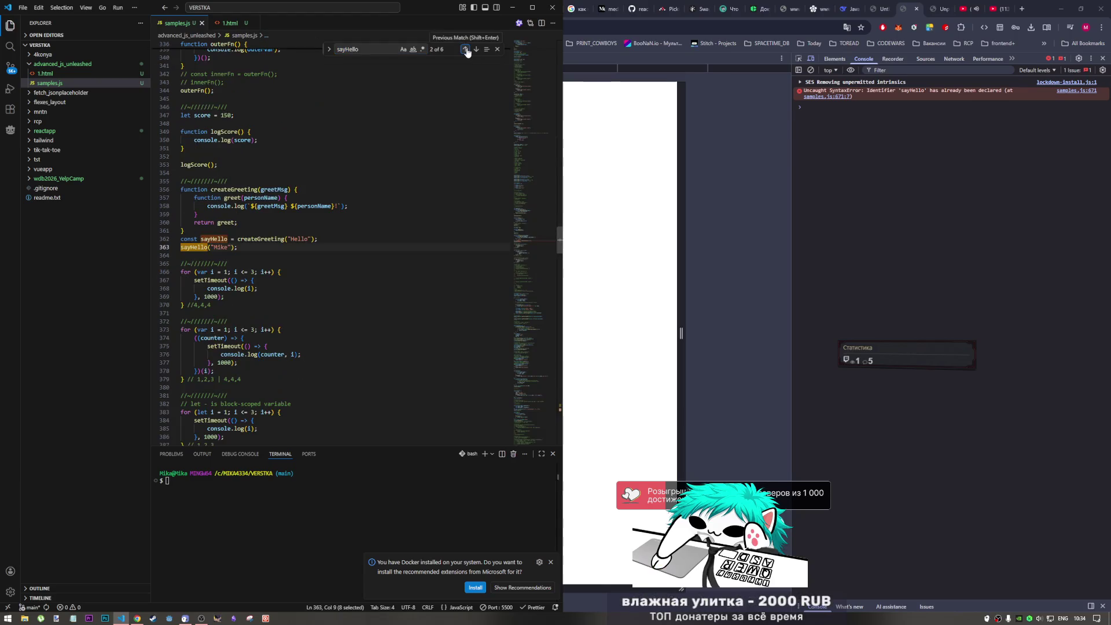
- Comment out the earlier sayHello declaration and call, then return to the empty last line
{"action": "left_click", "coordinate": [246, 247]}
{"action": "left_click_drag", "start_coordinate": [245, 247], "coordinate": [209, 239]}
{"action": "key", "text": "ctrl+slash"}
{"action": "left_click_drag", "start_coordinate": [539, 243], "coordinate": [540, 443]}
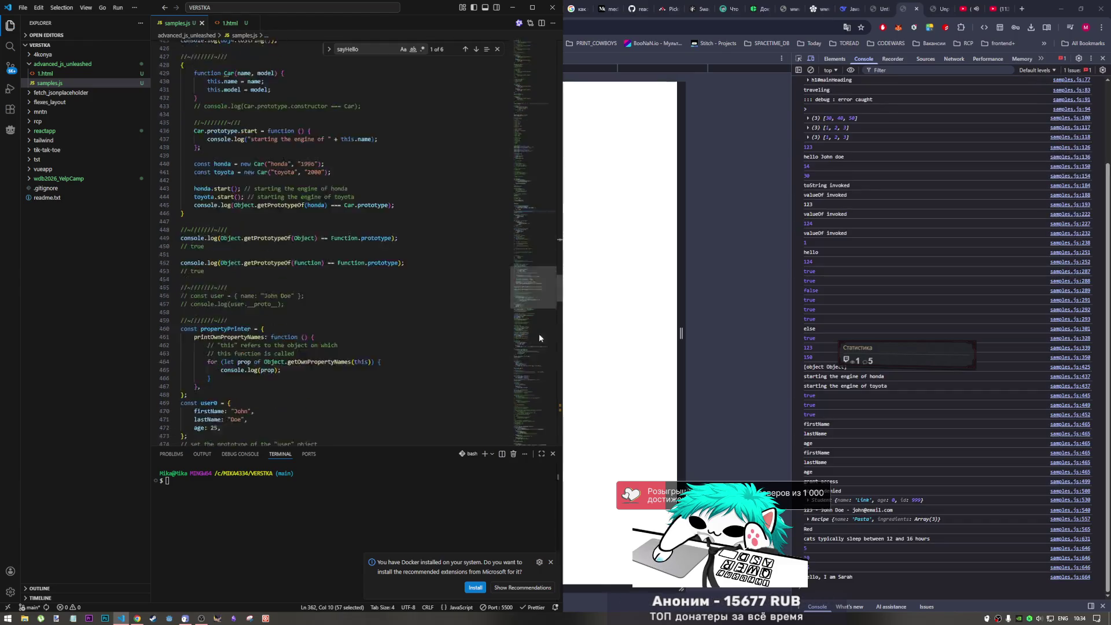
{"action": "scroll", "coordinate": [347, 330], "scroll_direction": "up", "scroll_amount": 2}
{"action": "scroll", "coordinate": [316, 316], "scroll_direction": "up", "scroll_amount": 5}
{"action": "scroll", "coordinate": [316, 316], "scroll_direction": "up", "scroll_amount": 3}
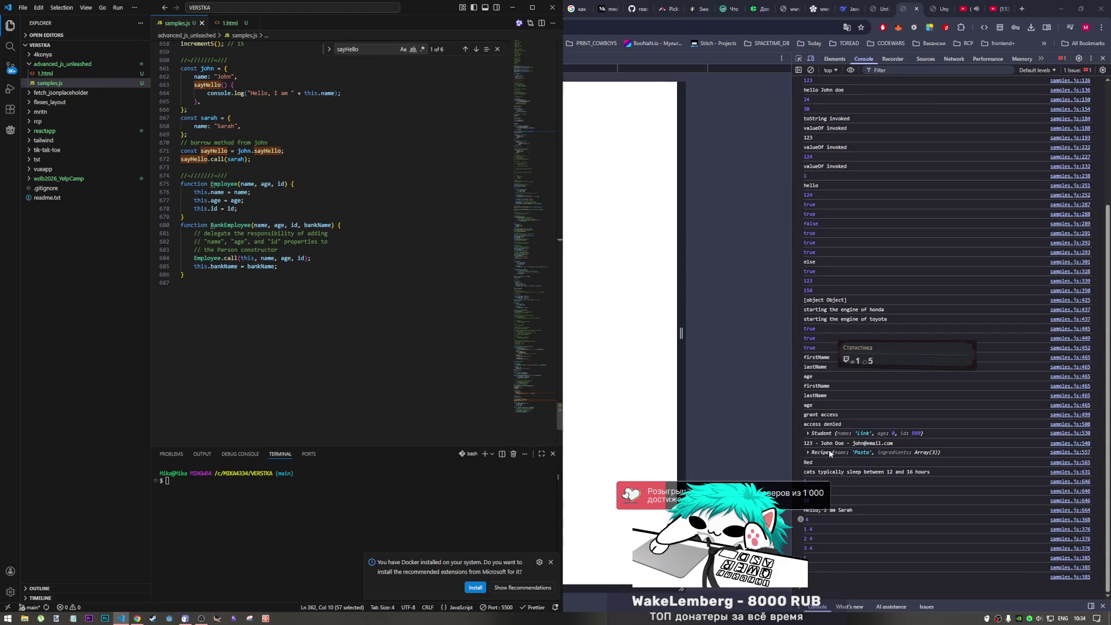
{"action": "left_click", "coordinate": [253, 324]}
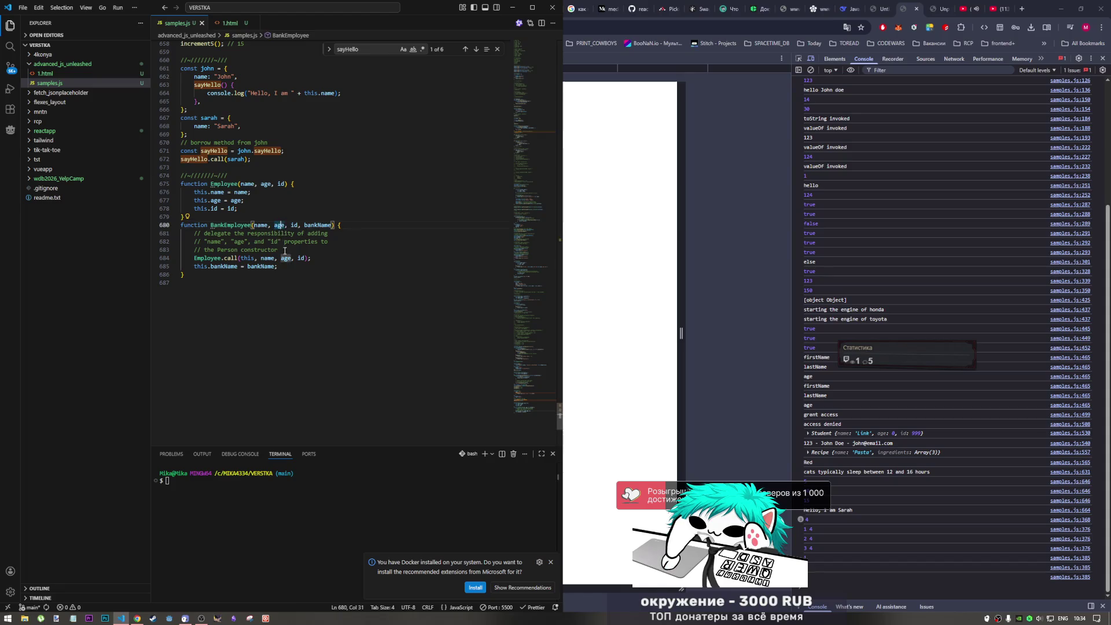
{"action": "scroll", "coordinate": [254, 324], "scroll_direction": "up", "scroll_amount": 2}
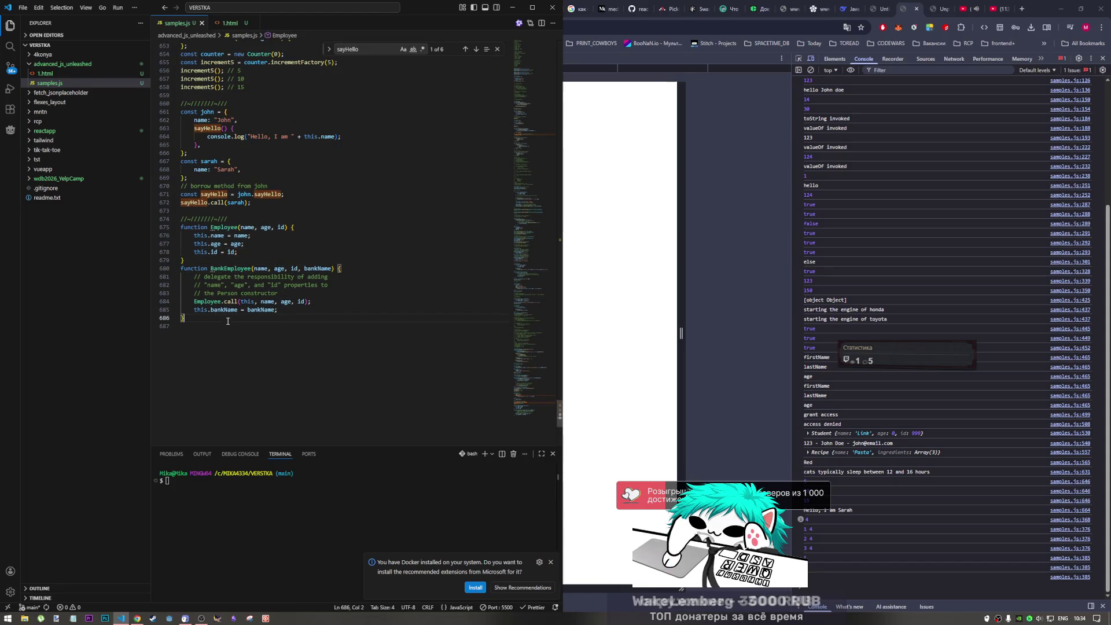
- Add a BankEmployee call on empty line 687 below its definition and save samples.js
{"action": "double_click", "coordinate": [240, 268]}
{"action": "key", "text": "ctrl+c"}
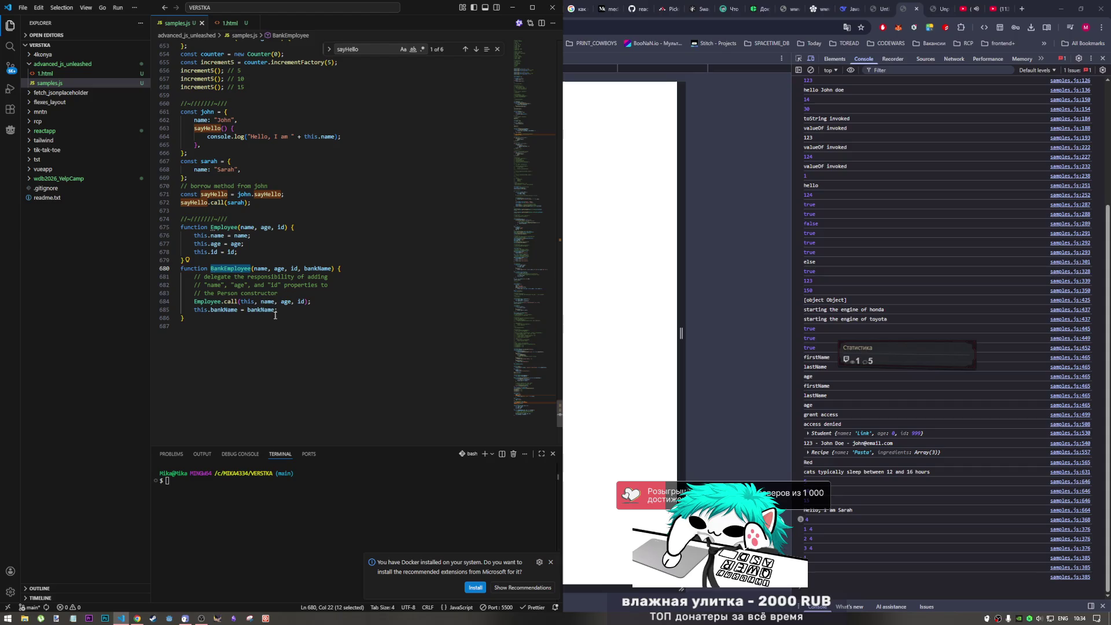
{"action": "left_click", "coordinate": [243, 330]}
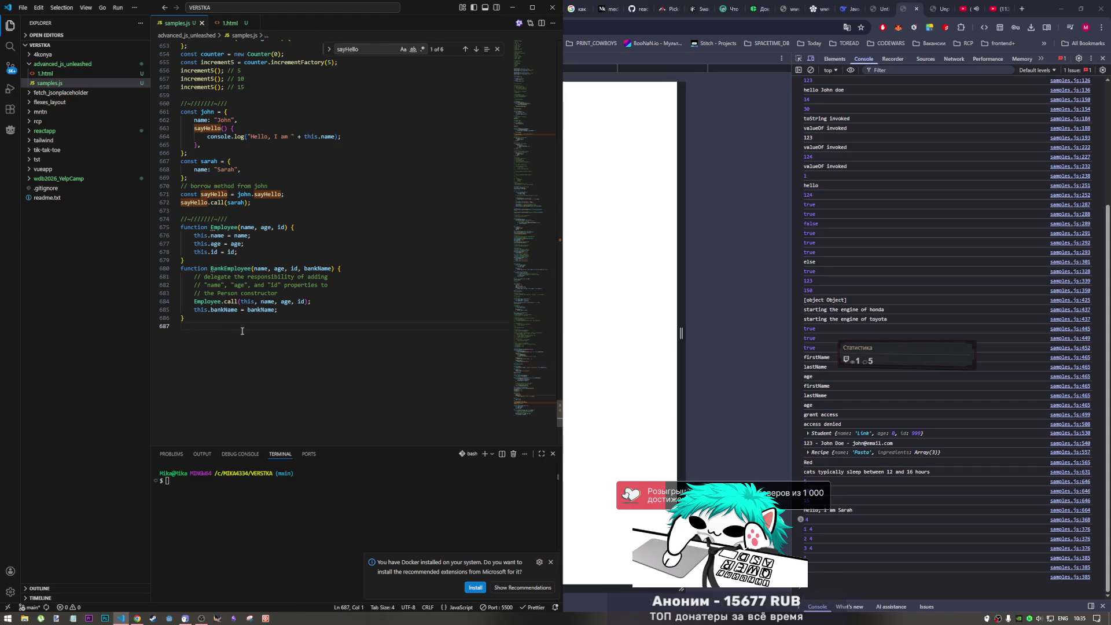
{"action": "key", "text": "ctrl+v"}
{"action": "type", "text": "("}
{"action": "key", "text": "ctrl+s"}
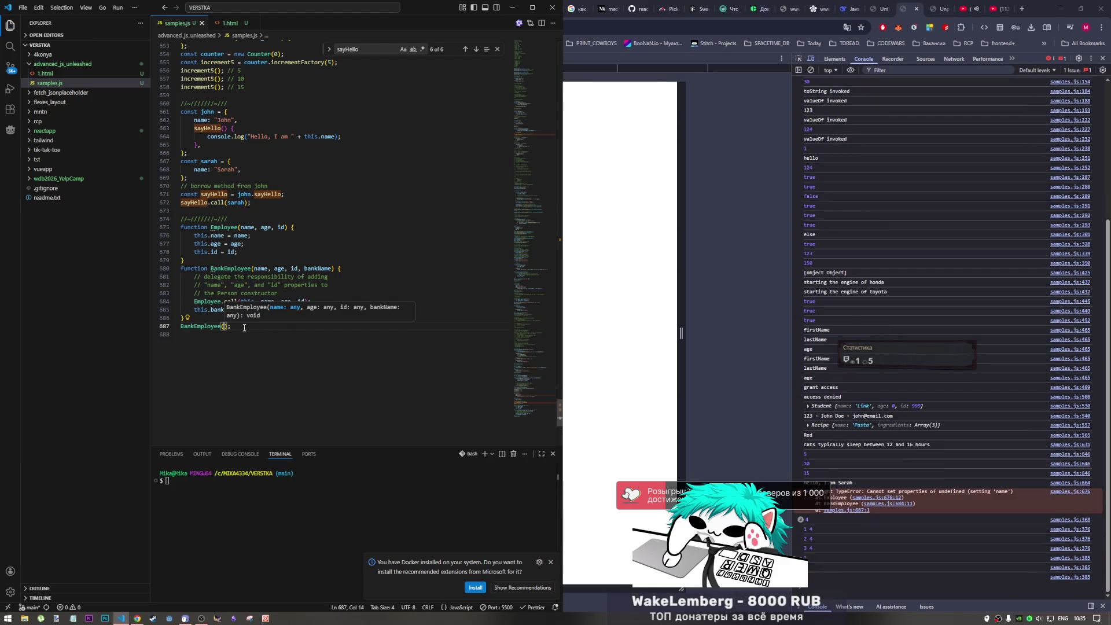
- Rewrite the BankEmployee call with placeholder empty-string arguments for each parameter
{"action": "left_click_drag", "start_coordinate": [232, 326], "coordinate": [134, 324]}
{"action": "key", "text": "BackSpace"}
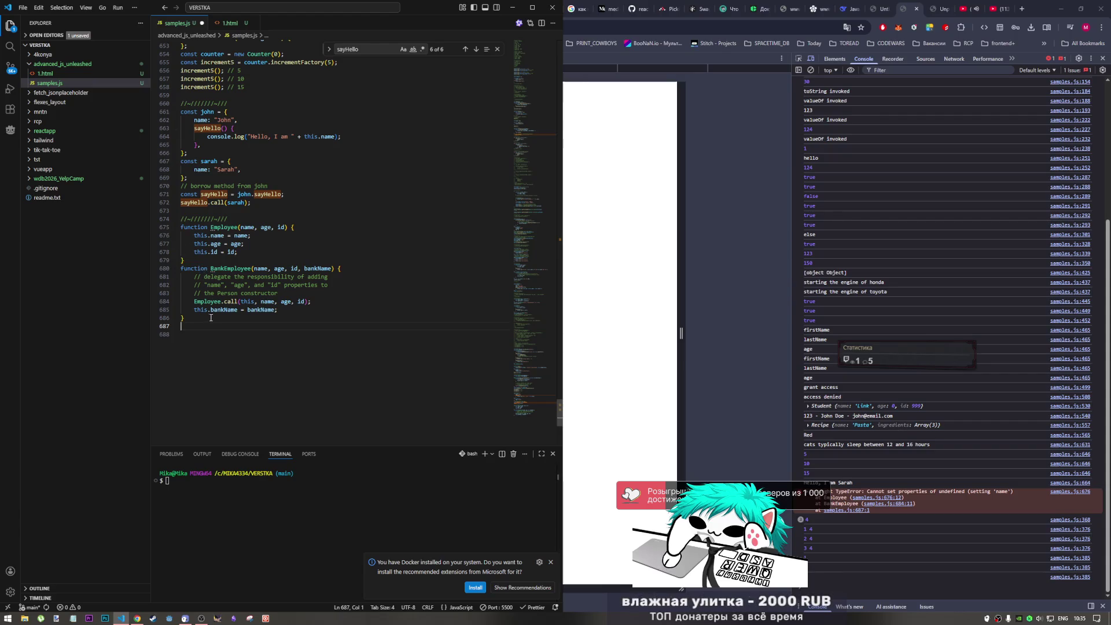
{"action": "type", "text": "BankEmployee"}
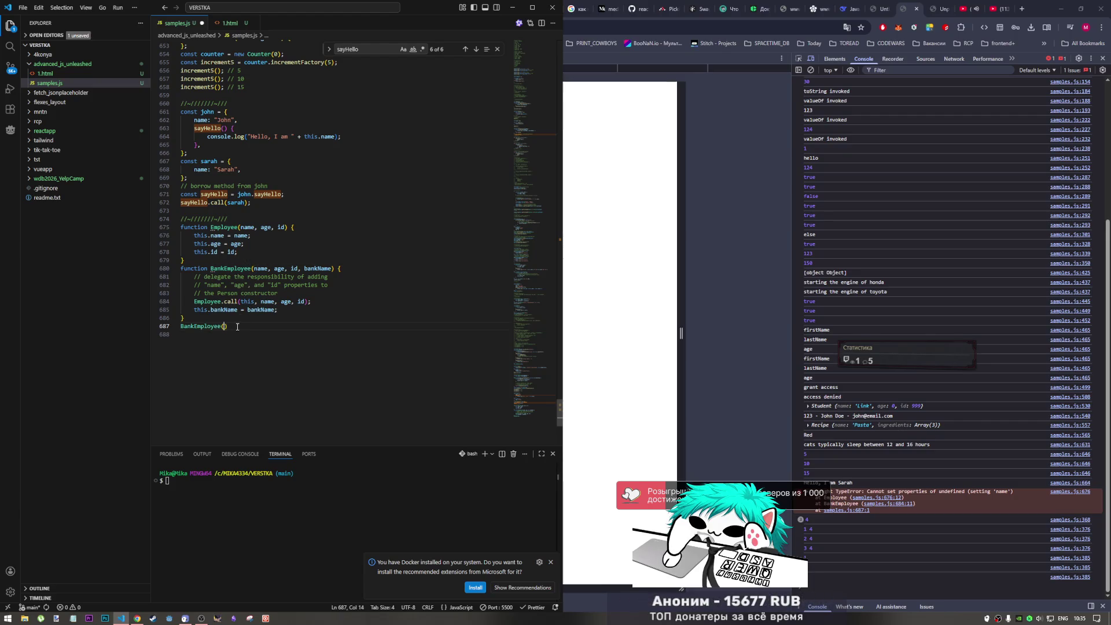
{"action": "type", "text": "("}
{"action": "type", "text": "'"}
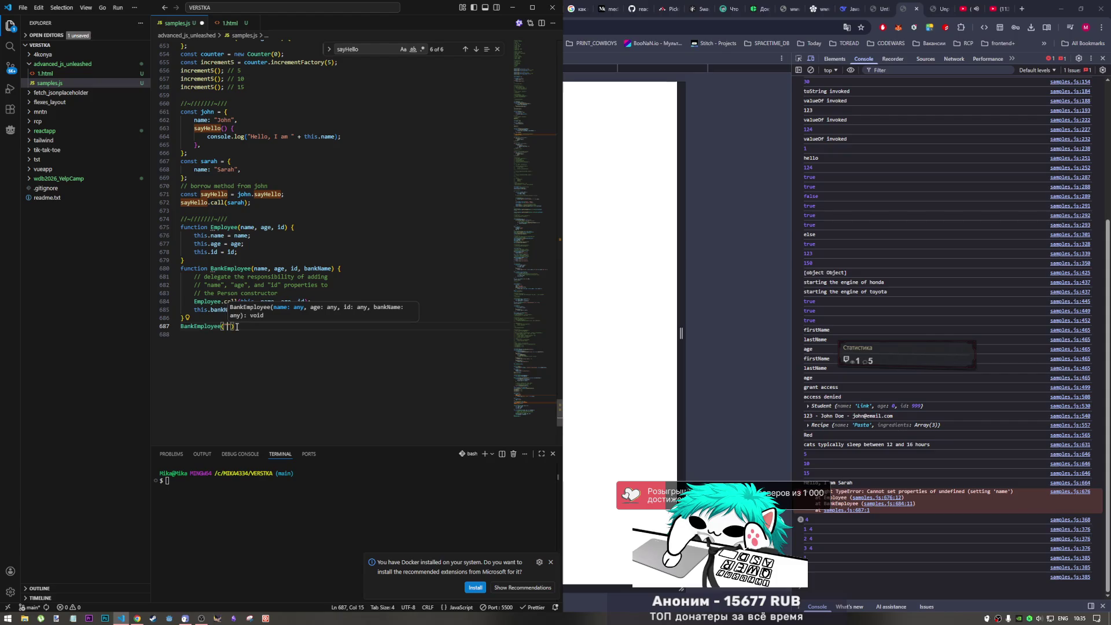
{"action": "type", "text": "',"}
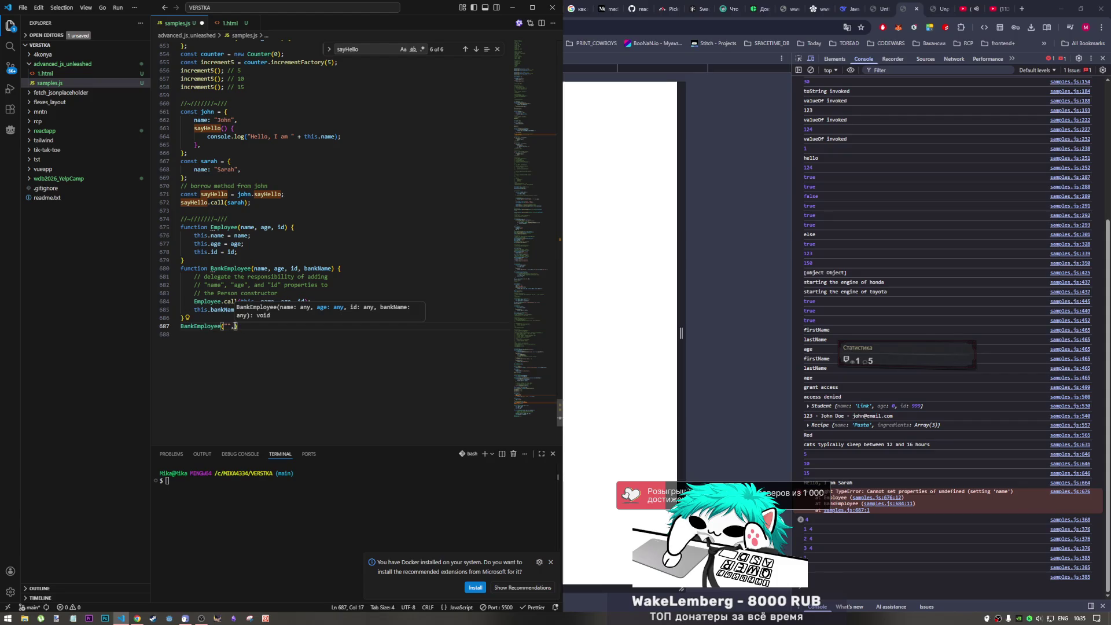
{"action": "key", "text": "shift+Left"}
{"action": "key", "text": "shift+Left"}
{"action": "key", "text": "shift+Left"}
{"action": "key", "text": "ctrl+c"}
{"action": "key", "text": "ctrl+v"}
{"action": "key", "text": "ctrl+v"}
{"action": "key", "text": "ctrl+v"}
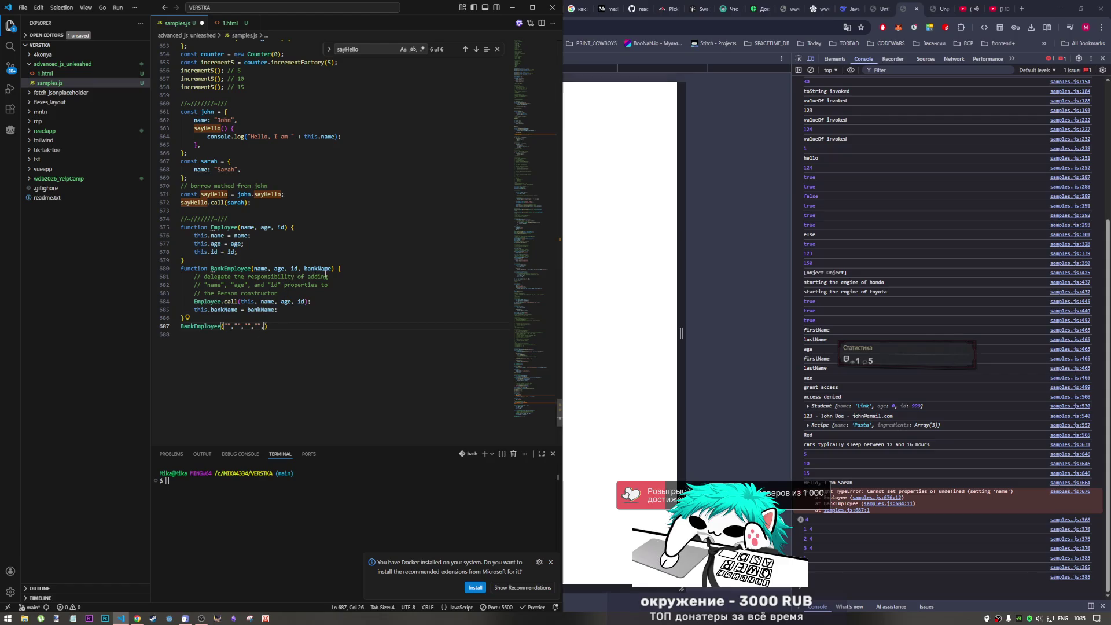
{"action": "key", "text": "BackSpace"}
{"action": "key", "text": "BackSpace"}
{"action": "key", "text": "BackSpace"}
- Copy the BankEmployee parameter names name, age, id, bankName into the call's argument list
{"action": "left_click_drag", "start_coordinate": [331, 269], "coordinate": [253, 268]}
{"action": "key", "text": "ctrl+v"}
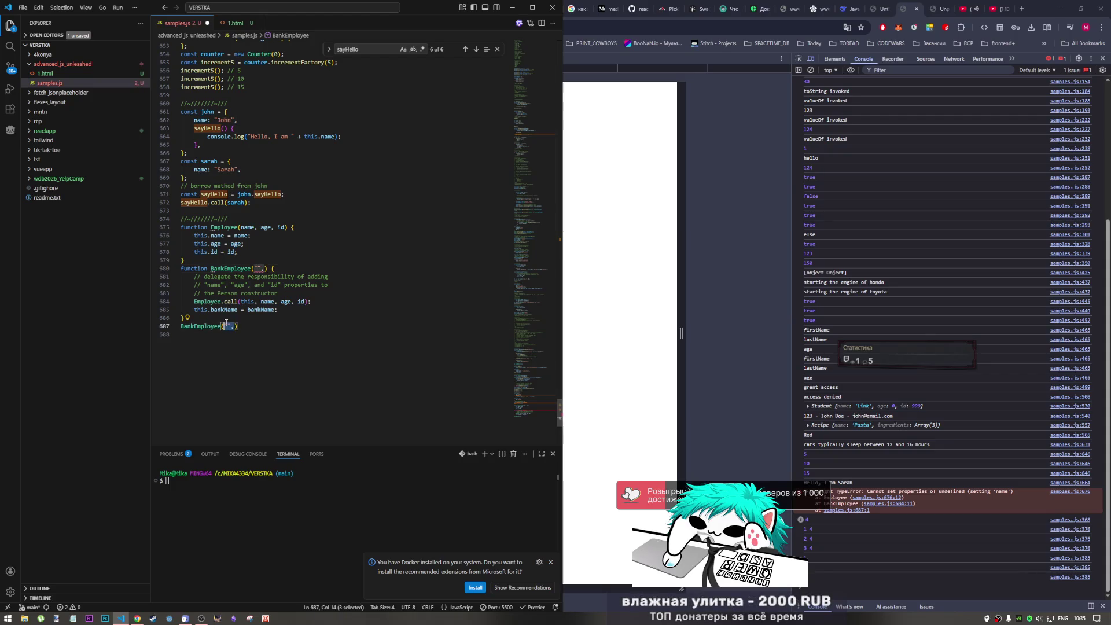
{"action": "key", "text": "ctrl+z"}
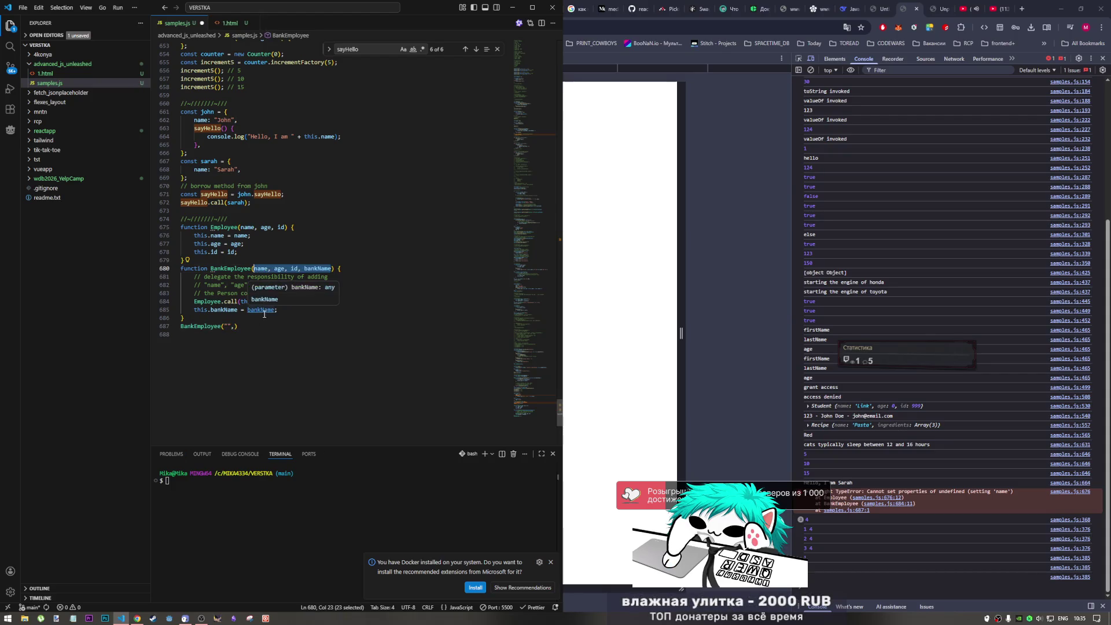
{"action": "key", "text": "ctrl+c"}
{"action": "left_click_drag", "start_coordinate": [224, 326], "coordinate": [235, 327]}
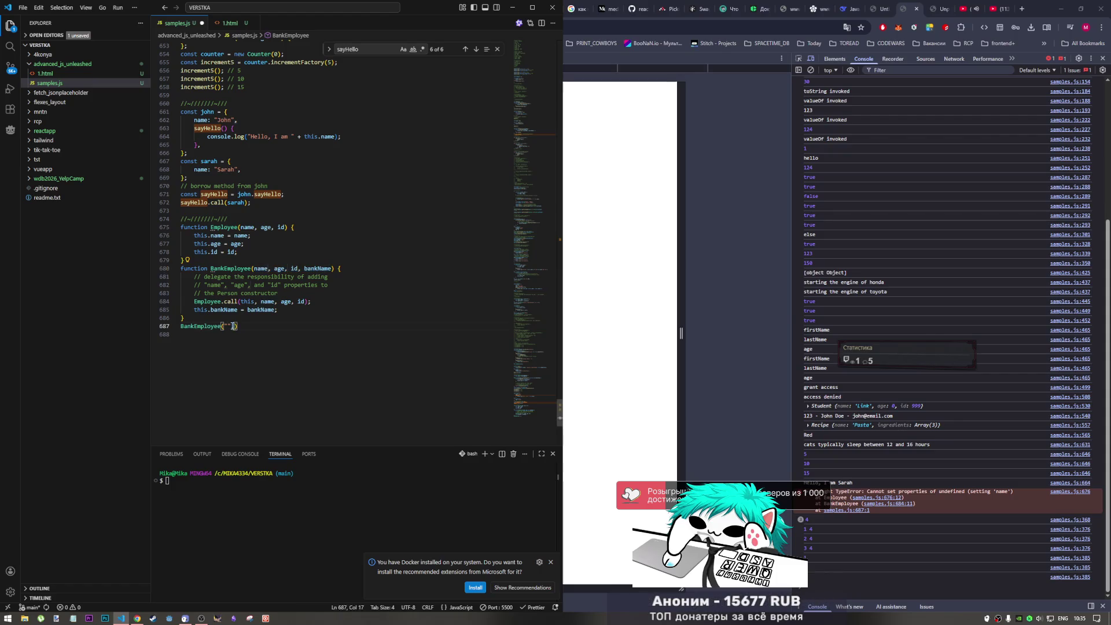
{"action": "key", "text": "ctrl+v"}
{"action": "left_click", "coordinate": [228, 326]}
- Quote each argument as "name", "age", "id", "bankName", save, and return to the browser
{"action": "double_click", "coordinate": [230, 327]}
{"action": "type", "text": "\""}
{"action": "double_click", "coordinate": [256, 327]}
{"action": "type", "text": "\""}
{"action": "double_click", "coordinate": [278, 326]}
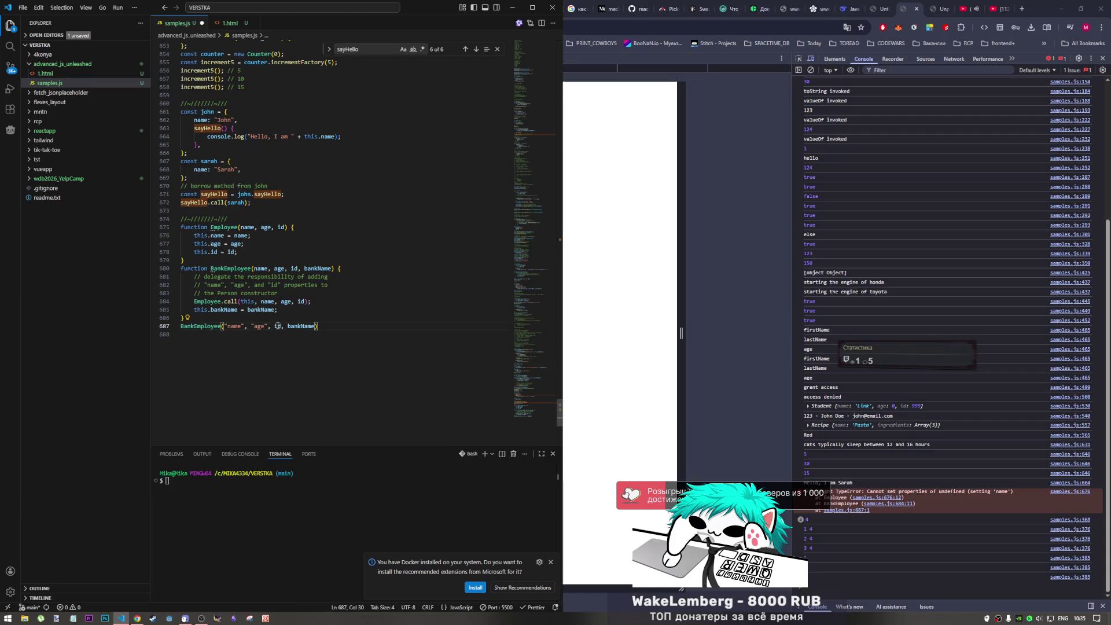
{"action": "type", "text": "\"id"}
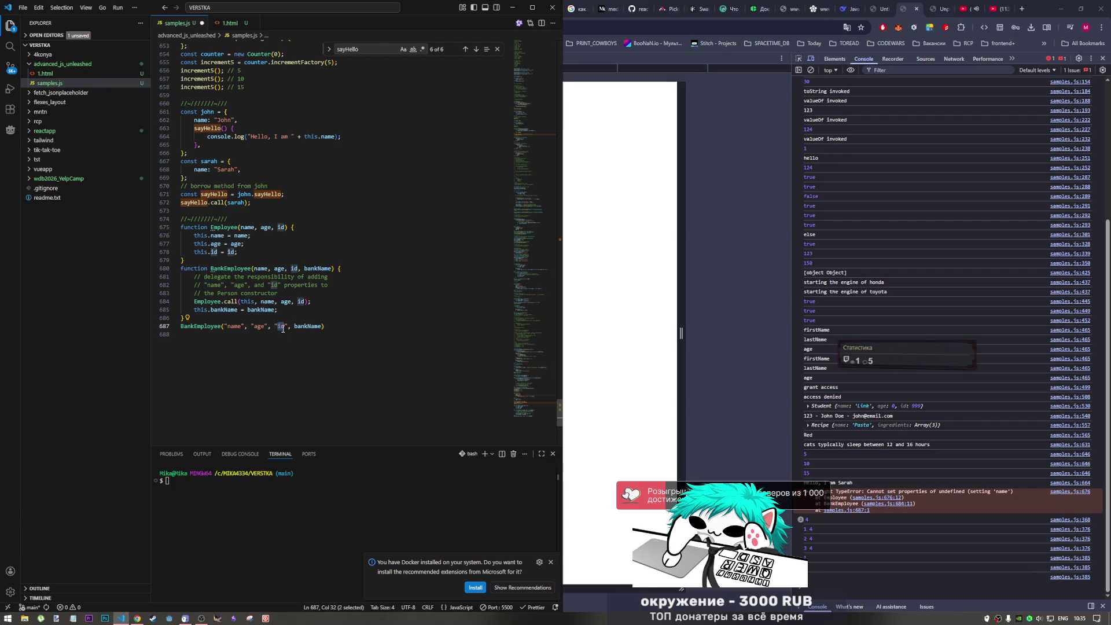
{"action": "double_click", "coordinate": [312, 327]}
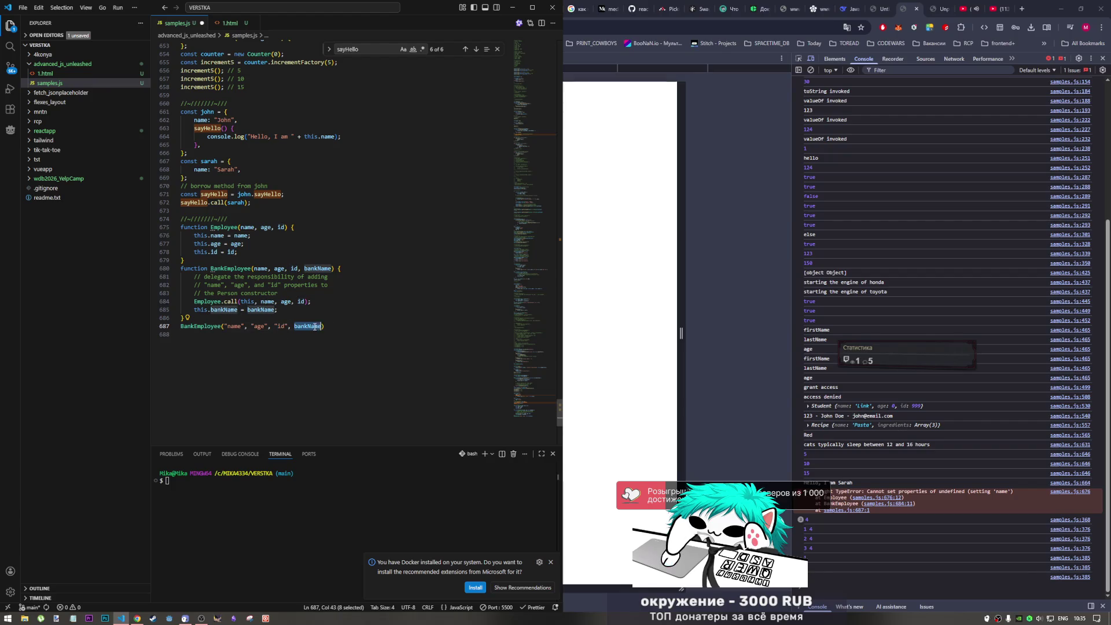
{"action": "type", "text": "\""}
{"action": "key", "text": "ctrl+s"}
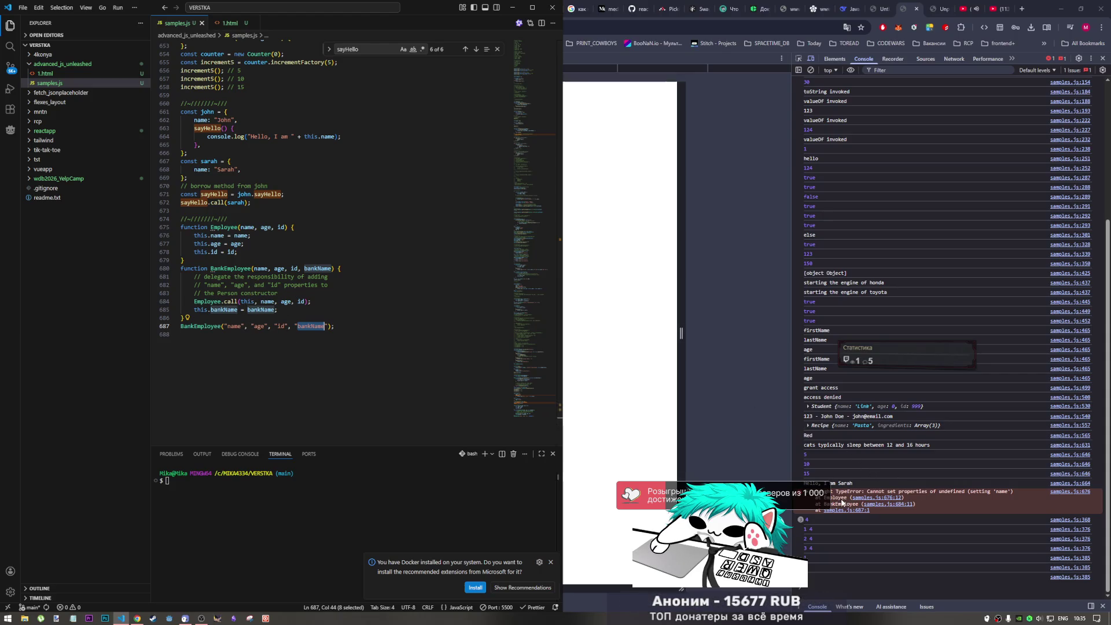
{"action": "double_click", "coordinate": [927, 4]}
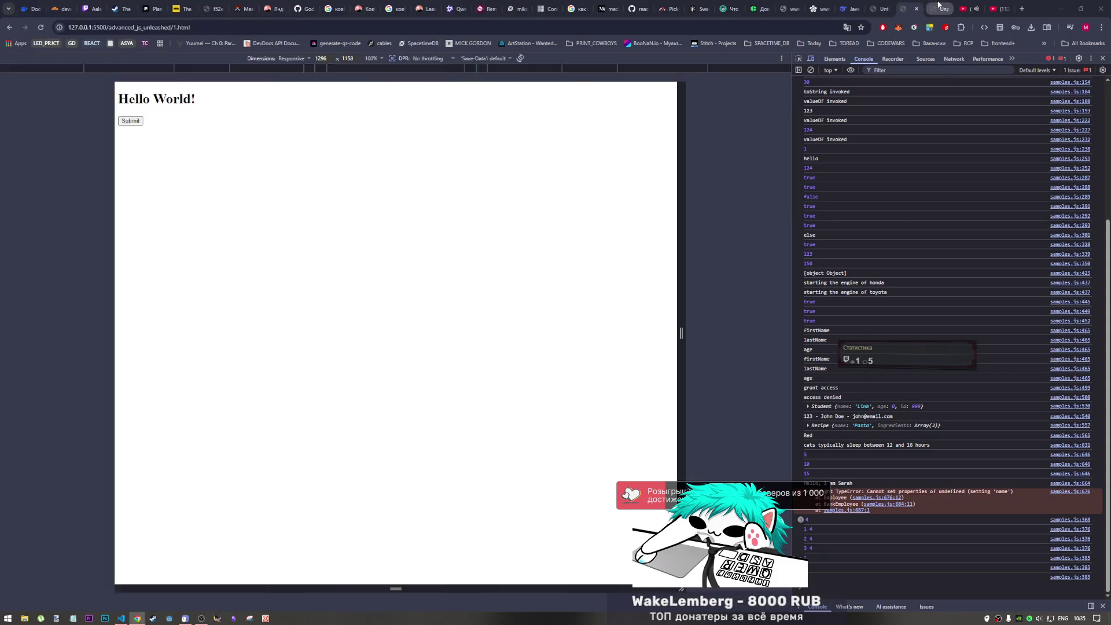
- Reread the BankEmployee delegation comments in the book PDF, highlighting the responsibility and Person constructor text
{"action": "left_click", "coordinate": [933, 9]}
{"action": "left_click", "coordinate": [513, 290]}
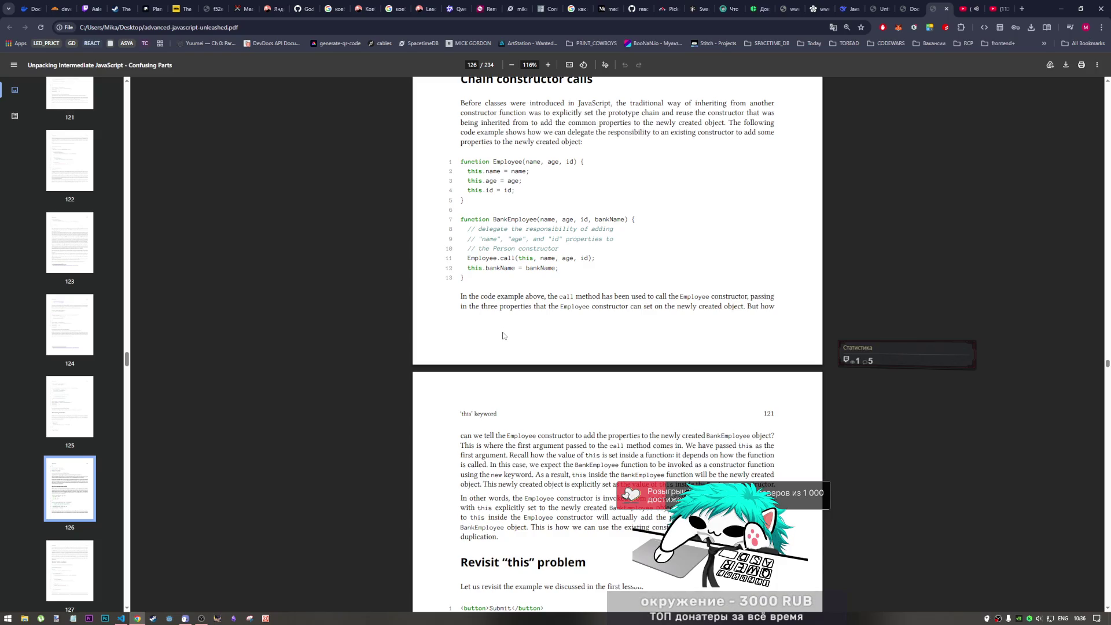
{"action": "left_click_drag", "start_coordinate": [531, 229], "coordinate": [618, 229]}
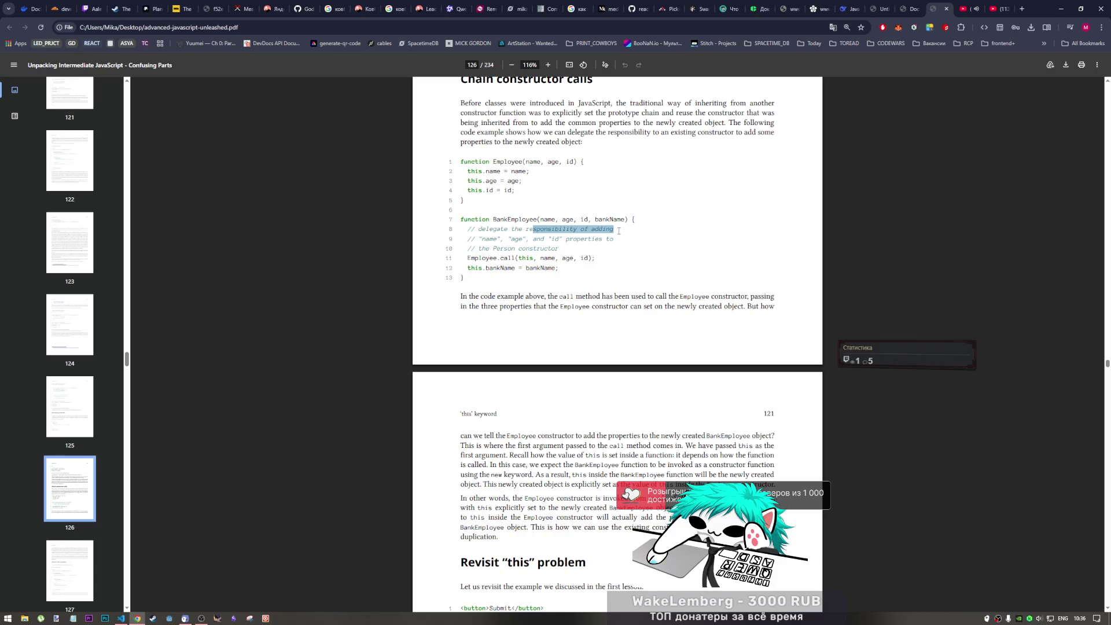
{"action": "left_click_drag", "start_coordinate": [484, 249], "coordinate": [565, 249]}
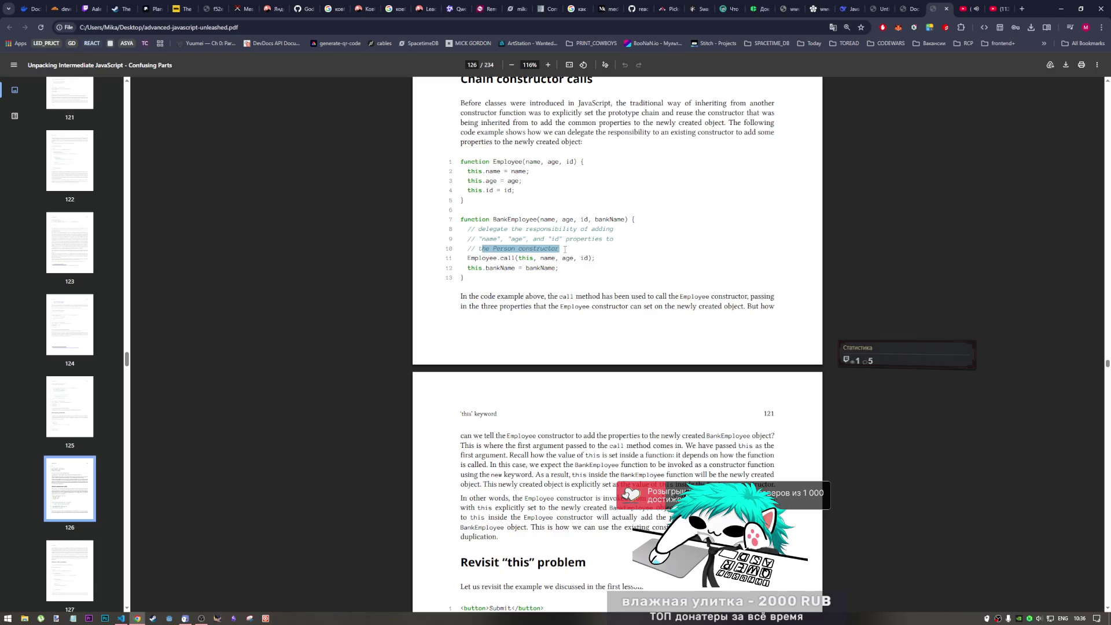
{"action": "key", "text": "alt+Tab"}
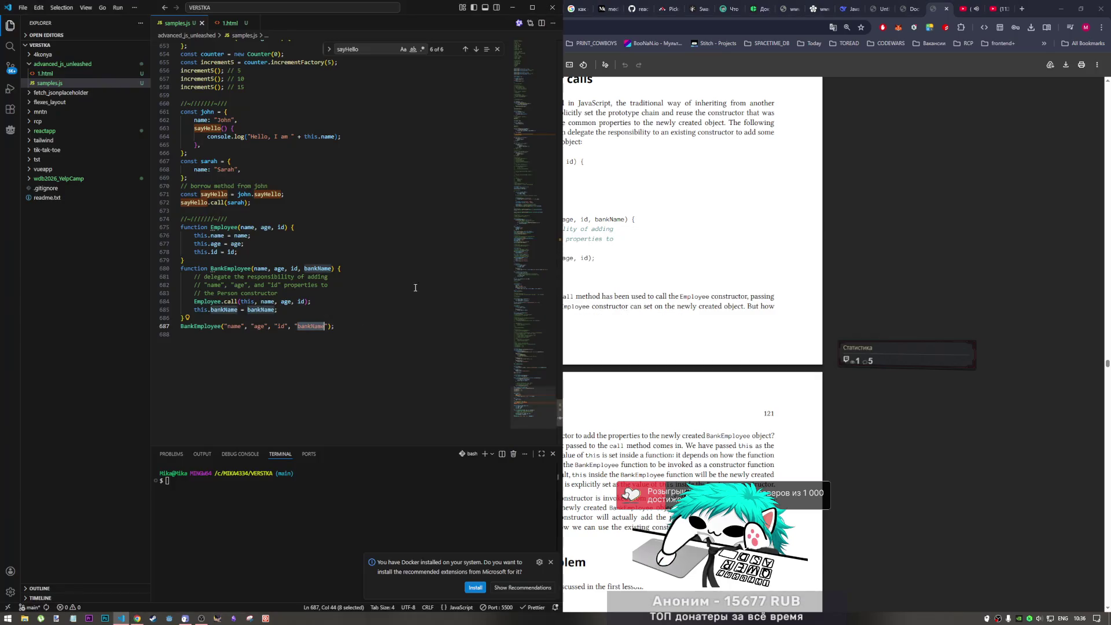
- Remove the "name" argument from the BankEmployee call and reload the test page to rerun it
{"action": "key", "text": "Left"}
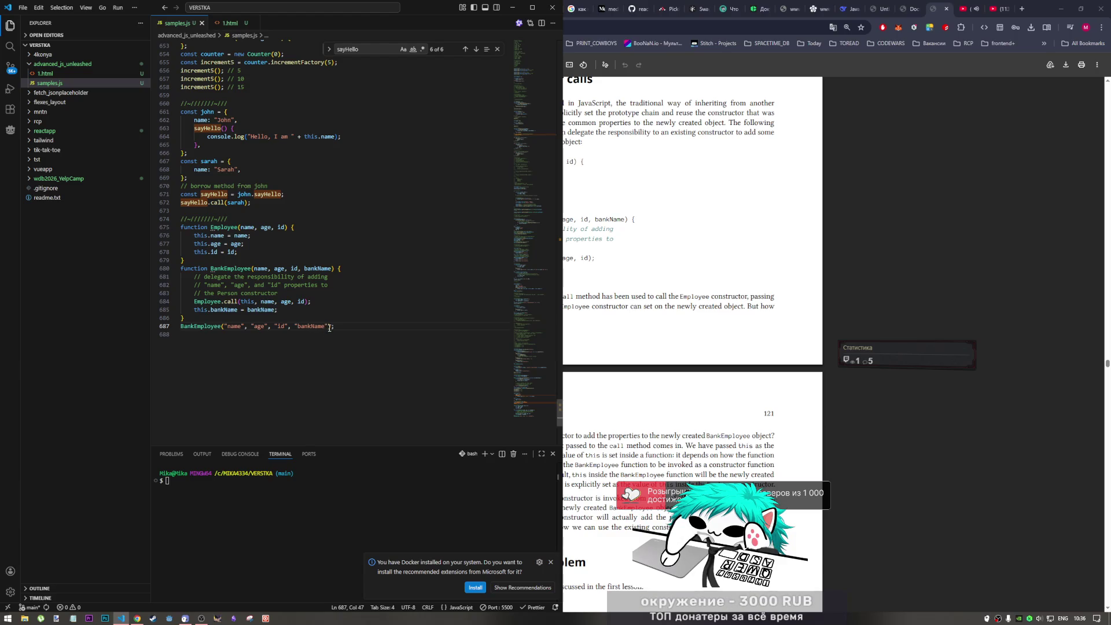
{"action": "left_click_drag", "start_coordinate": [249, 327], "coordinate": [223, 327]}
{"action": "key", "text": "BackSpace"}
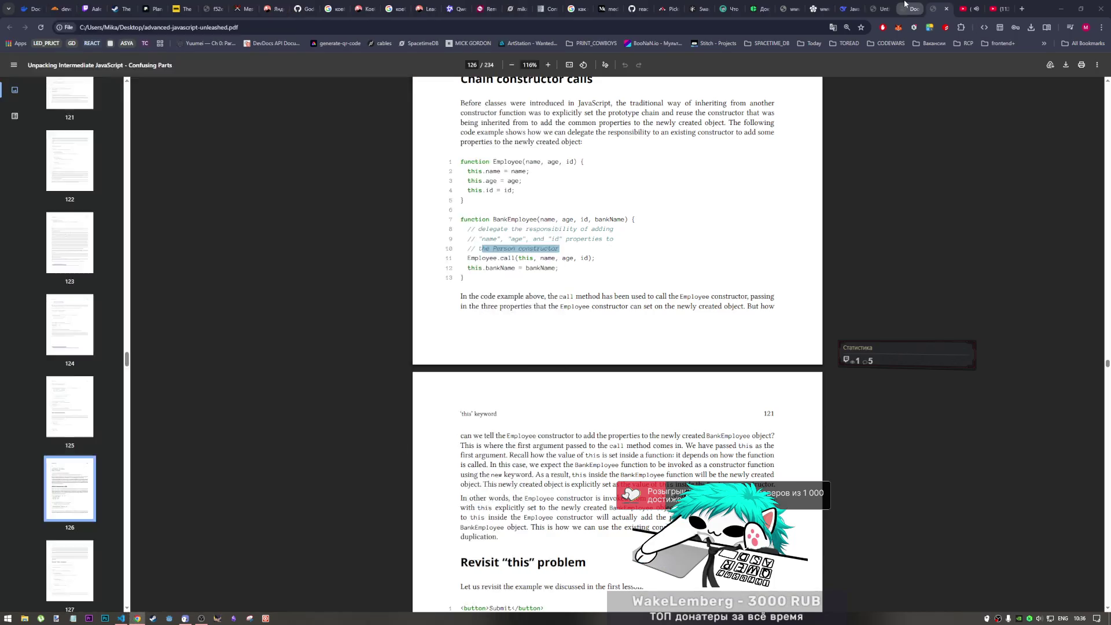
{"action": "left_click", "coordinate": [903, 8]}
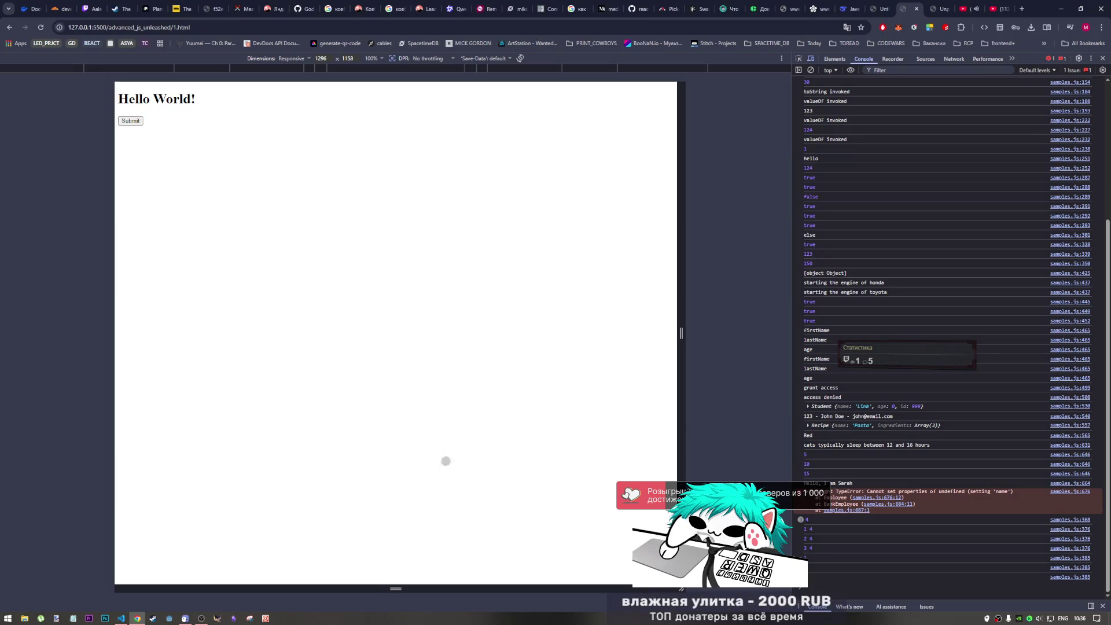
{"action": "left_click", "coordinate": [43, 28]}
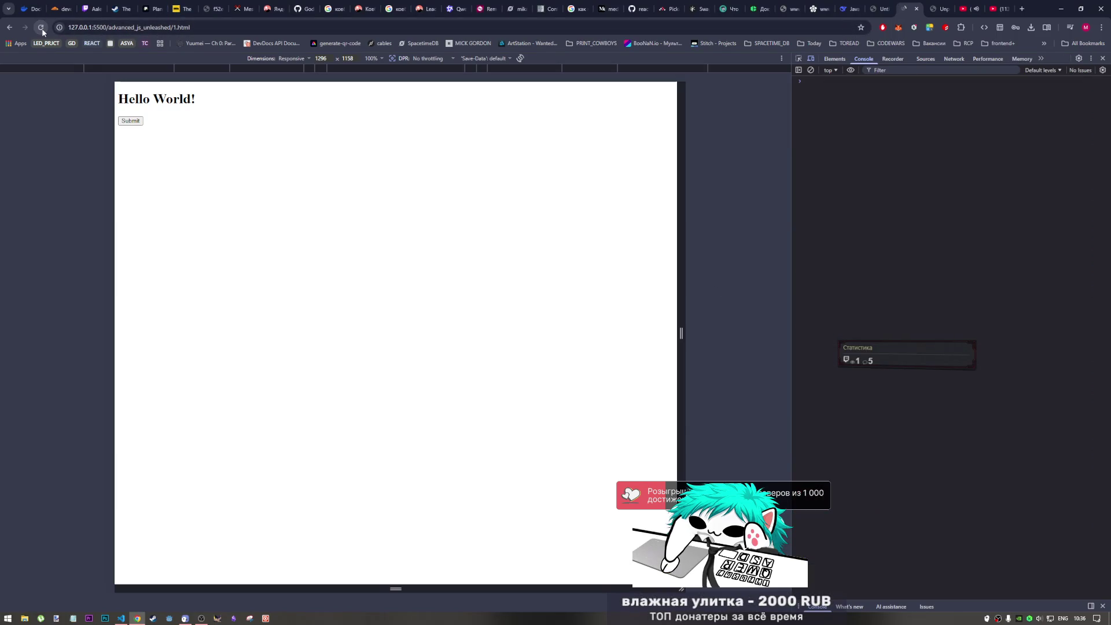
- Undo the removal so all four arguments are back, save, and scroll up to the 'use strict' line
{"action": "left_click", "coordinate": [121, 617]}
{"action": "key", "text": "ctrl+z"}
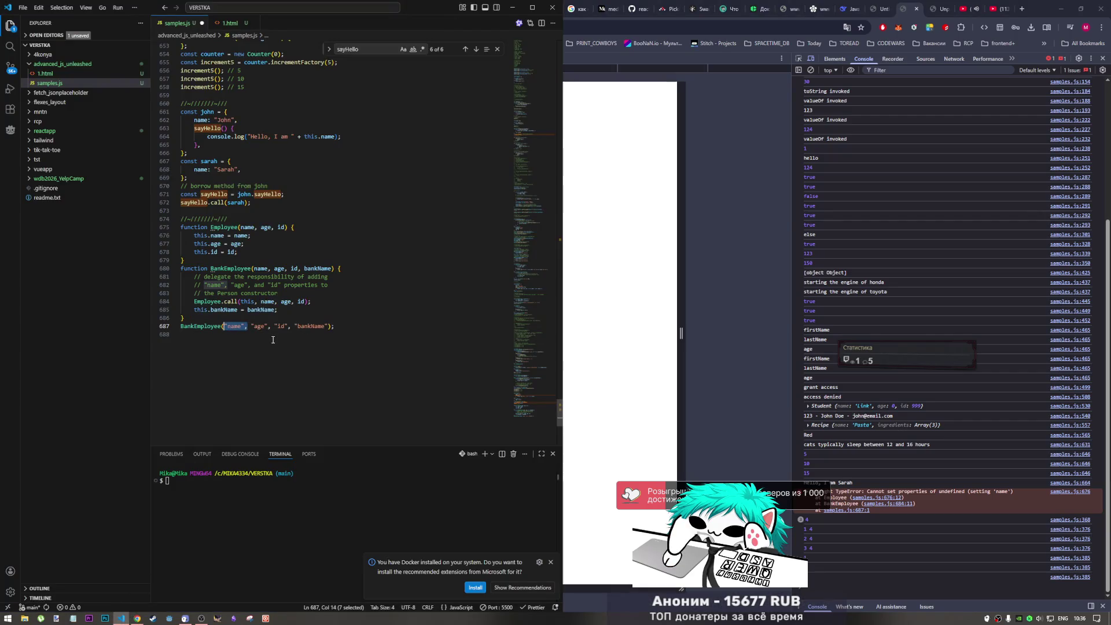
{"action": "key", "text": "ctrl+s"}
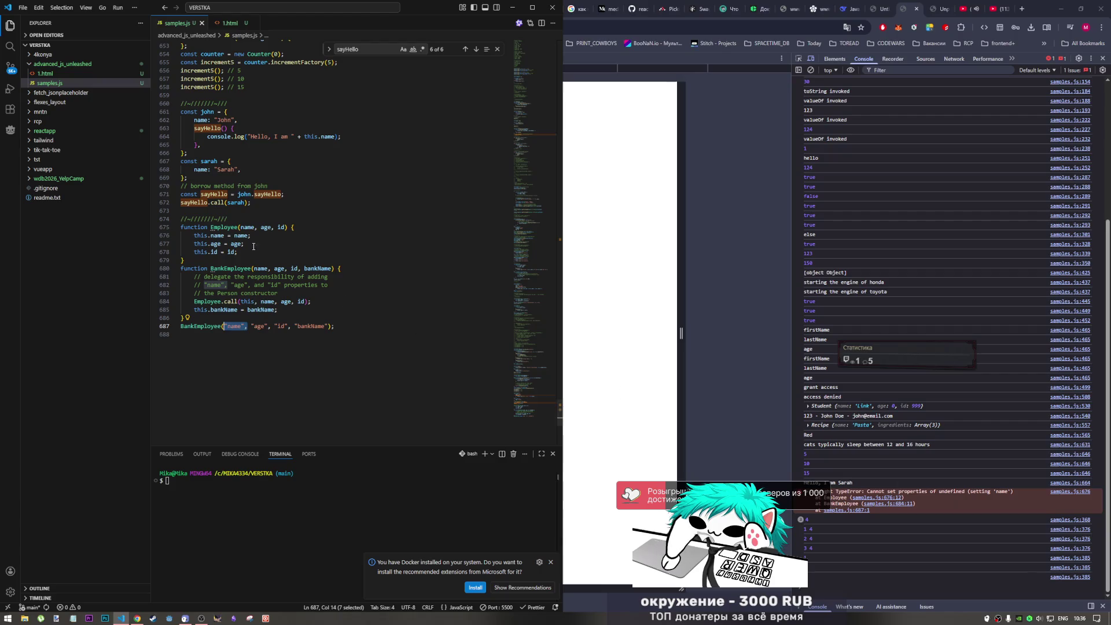
{"action": "left_click_drag", "start_coordinate": [536, 387], "coordinate": [464, 33]}
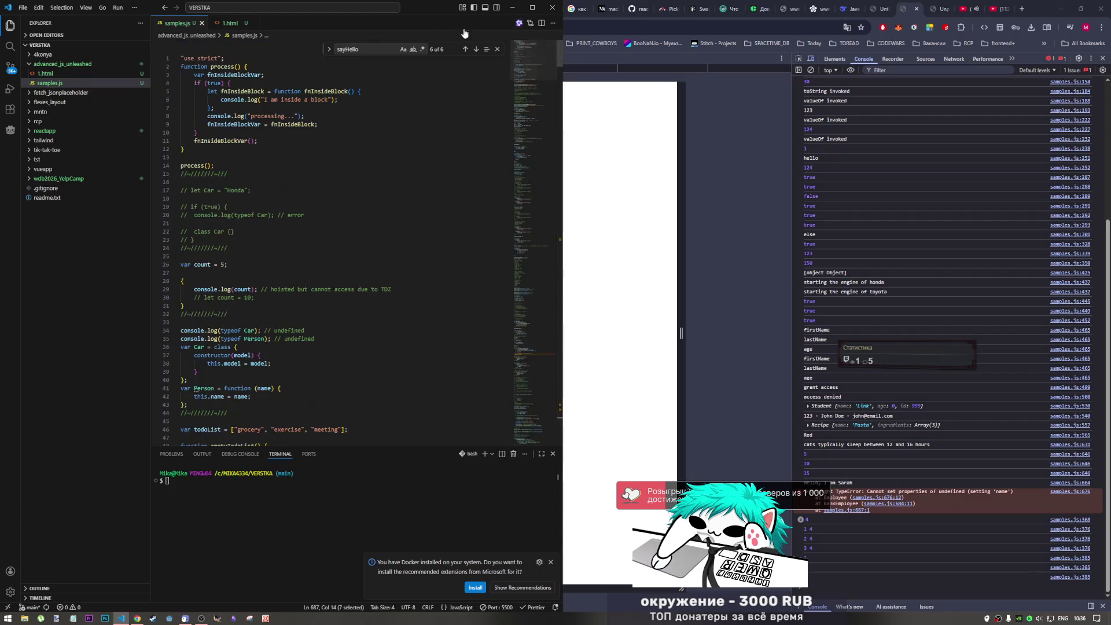
- Rerun once with 'use strict' commented out, then restore it, save, and return to the book PDF
{"action": "left_click", "coordinate": [207, 58]}
{"action": "key", "text": "ctrl+slash"}
{"action": "key", "text": "ctrl+s"}
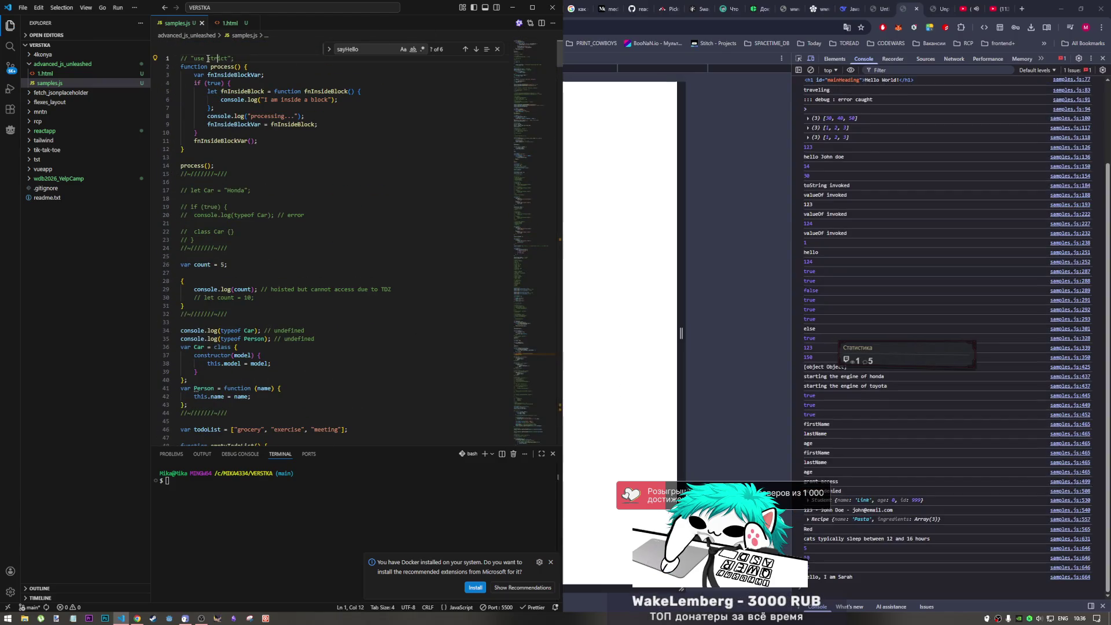
{"action": "key", "text": "ctrl+slash"}
{"action": "key", "text": "ctrl+s"}
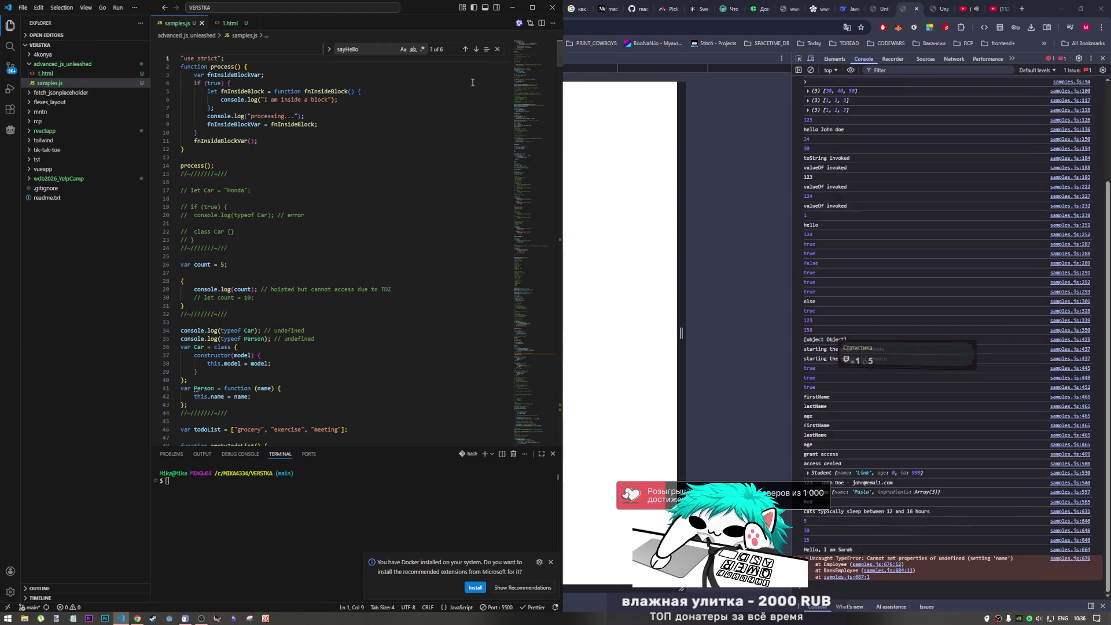
{"action": "left_click_drag", "start_coordinate": [527, 70], "coordinate": [503, 419]}
{"action": "scroll", "coordinate": [503, 418], "scroll_direction": "up", "scroll_amount": 5}
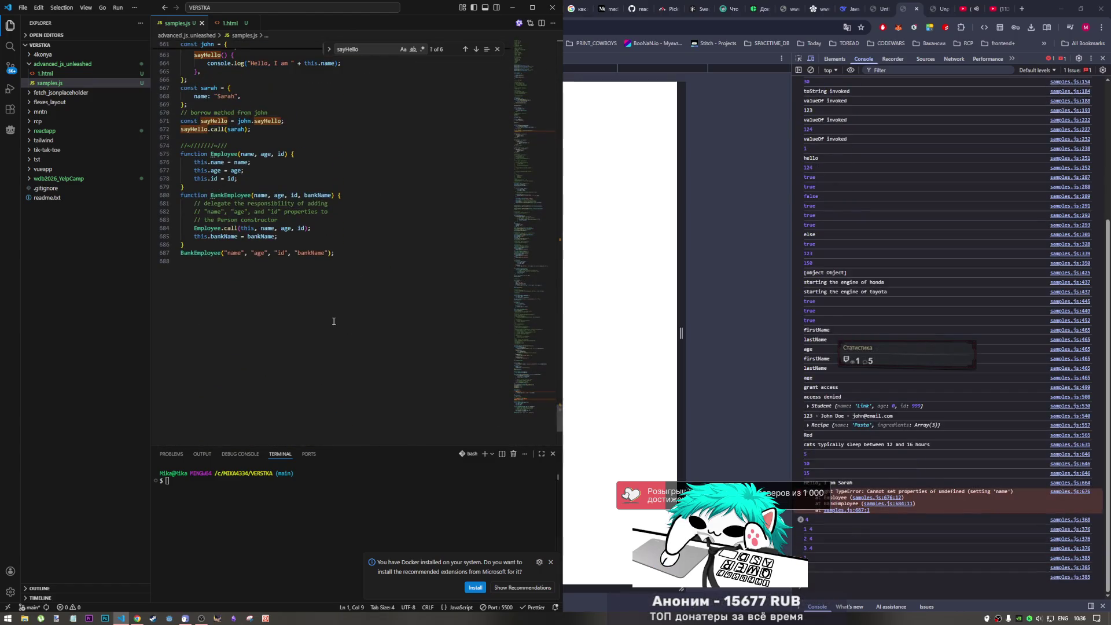
{"action": "left_click", "coordinate": [942, 7]}
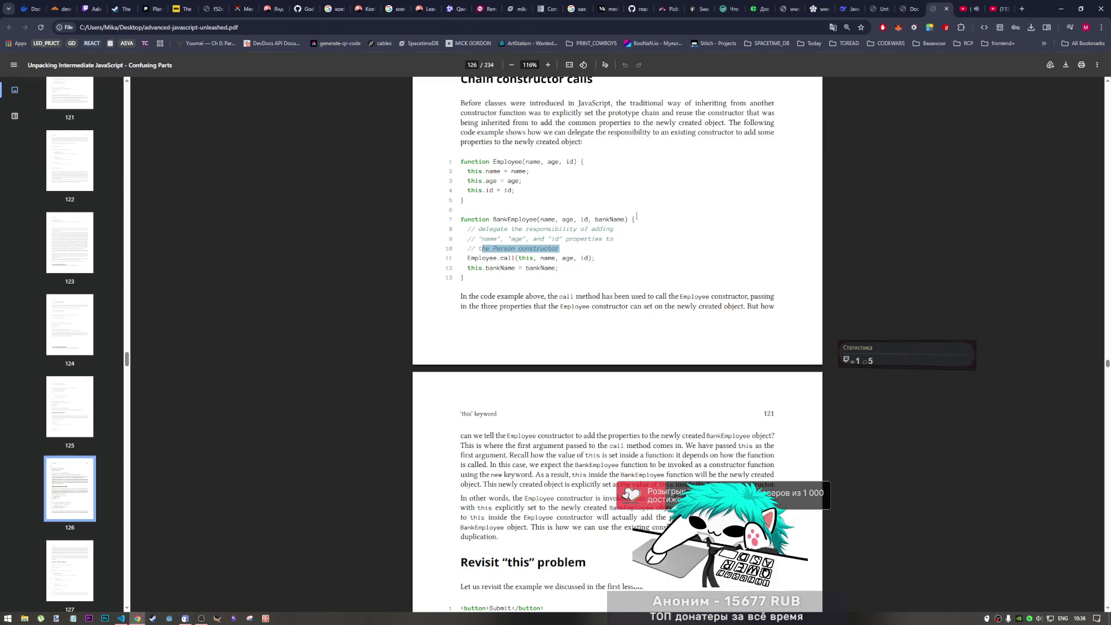
{"action": "scroll", "coordinate": [565, 267], "scroll_direction": "down", "scroll_amount": 3}
{"action": "scroll", "coordinate": [565, 270], "scroll_direction": "down", "scroll_amount": 2}
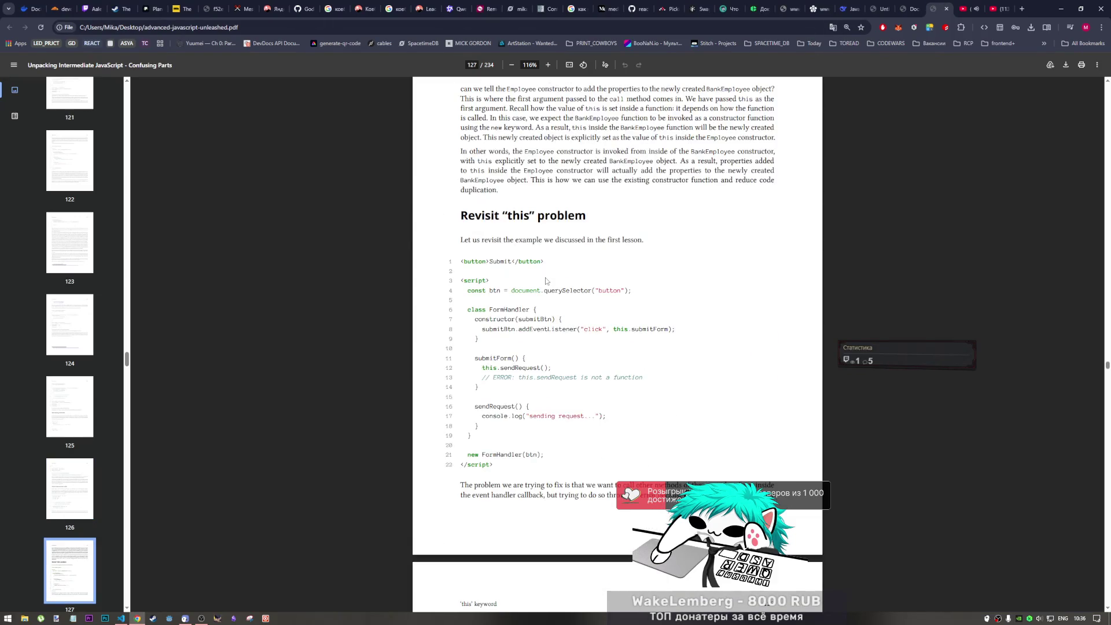
{"action": "scroll", "coordinate": [546, 281], "scroll_direction": "up", "scroll_amount": 1}
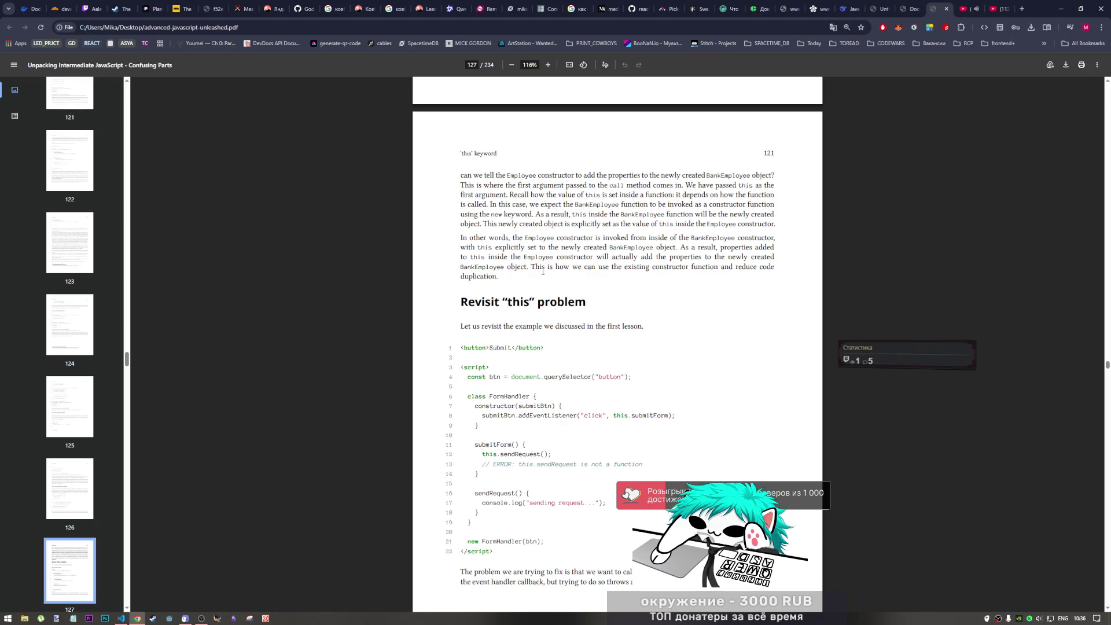
{"action": "scroll", "coordinate": [564, 279], "scroll_direction": "up", "scroll_amount": 1}
{"action": "scroll", "coordinate": [564, 278], "scroll_direction": "down", "scroll_amount": 1}
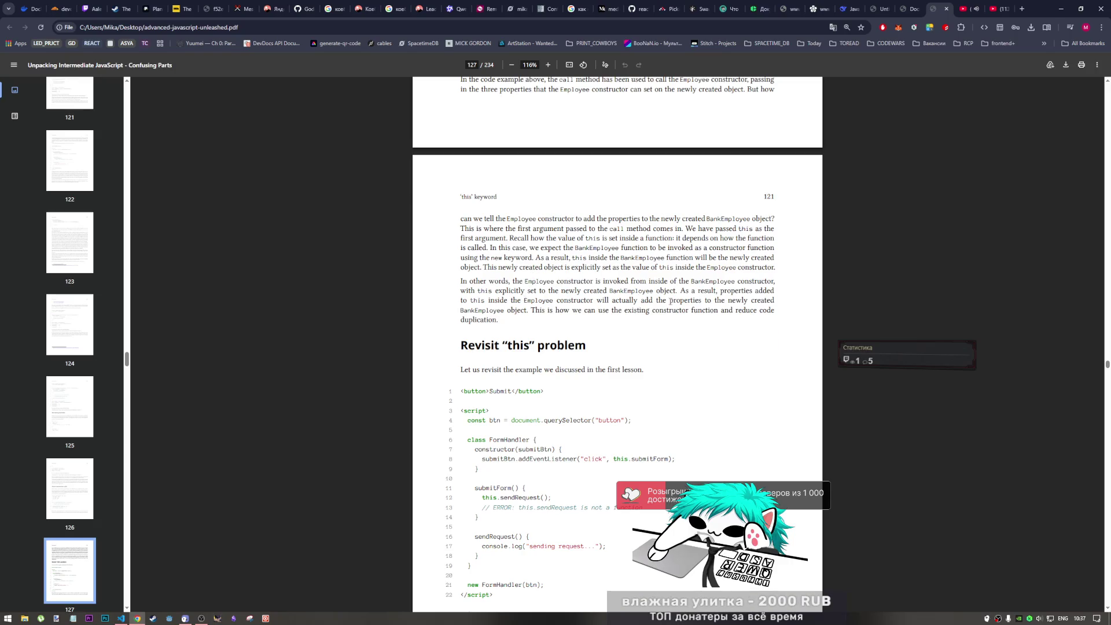
{"action": "scroll", "coordinate": [668, 305], "scroll_direction": "up", "scroll_amount": 4}
{"action": "scroll", "coordinate": [692, 306], "scroll_direction": "down", "scroll_amount": 2}
{"action": "scroll", "coordinate": [692, 305], "scroll_direction": "down", "scroll_amount": 1}
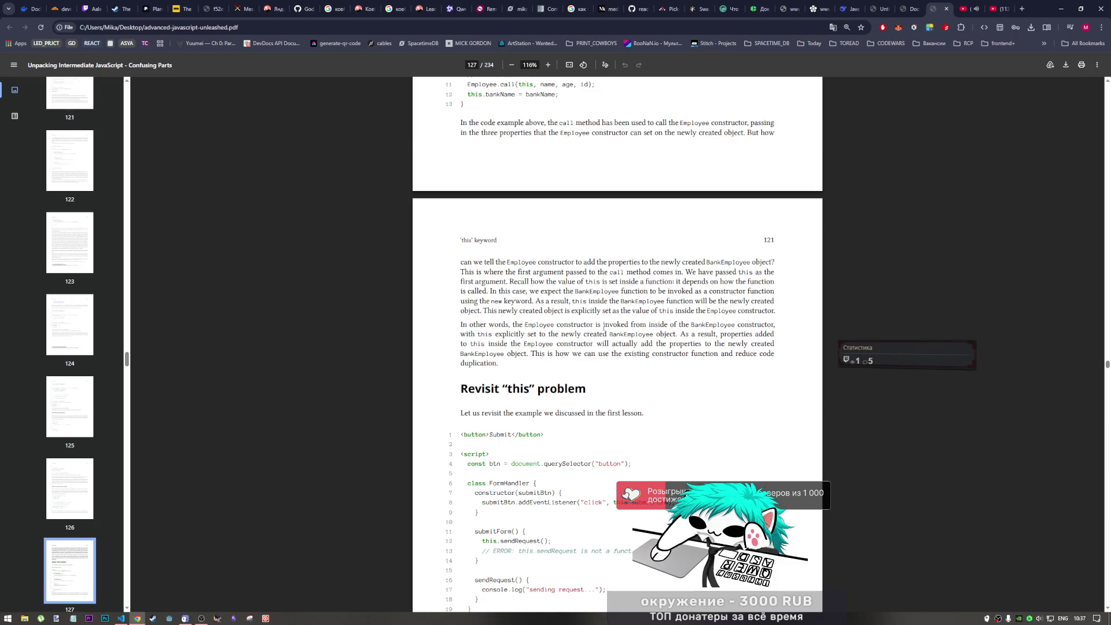
{"action": "scroll", "coordinate": [621, 332], "scroll_direction": "down", "scroll_amount": 1}
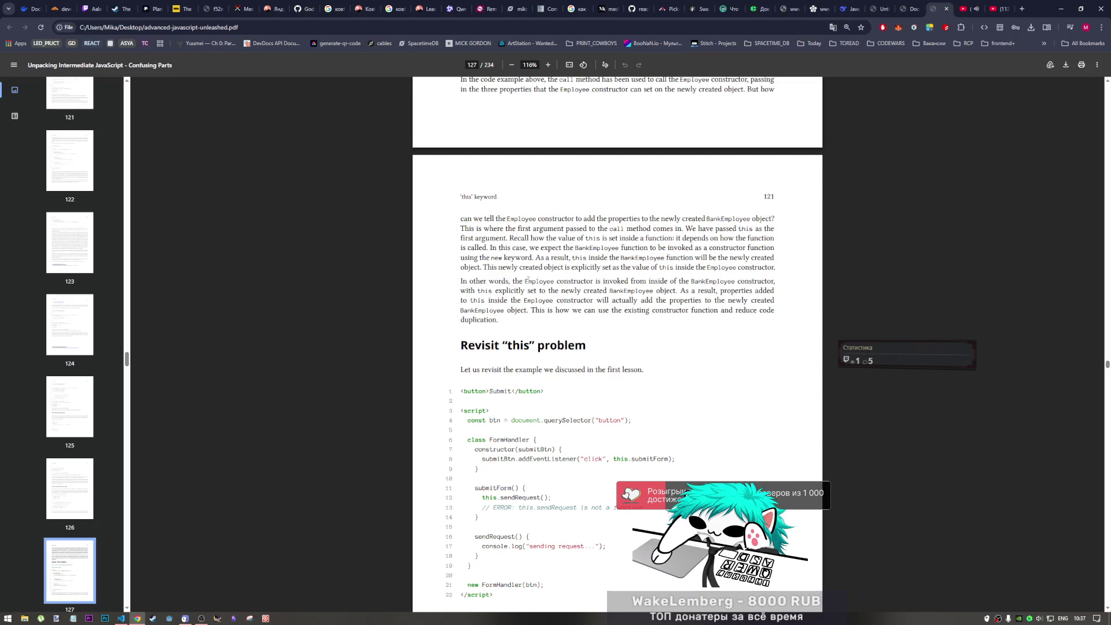
{"action": "scroll", "coordinate": [525, 281], "scroll_direction": "up", "scroll_amount": 1}
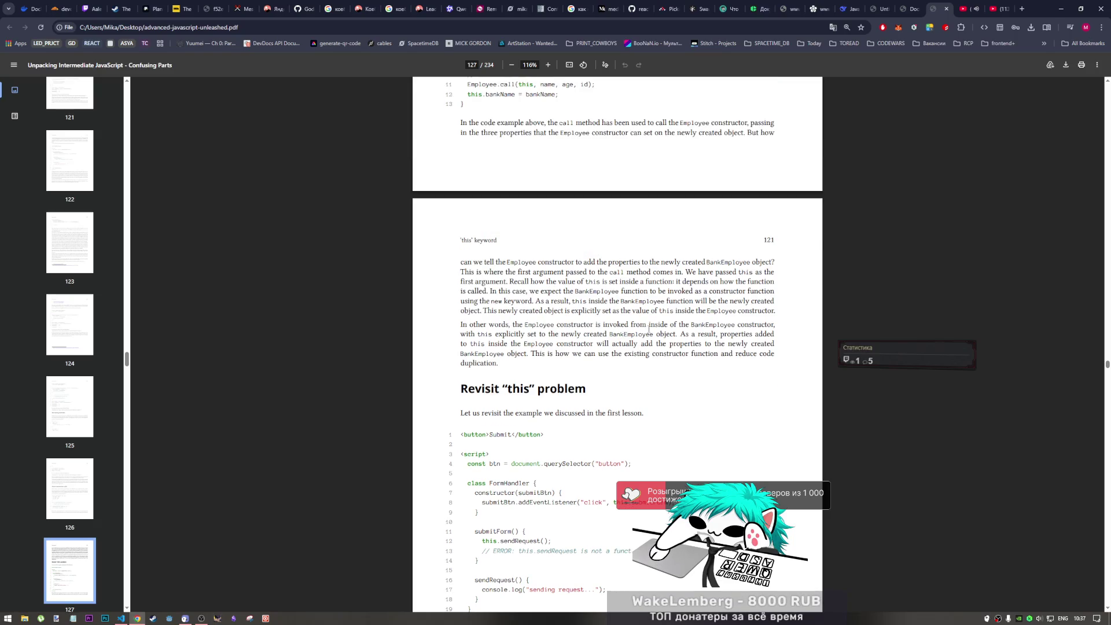
{"action": "scroll", "coordinate": [648, 327], "scroll_direction": "up", "scroll_amount": 2}
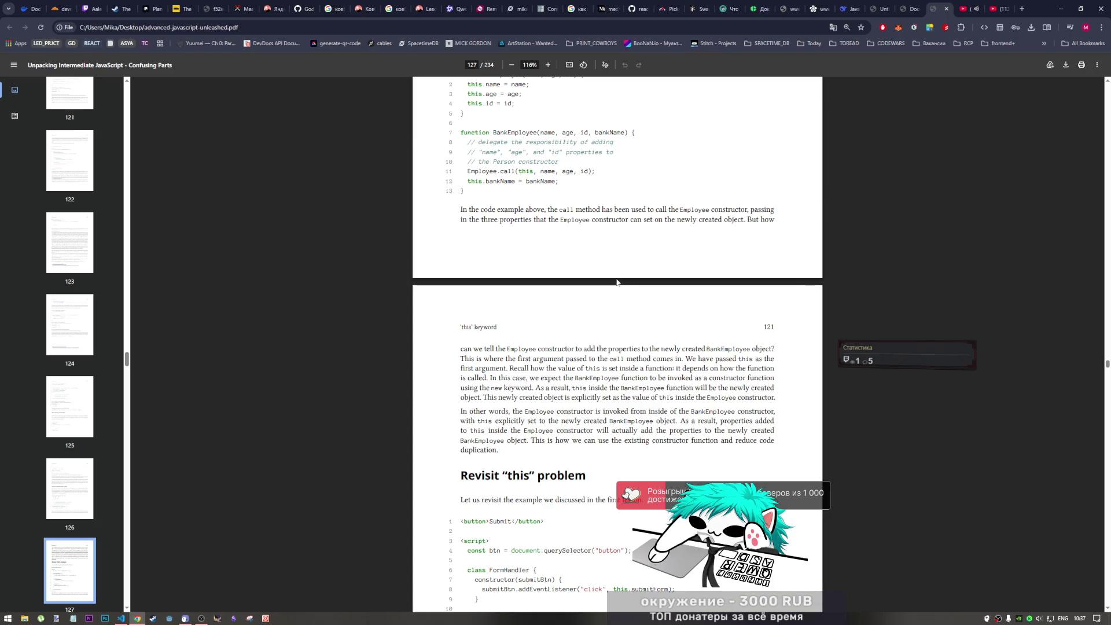
{"action": "scroll", "coordinate": [607, 256], "scroll_direction": "up", "scroll_amount": 1}
{"action": "scroll", "coordinate": [587, 244], "scroll_direction": "up", "scroll_amount": 1}
{"action": "scroll", "coordinate": [556, 260], "scroll_direction": "down", "scroll_amount": 1}
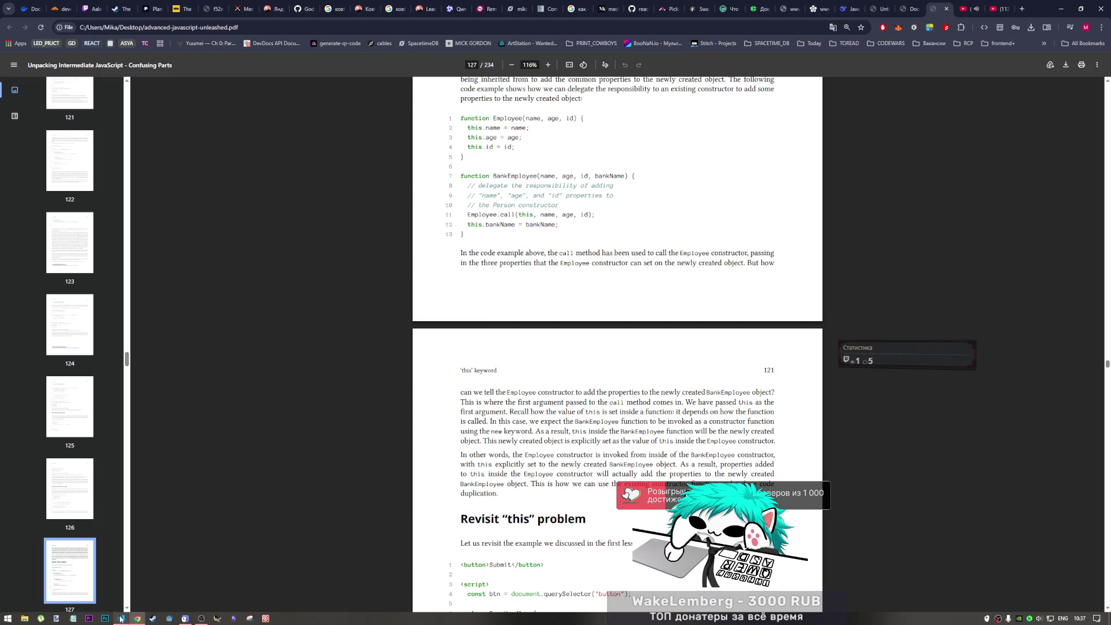
- Bring the samples.js editor forward beside the book's BankEmployee example
{"action": "left_click", "coordinate": [121, 618]}
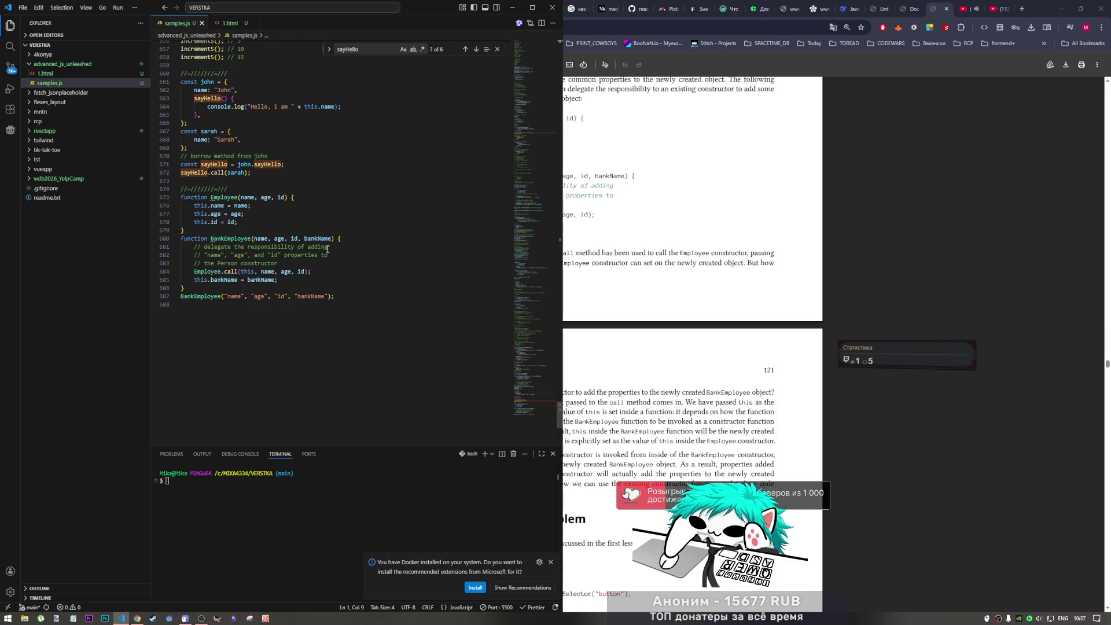
- Replace BankEmployee with Employee in the final call by copying the constructor name
{"action": "left_click_drag", "start_coordinate": [328, 247], "coordinate": [264, 247]}
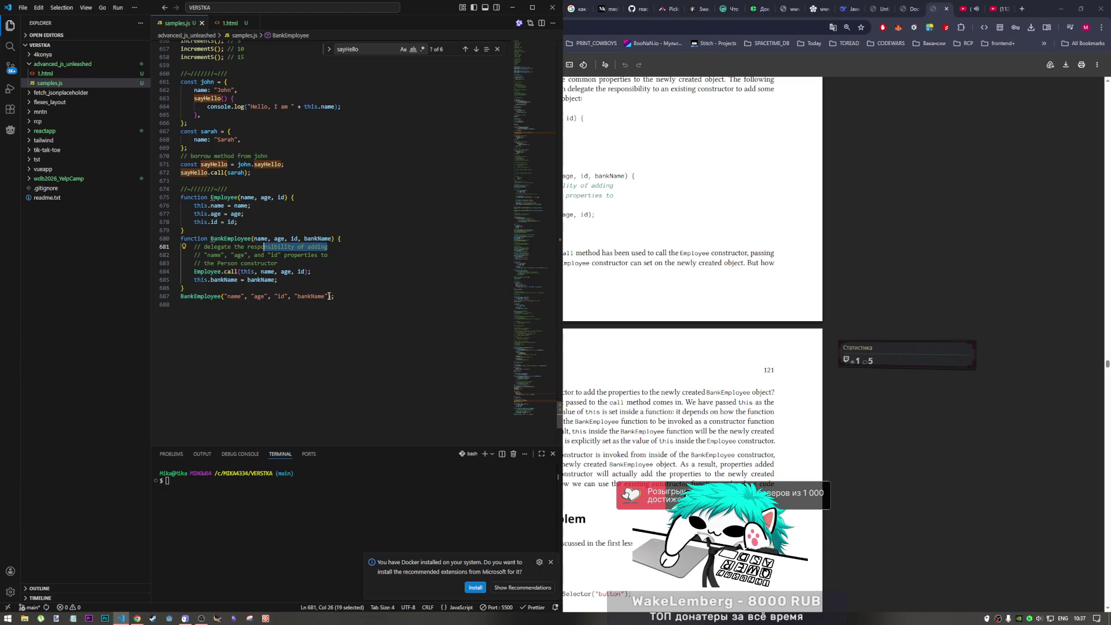
{"action": "double_click", "coordinate": [224, 198]}
{"action": "key", "text": "ctrl+c"}
{"action": "double_click", "coordinate": [201, 297]}
{"action": "key", "text": "ctrl+v"}
- Drop the "bankName" argument so the call is Employee("name", "age", "id"), save, and check the console
{"action": "left_click_drag", "start_coordinate": [315, 295], "coordinate": [278, 296]}
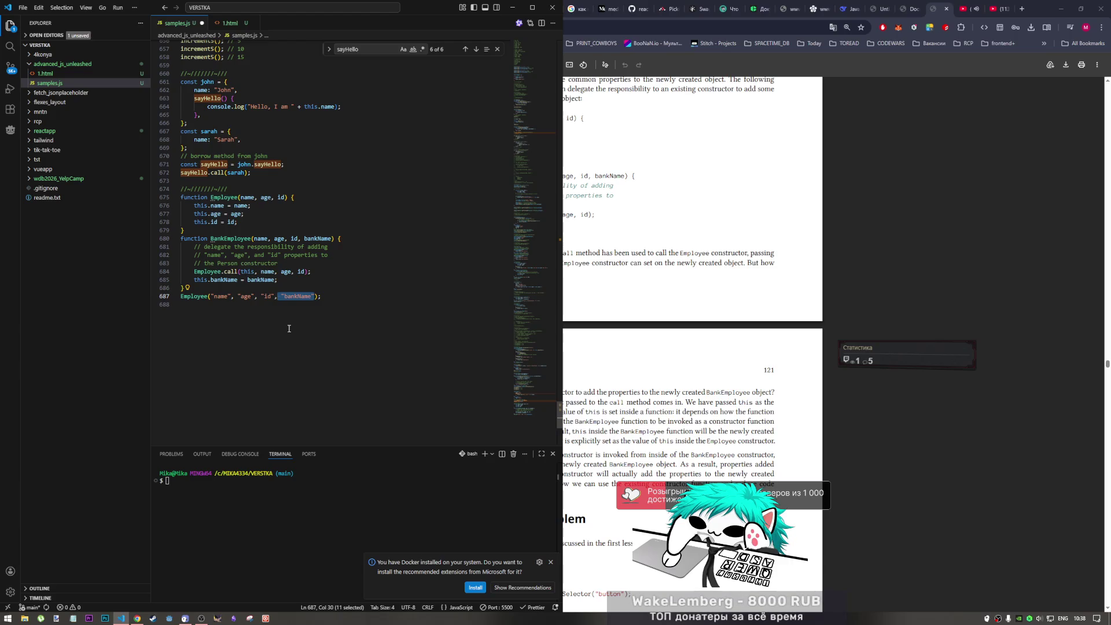
{"action": "left_click", "coordinate": [290, 329]}
{"action": "key", "text": "ctrl+s"}
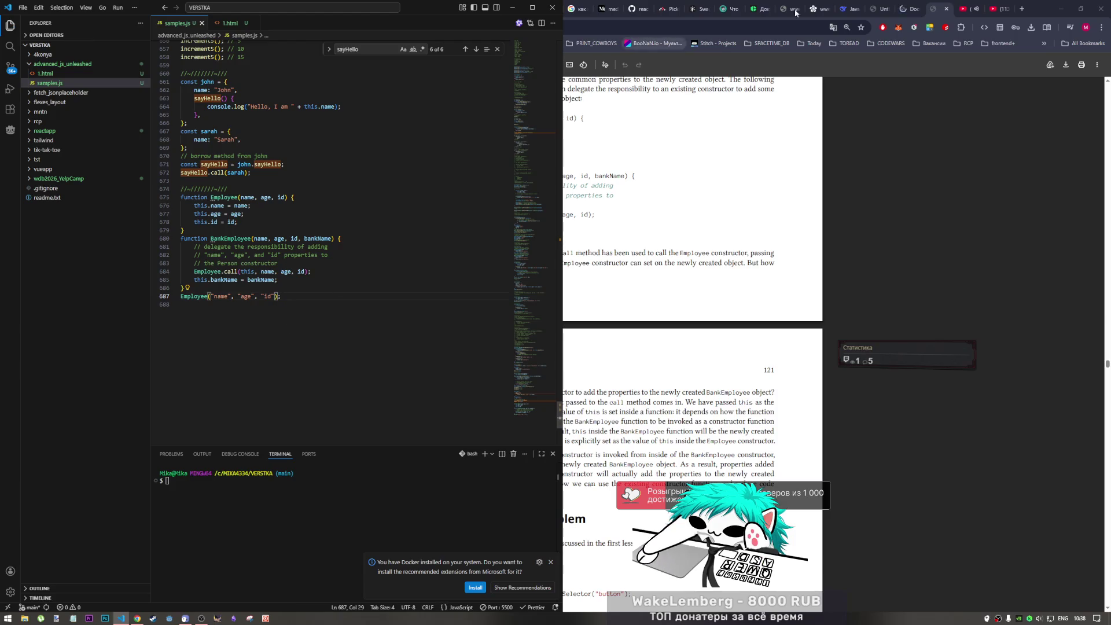
{"action": "left_click", "coordinate": [907, 7]}
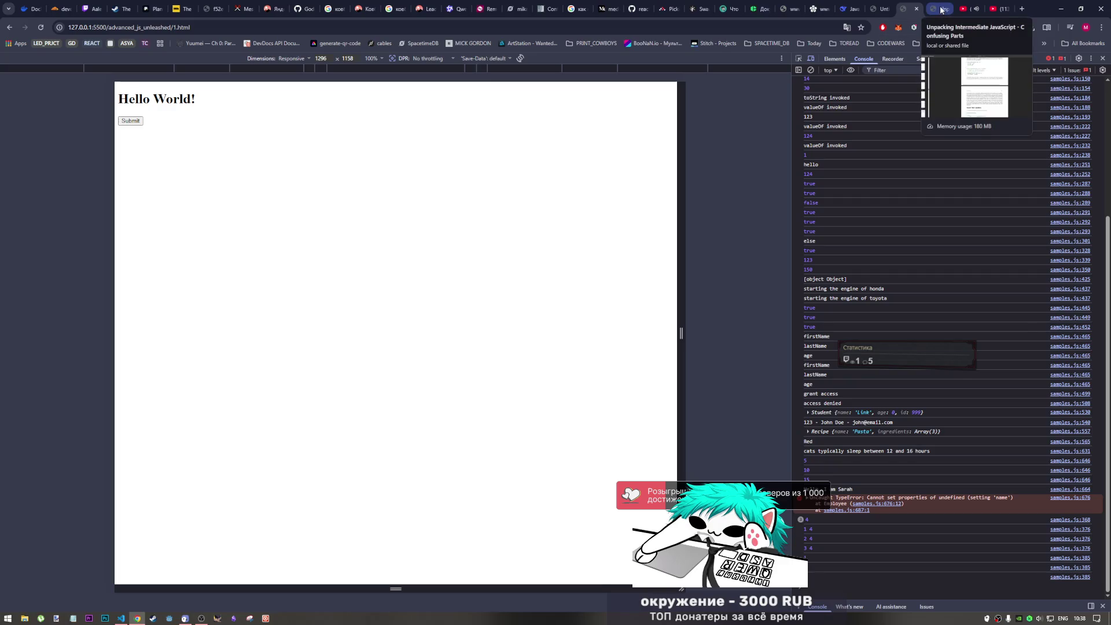
- Rename the name parameter to nameq in both constructors and in the Employee.call arguments
{"action": "left_click", "coordinate": [942, 8]}
{"action": "left_click", "coordinate": [121, 618]}
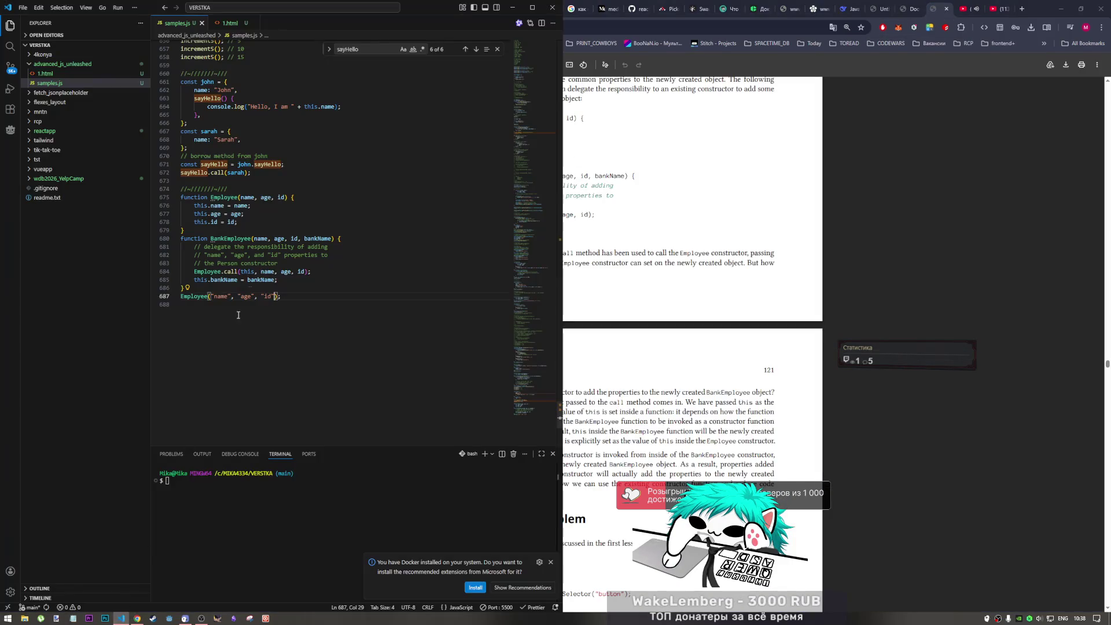
{"action": "left_click", "coordinate": [272, 236]}
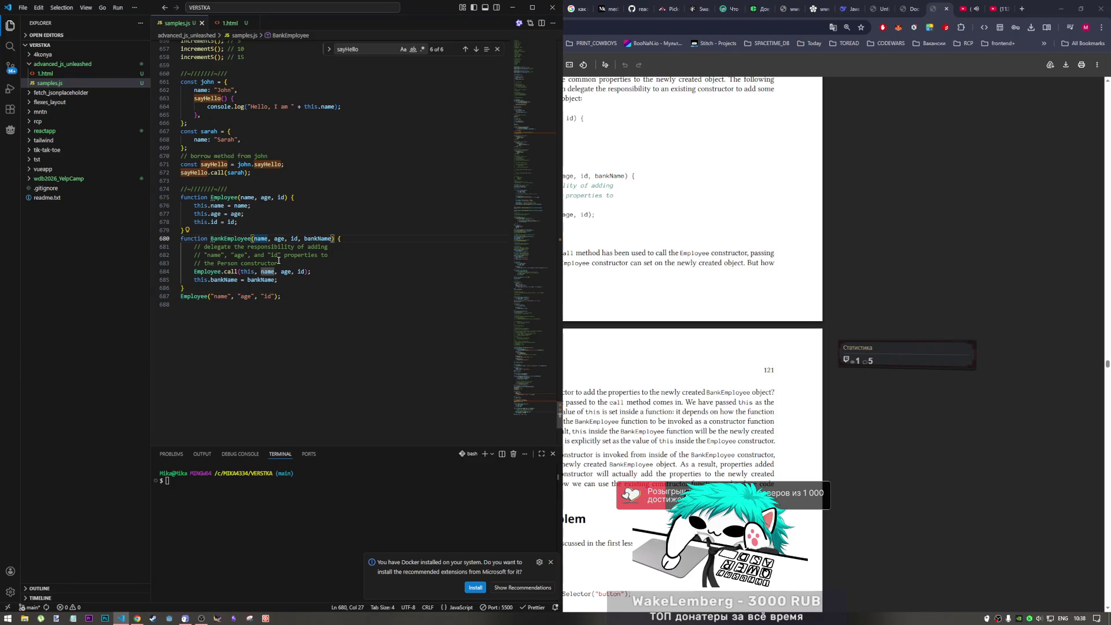
{"action": "left_click", "coordinate": [257, 198], "text": "alt"}
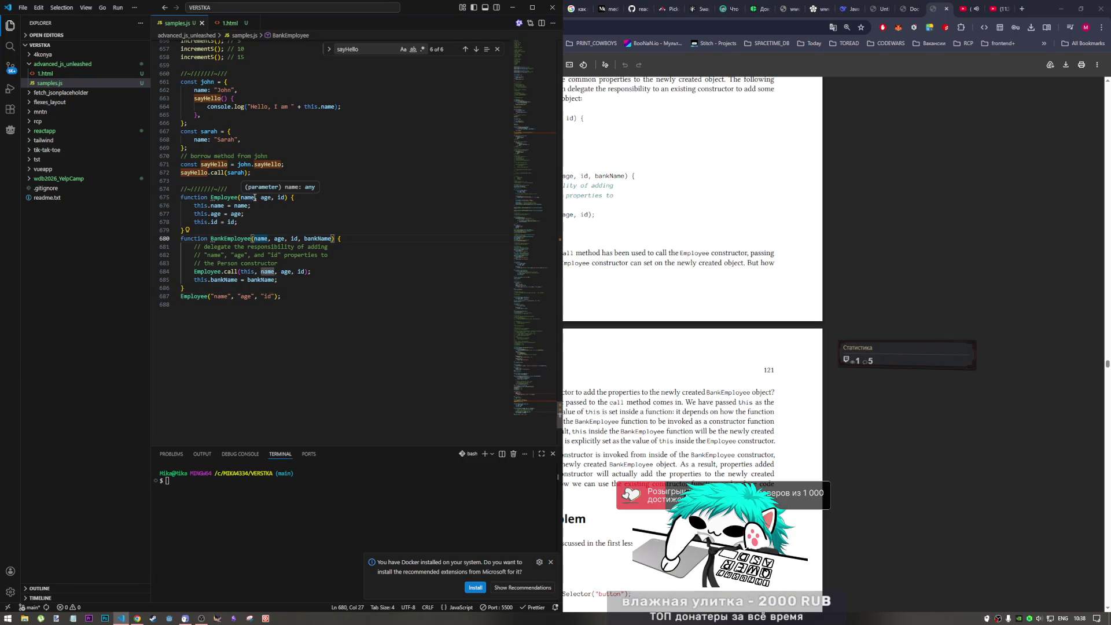
{"action": "type", "text": "q"}
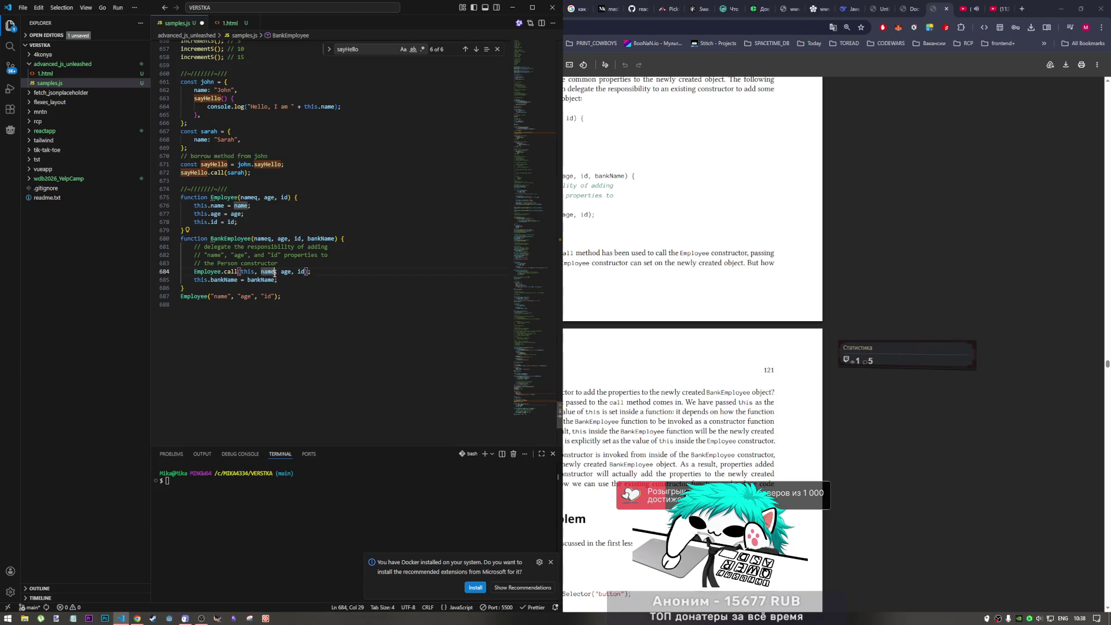
{"action": "left_click", "coordinate": [275, 272]}
{"action": "type", "text": "q"}
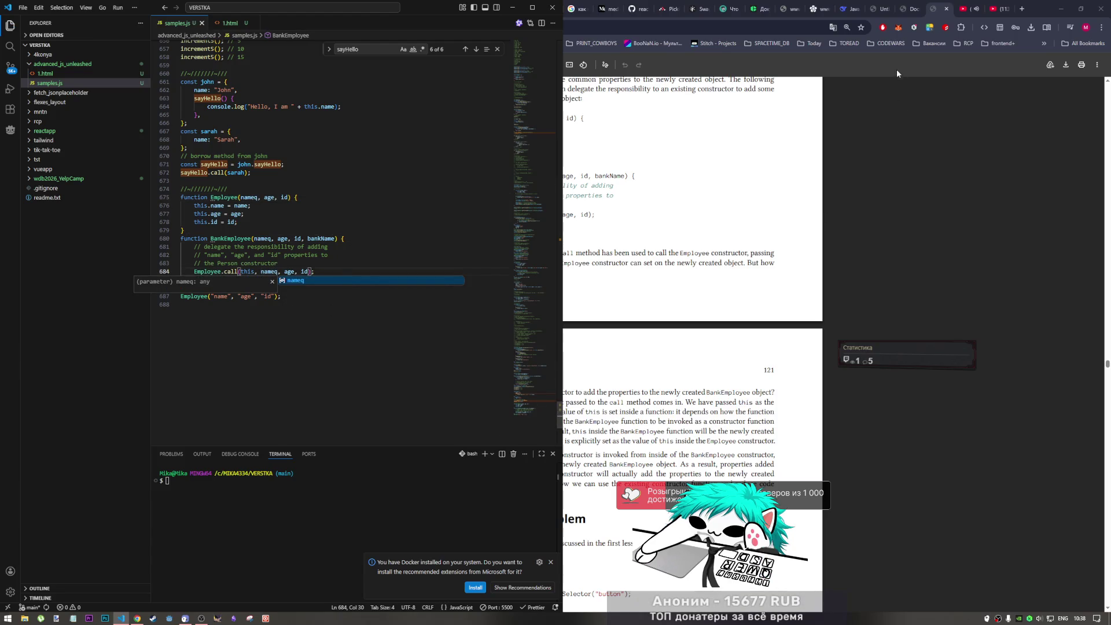
- Expand the console TypeError and trace it in Sources to Employee's this.name line
{"action": "left_click", "coordinate": [904, 8]}
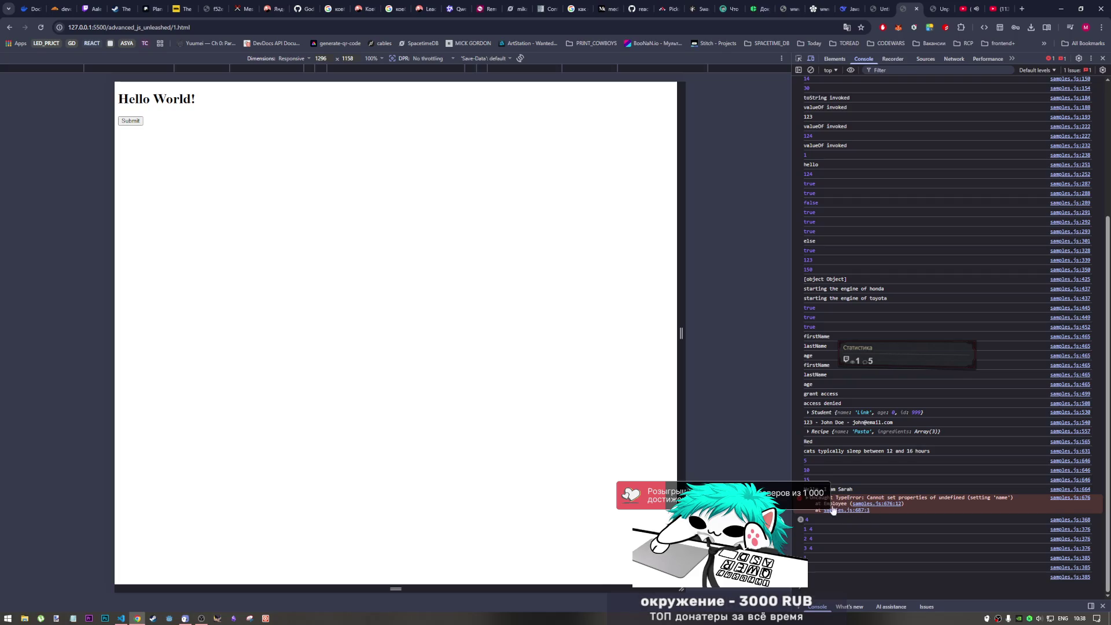
{"action": "left_click", "coordinate": [811, 503]}
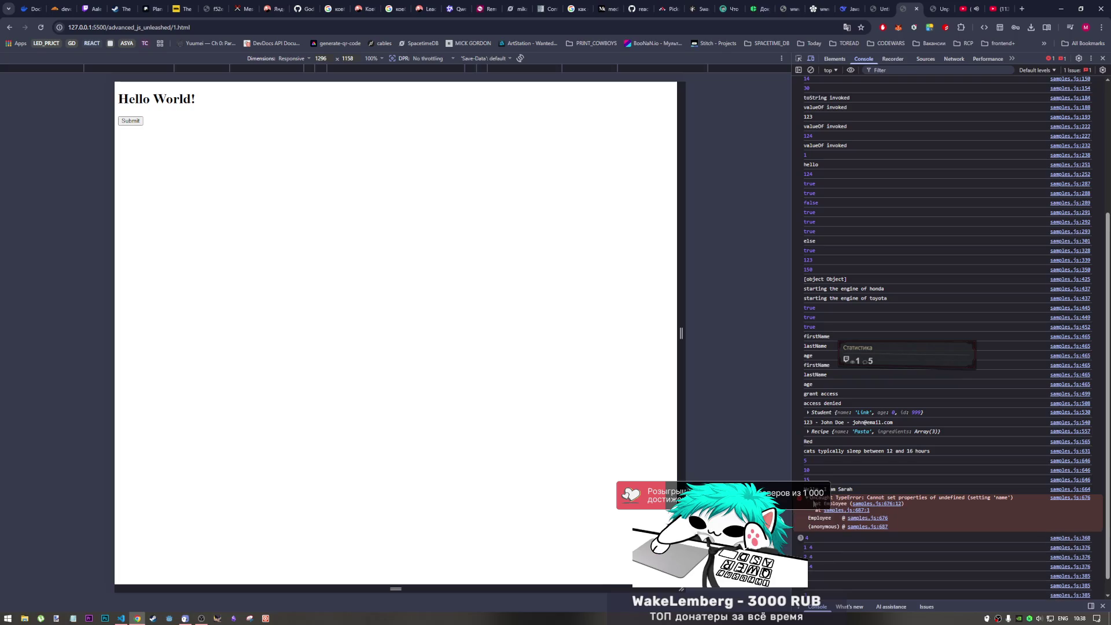
{"action": "left_click", "coordinate": [875, 522]}
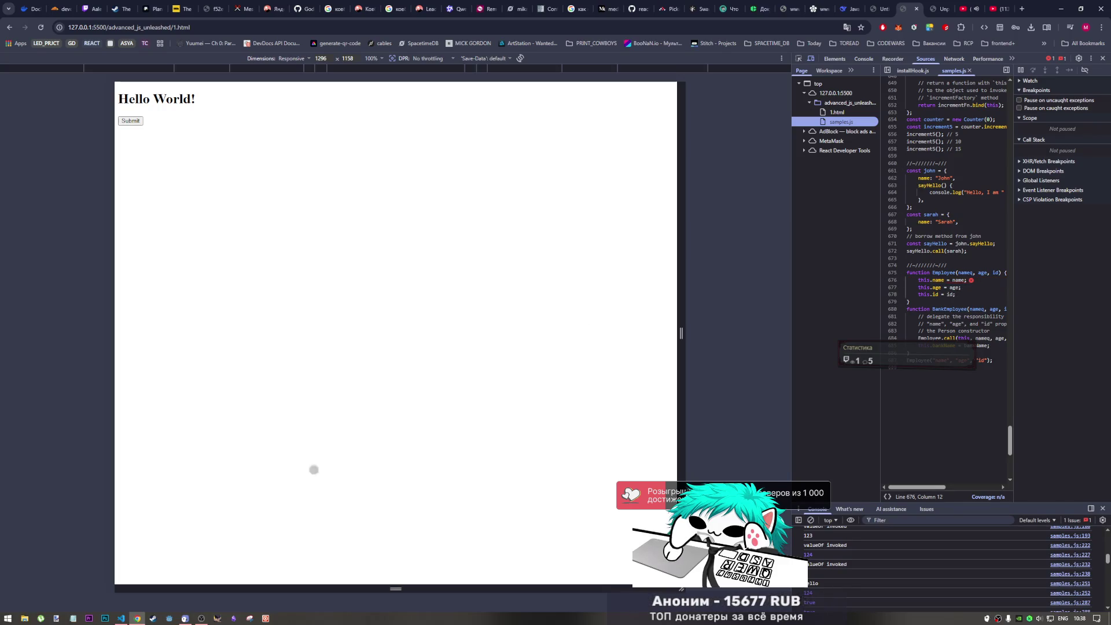
{"action": "left_click", "coordinate": [121, 618]}
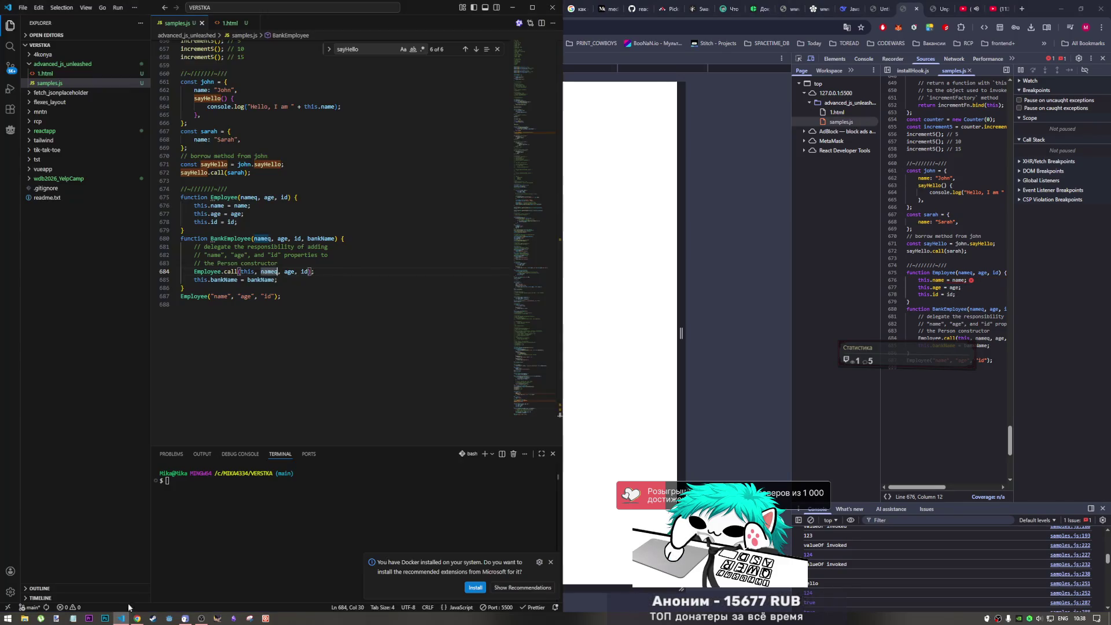
{"action": "scroll", "coordinate": [256, 227], "scroll_direction": "up", "scroll_amount": 1}
- Change the Employee assignment to this.nameq = nameq and save the file
{"action": "left_click", "coordinate": [249, 228]}
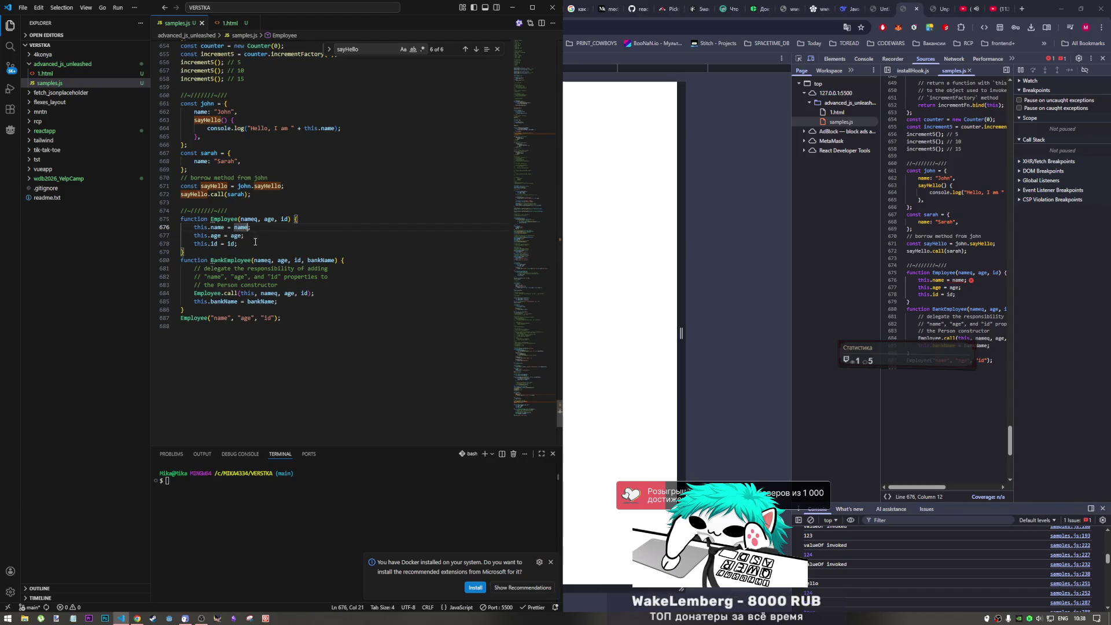
{"action": "type", "text": "q"}
{"action": "key", "text": "Escape"}
{"action": "key", "text": "Up"}
{"action": "key", "text": "End"}
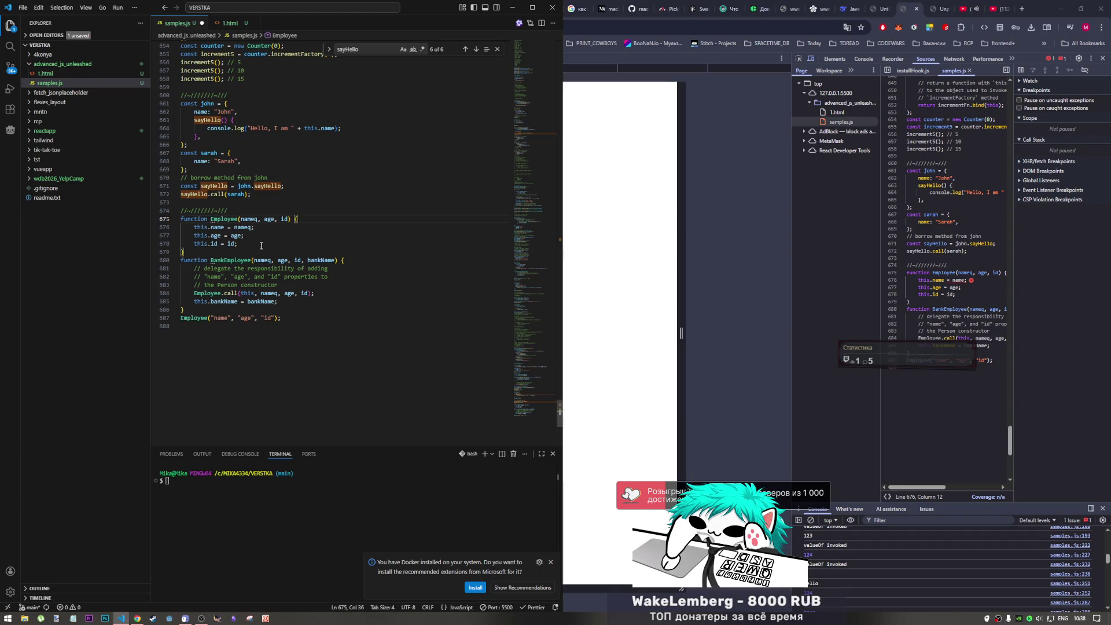
{"action": "left_click", "coordinate": [224, 228]}
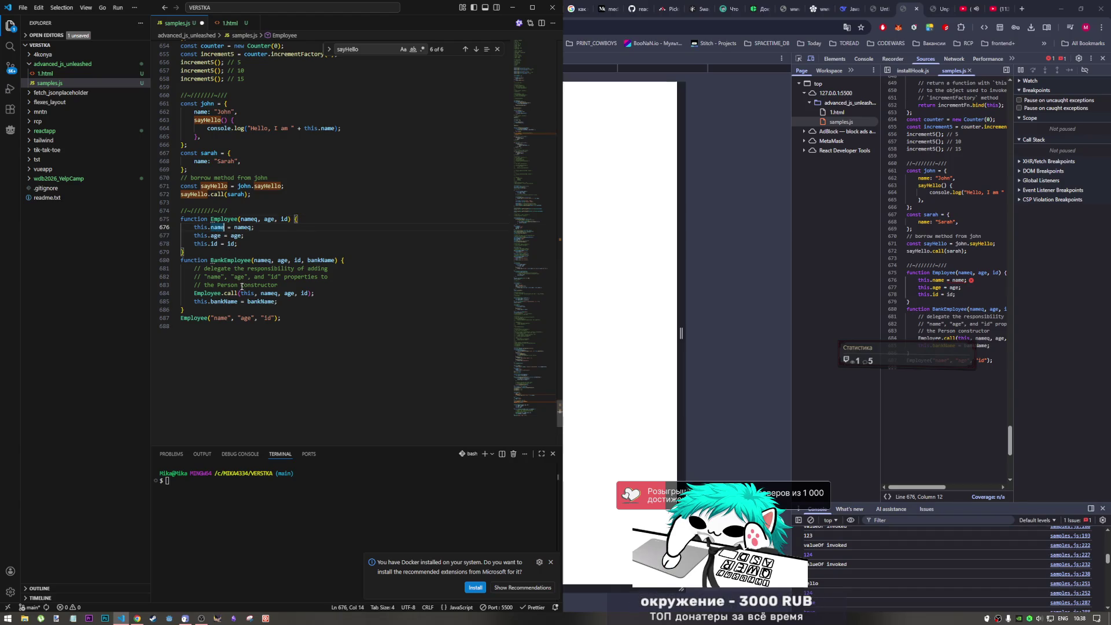
{"action": "type", "text": "q"}
{"action": "key", "text": "ctrl+s"}
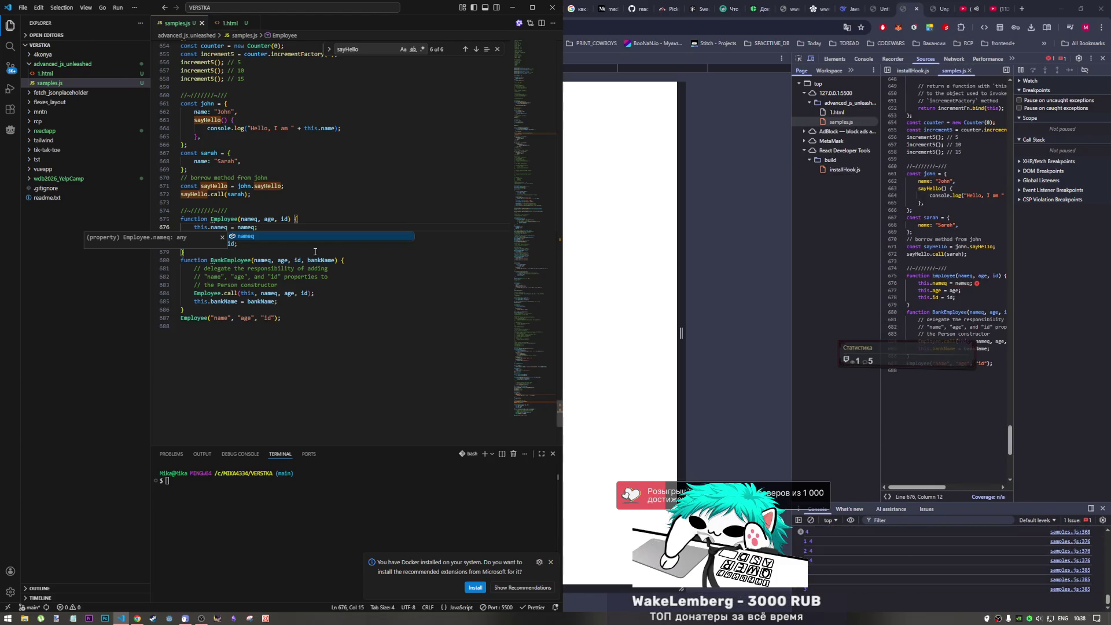
- Review the nameq parameter, then switch over to the Chrome tab strip
{"action": "left_click", "coordinate": [247, 220]}
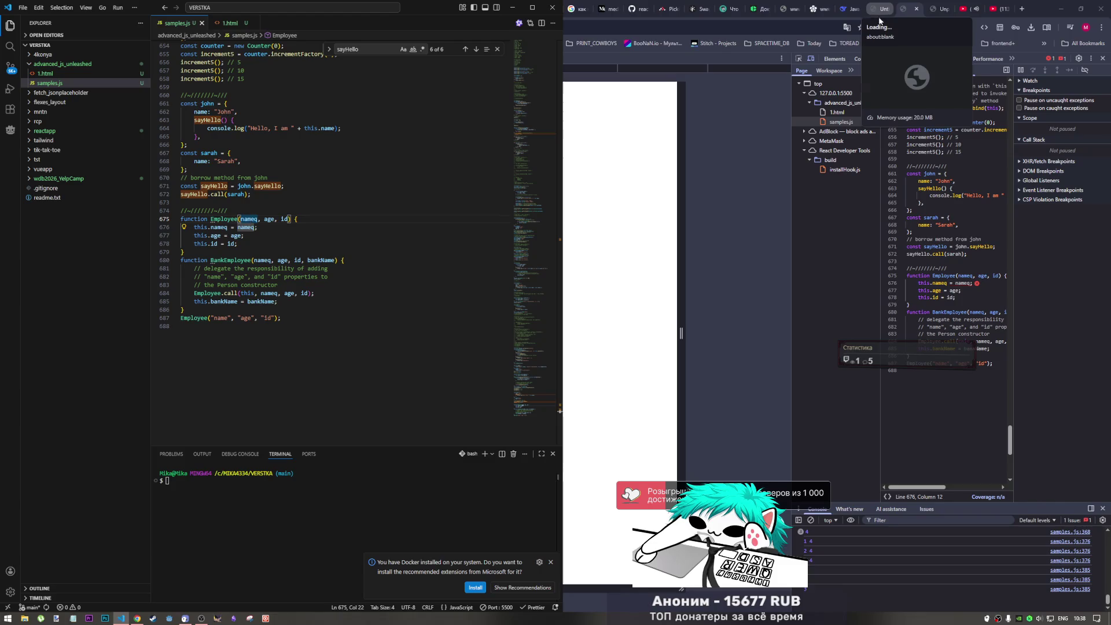
{"action": "left_click", "coordinate": [486, 364]}
{"action": "double_click", "coordinate": [897, 17]}
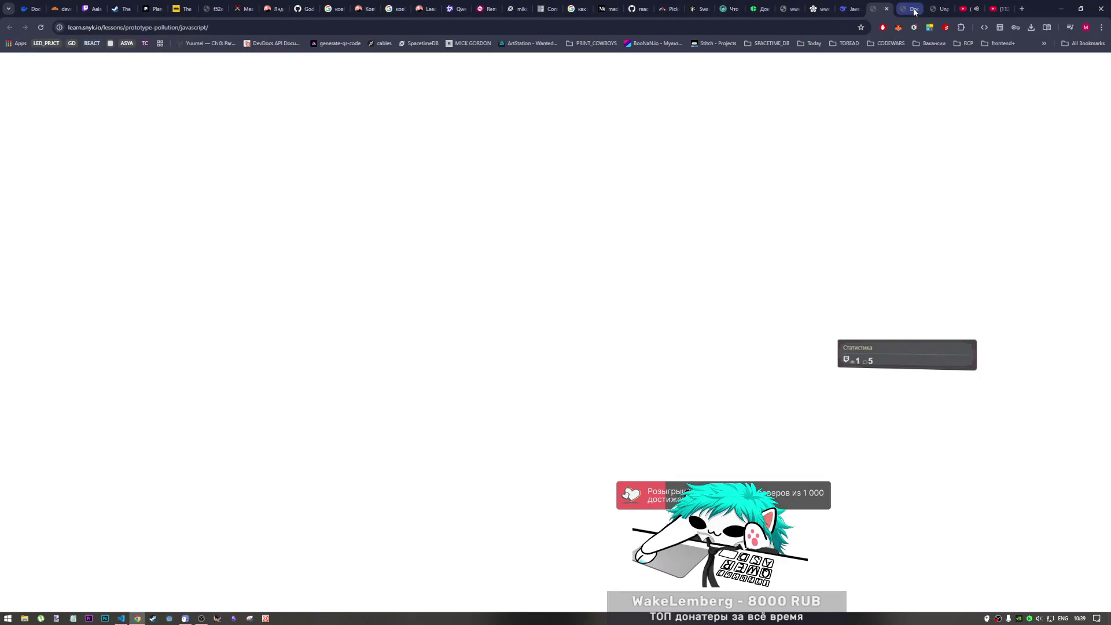
- Read the console's 'setting nameq' TypeError, then review the assignment and final Employee call in samples.js
{"action": "left_click", "coordinate": [914, 11]}
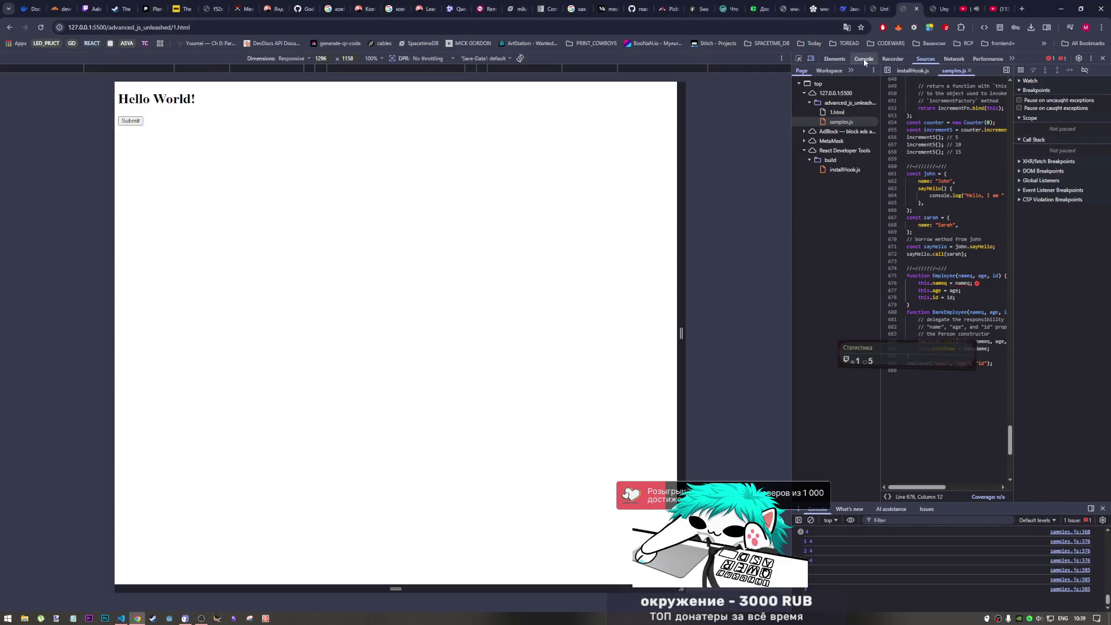
{"action": "left_click", "coordinate": [863, 60]}
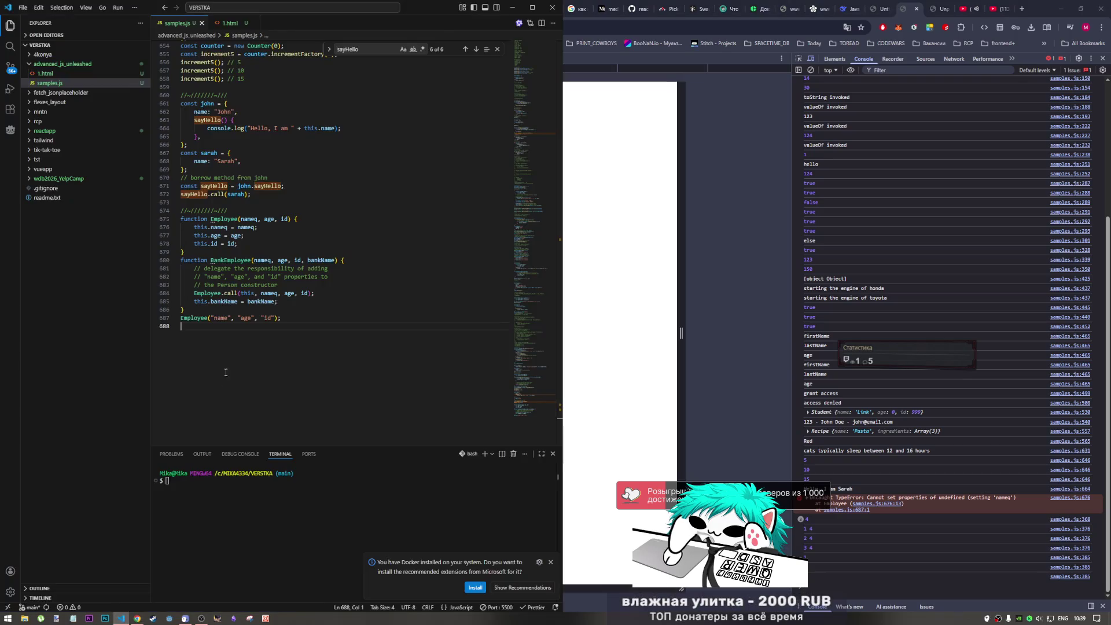
{"action": "left_click", "coordinate": [121, 618]}
{"action": "left_click", "coordinate": [253, 228]}
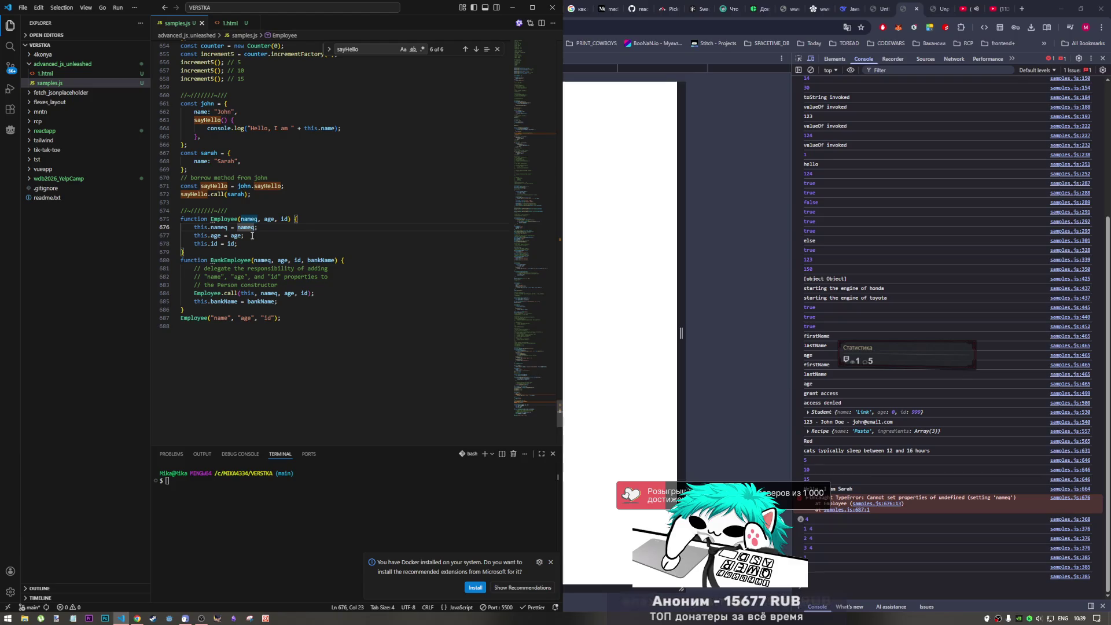
{"action": "left_click", "coordinate": [246, 318]}
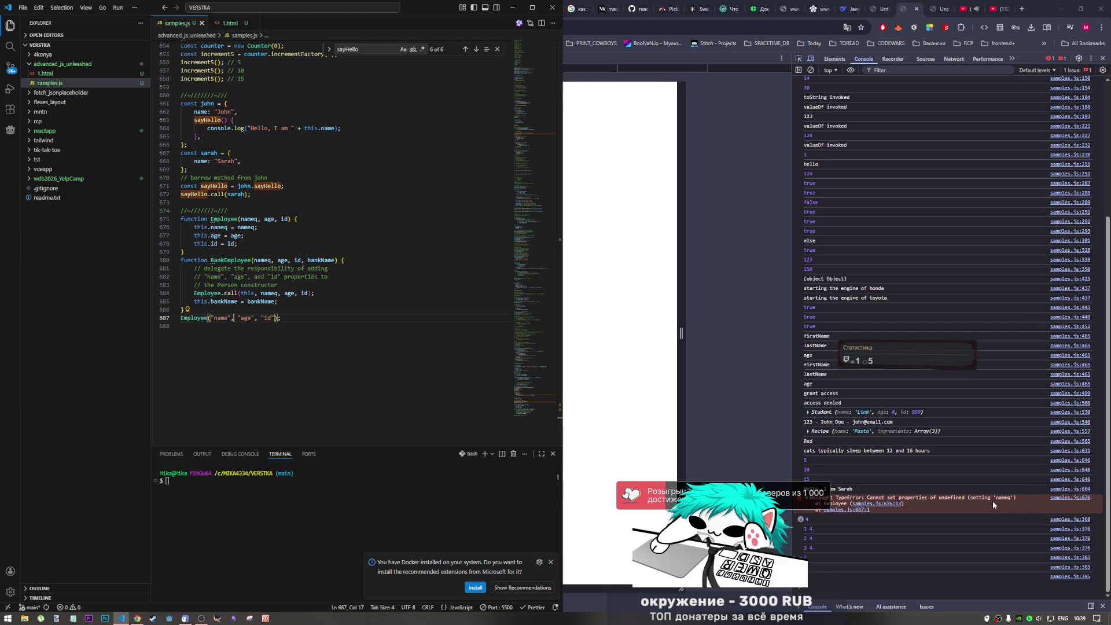
- Make the final call BankEmployee("name", "age", "id") again, save, and switch back to the book
{"action": "double_click", "coordinate": [221, 318]}
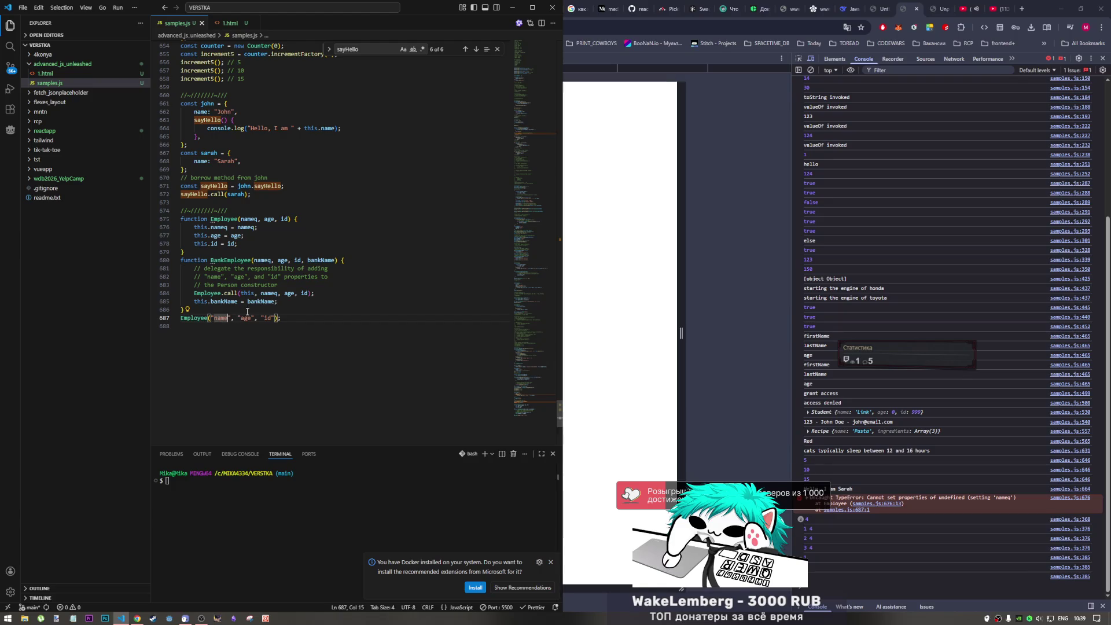
{"action": "mouse_move", "coordinate": [225, 301]}
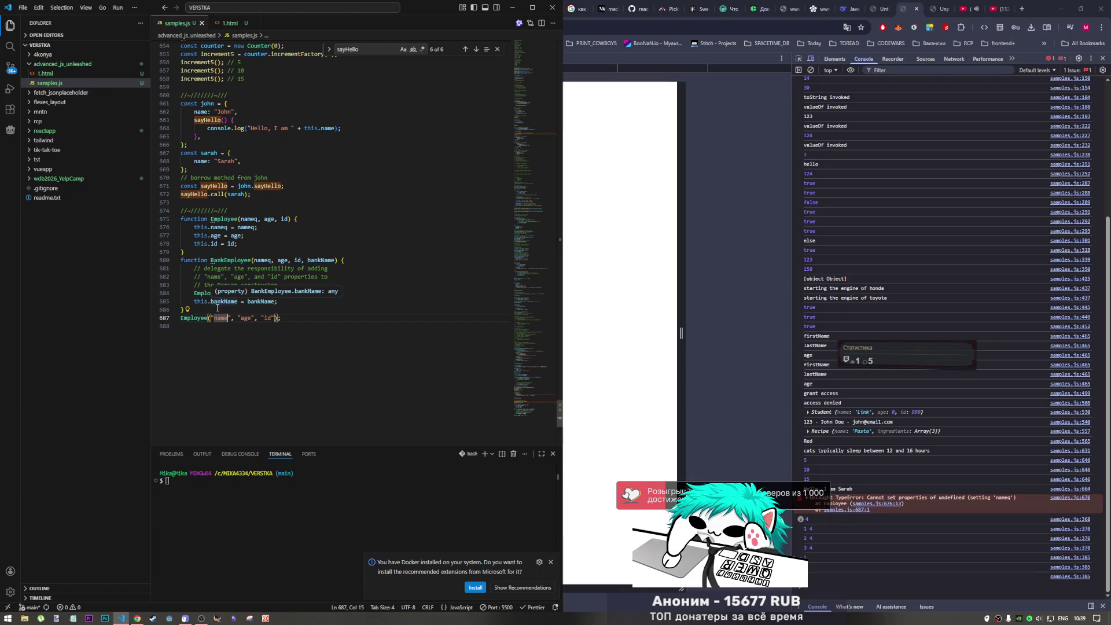
{"action": "double_click", "coordinate": [230, 261]}
{"action": "key", "text": "ctrl+c"}
{"action": "double_click", "coordinate": [196, 318]}
{"action": "key", "text": "ctrl+v"}
{"action": "key", "text": "ctrl+s"}
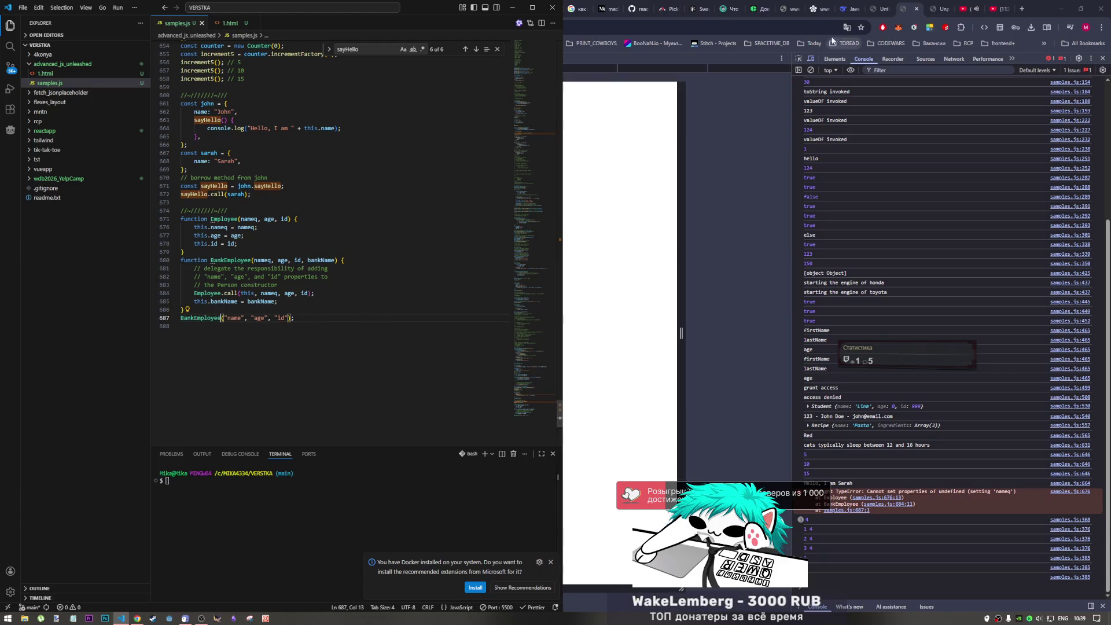
{"action": "key", "text": "alt+Tab"}
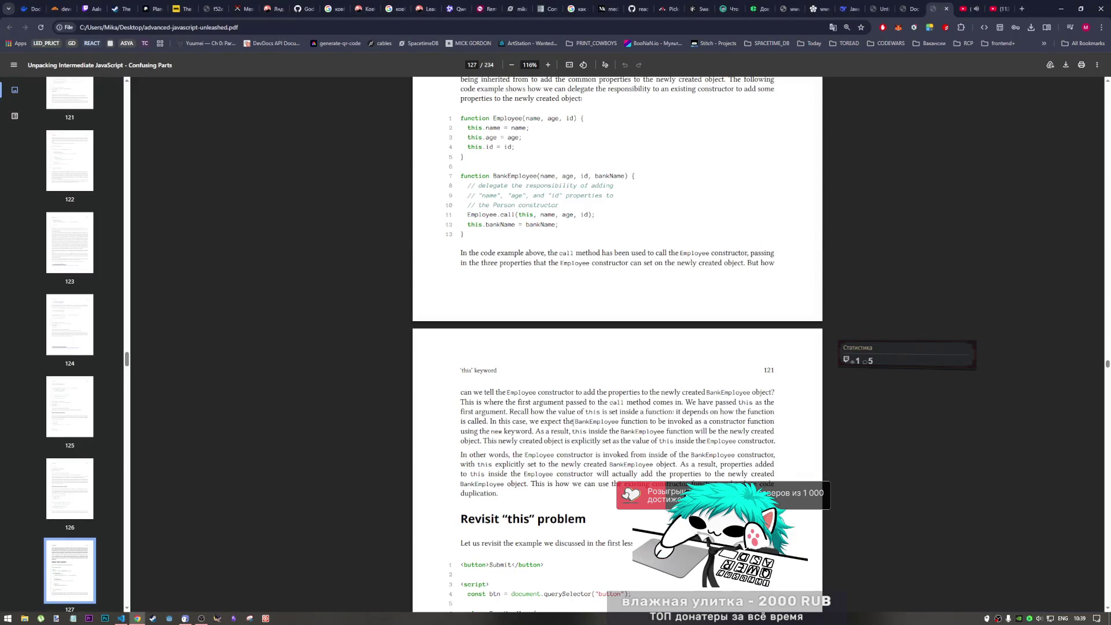
{"action": "scroll", "coordinate": [573, 423], "scroll_direction": "down", "scroll_amount": 1}
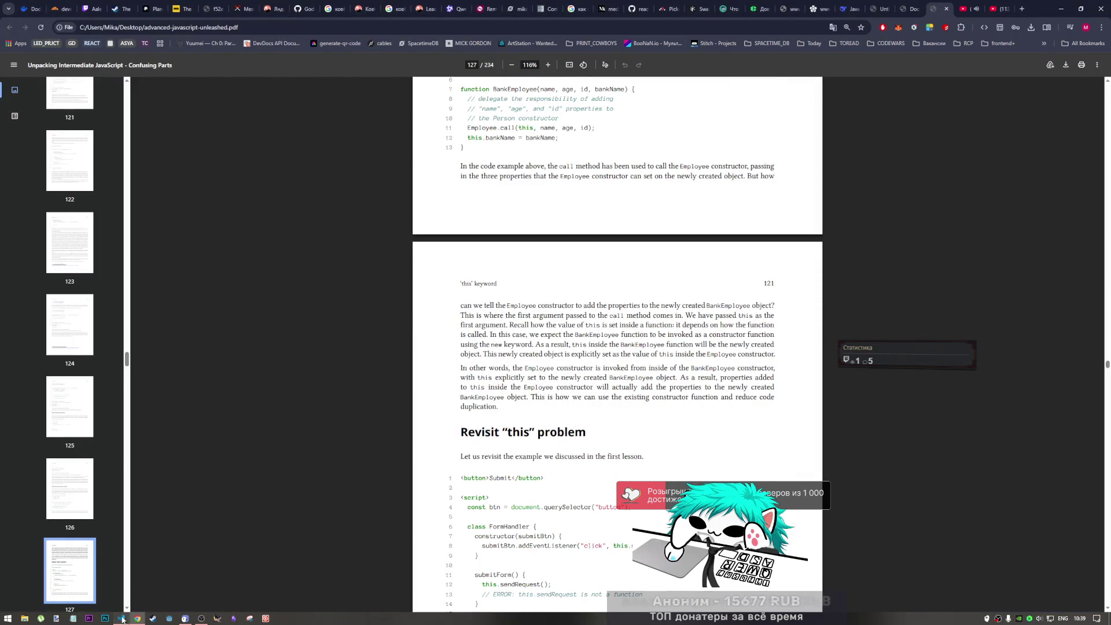
- Select the Employee and BankEmployee code in samples.js and start a new DeepSeek message
{"action": "left_click", "coordinate": [122, 619]}
{"action": "left_click_drag", "start_coordinate": [296, 318], "coordinate": [162, 222]}
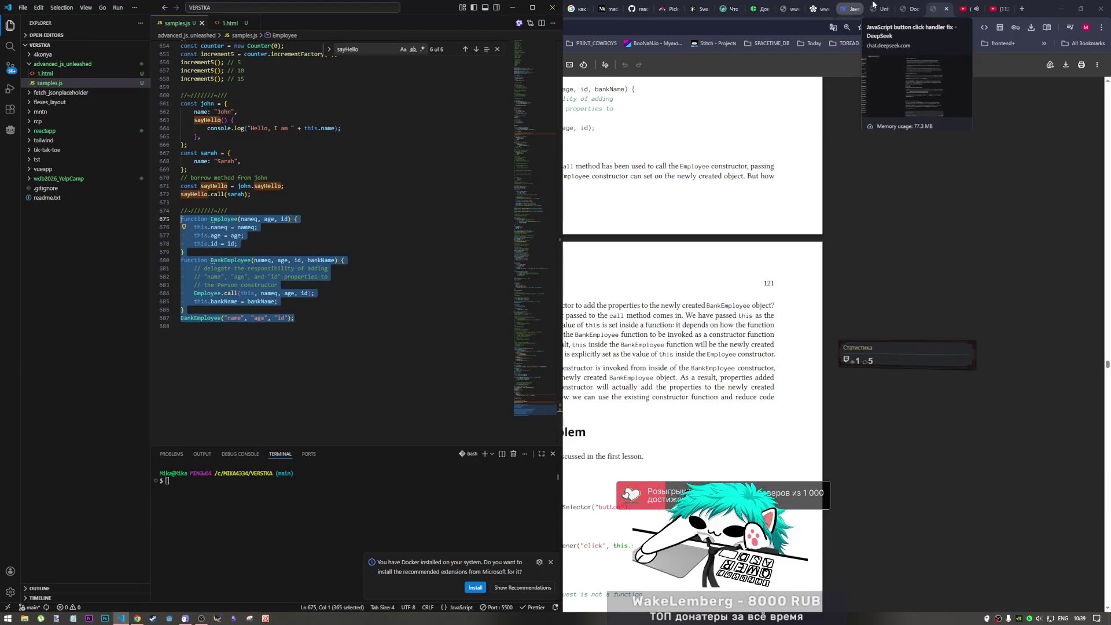
{"action": "left_click", "coordinate": [852, 8]}
{"action": "left_click", "coordinate": [574, 565]}
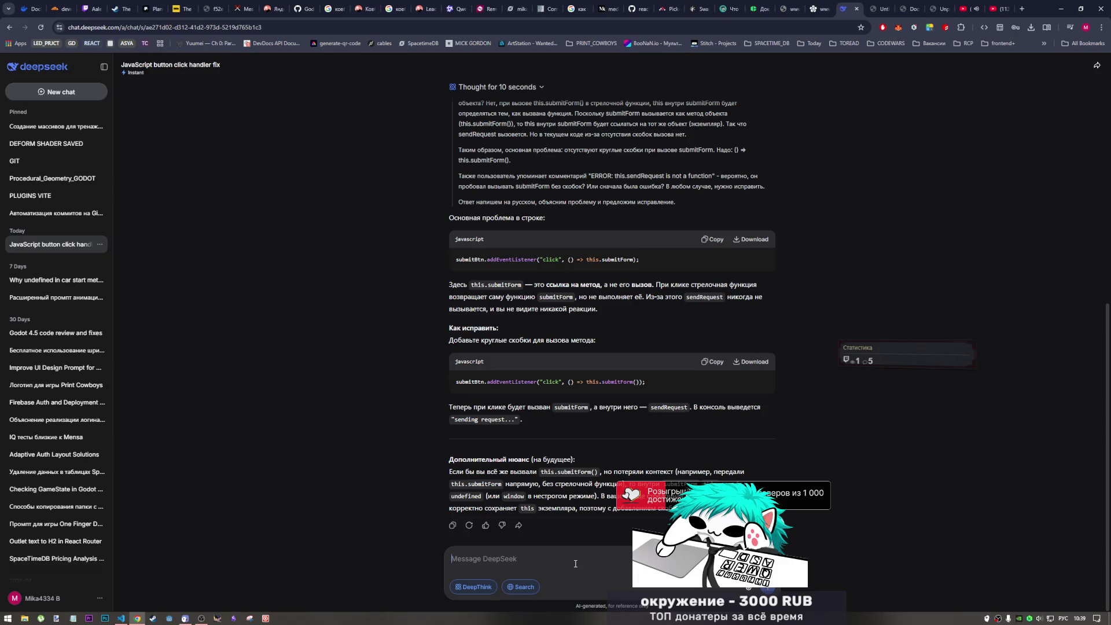
{"action": "type", "text": "как исп"}
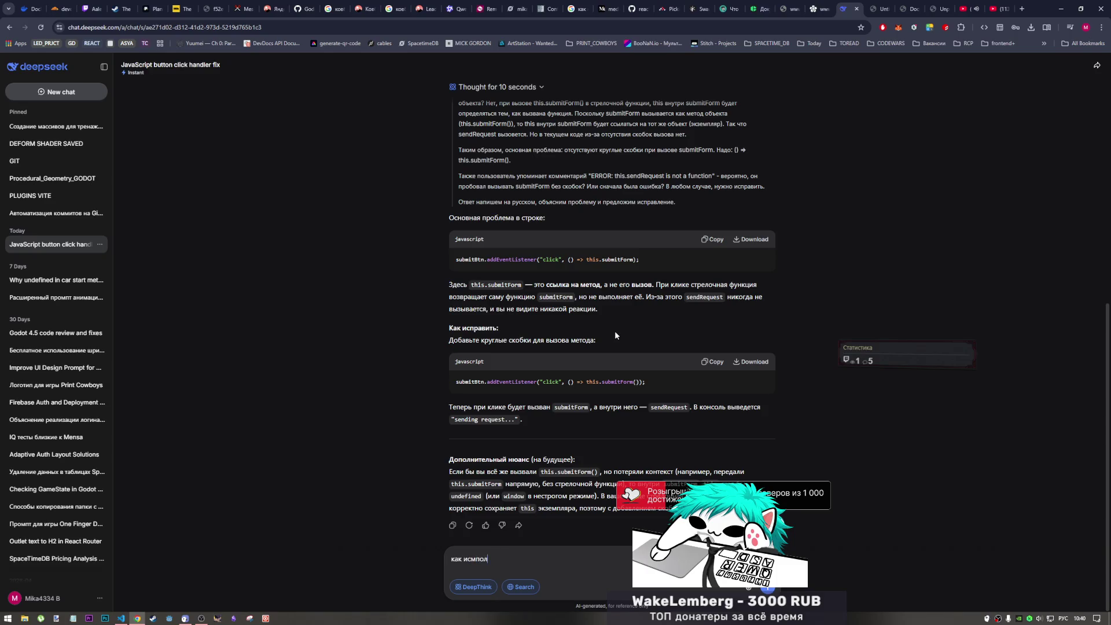
- Send DeepSeek the question with the pasted constructor code, then return to line 687 in samples.js
{"action": "key", "text": "BackSpace"}
{"action": "key", "text": "BackSpace"}
{"action": "type", "text": "овать данную конструкцию?"}
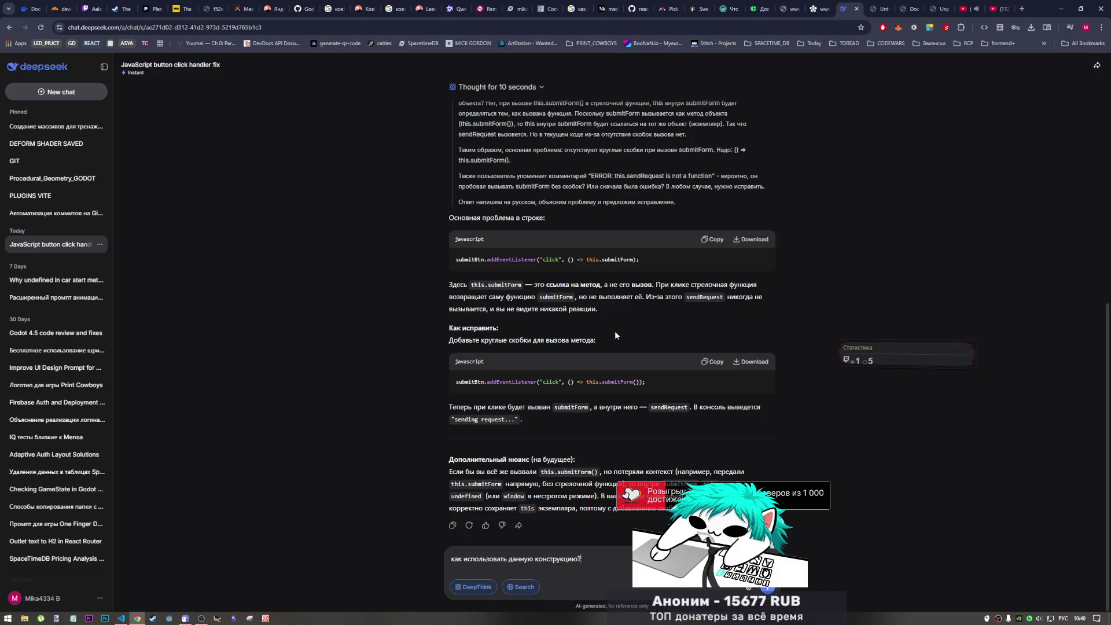
{"action": "key", "text": "ctrl+v"}
{"action": "key", "text": "Return"}
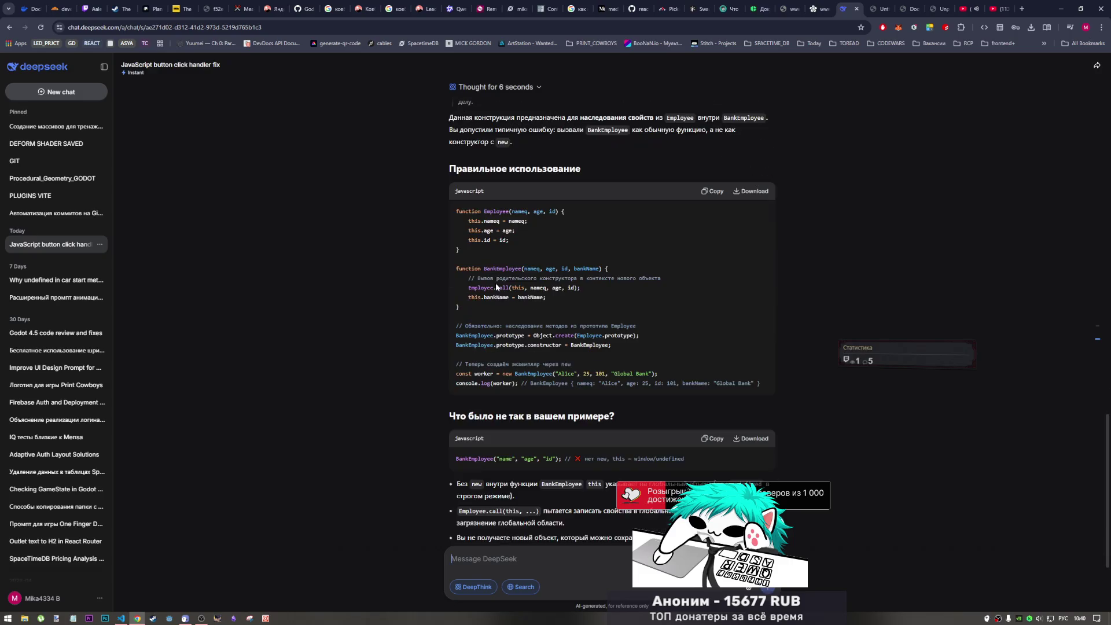
{"action": "key", "text": "alt+Tab"}
{"action": "left_click", "coordinate": [184, 318]}
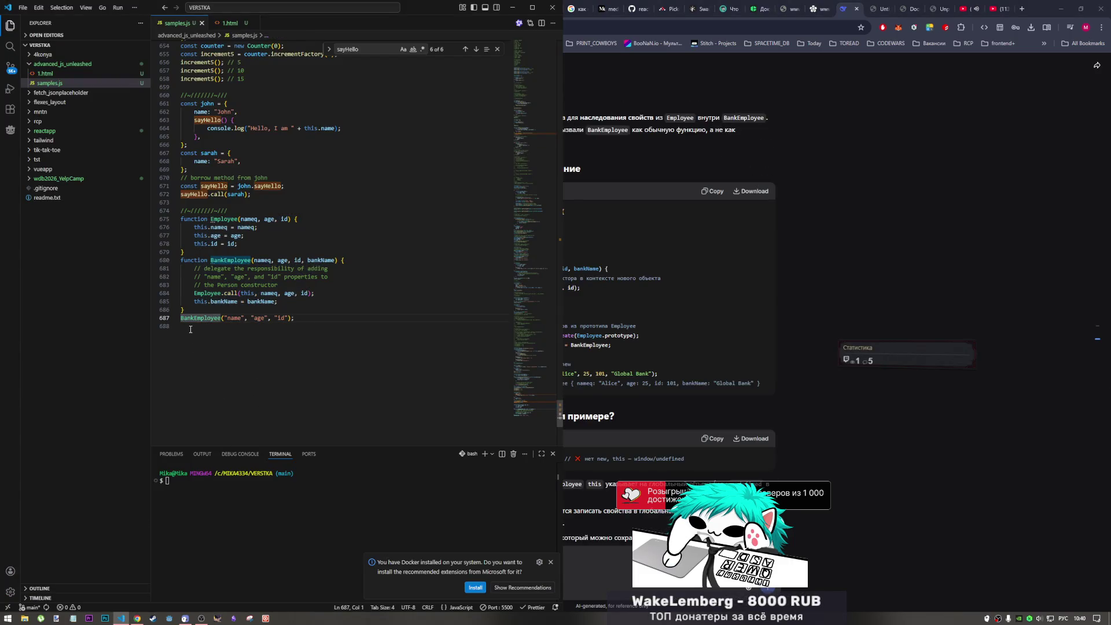
- Assign the BankEmployee(...) call on line 687 to a new variable: let employee = new BankEmployee
{"action": "key", "text": "BackSpace"}
{"action": "key", "text": "Return"}
{"action": "type", "text": "дуе уьздщн"}
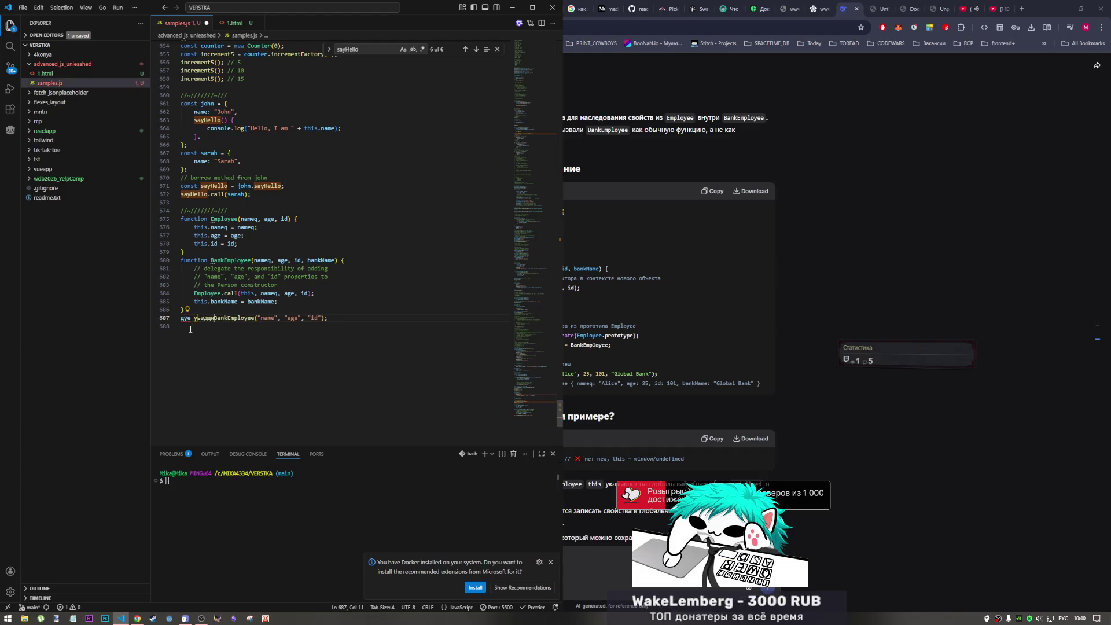
{"action": "key", "text": "BackSpace"}
{"action": "key", "text": "BackSpace"}
{"action": "key", "text": "BackSpace"}
{"action": "key", "text": "BackSpace"}
{"action": "key", "text": "BackSpace"}
{"action": "key", "text": "BackSpace"}
{"action": "key", "text": "BackSpace"}
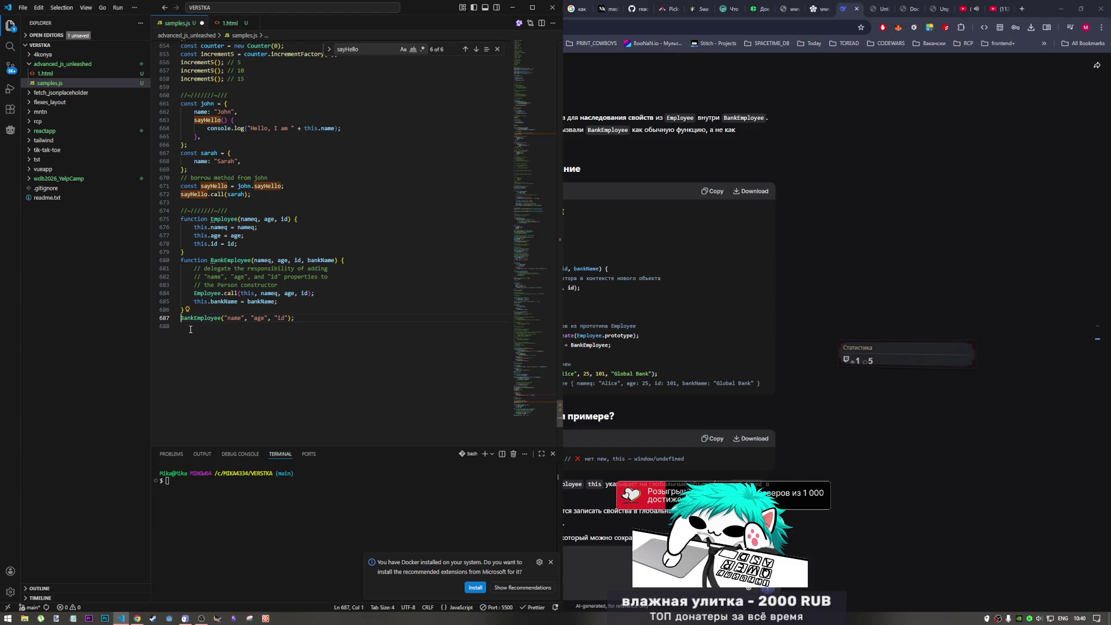
{"action": "type", "text": "let employee "}
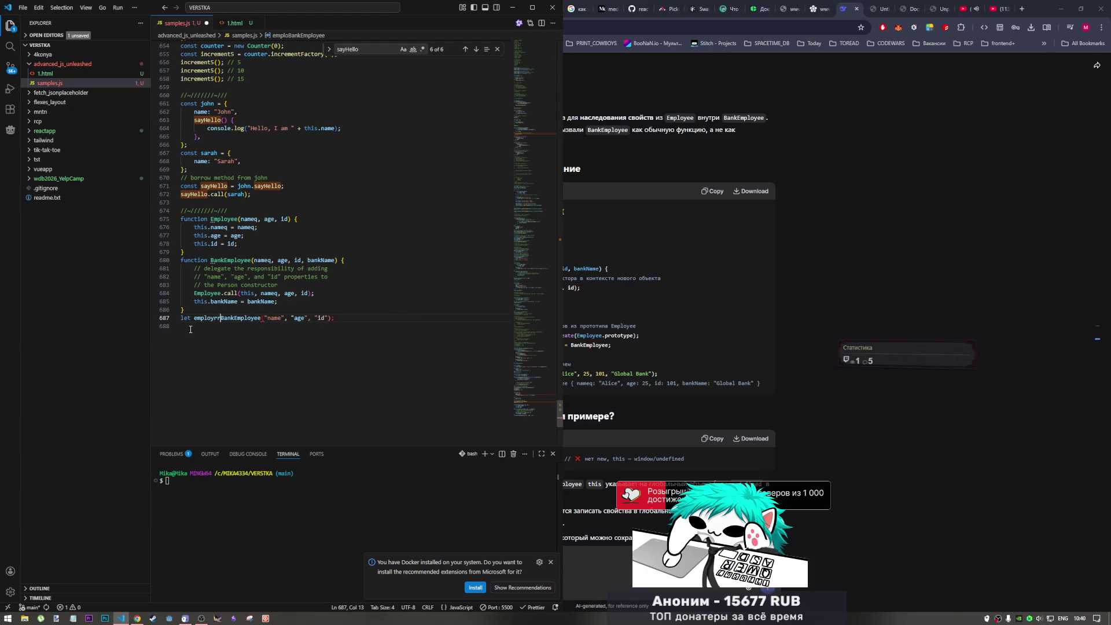
{"action": "type", "text": "="}
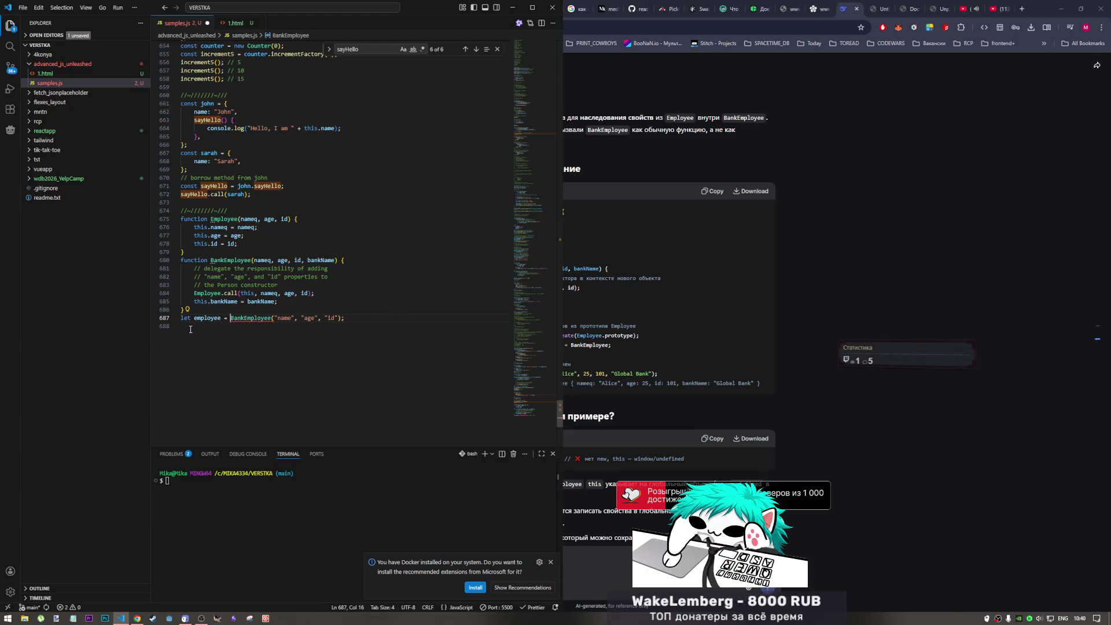
{"action": "key", "text": "End"}
{"action": "left_click", "coordinate": [230, 318]}
{"action": "type", "text": "new"}
{"action": "key", "text": "Up"}
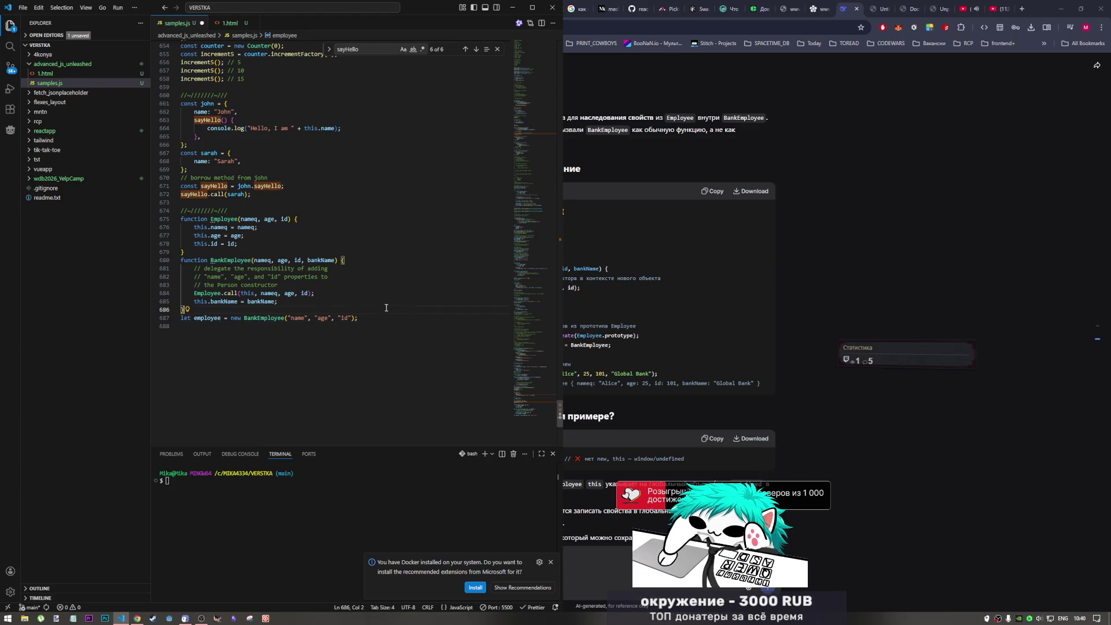
- Add console.log(employee); on line 688 and save to rerun the script
{"action": "left_click", "coordinate": [910, 10]}
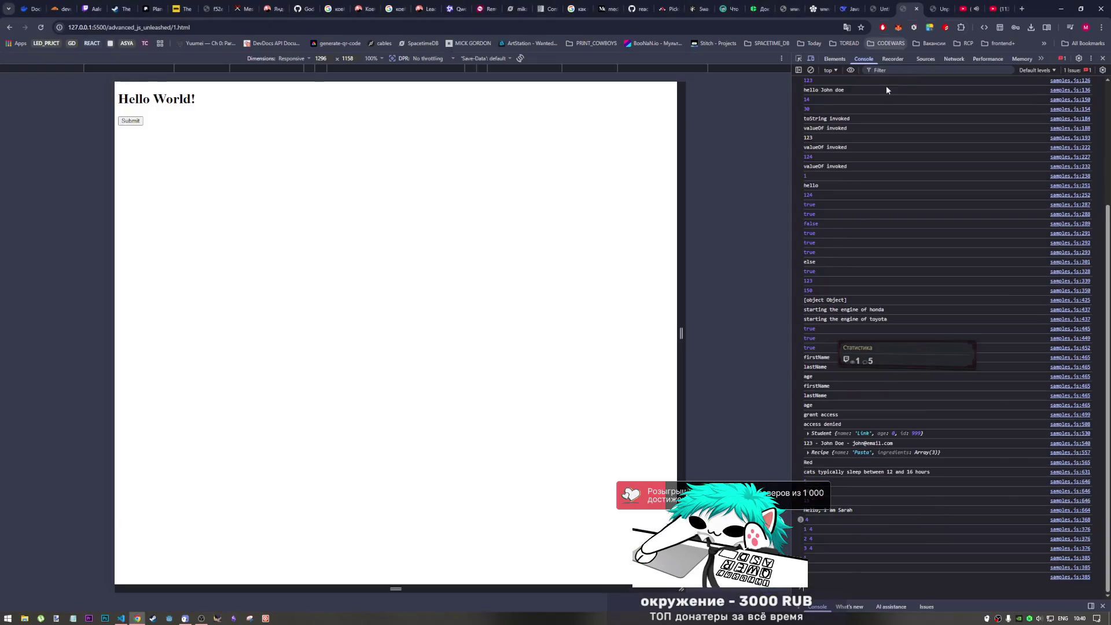
{"action": "left_click", "coordinate": [121, 619]}
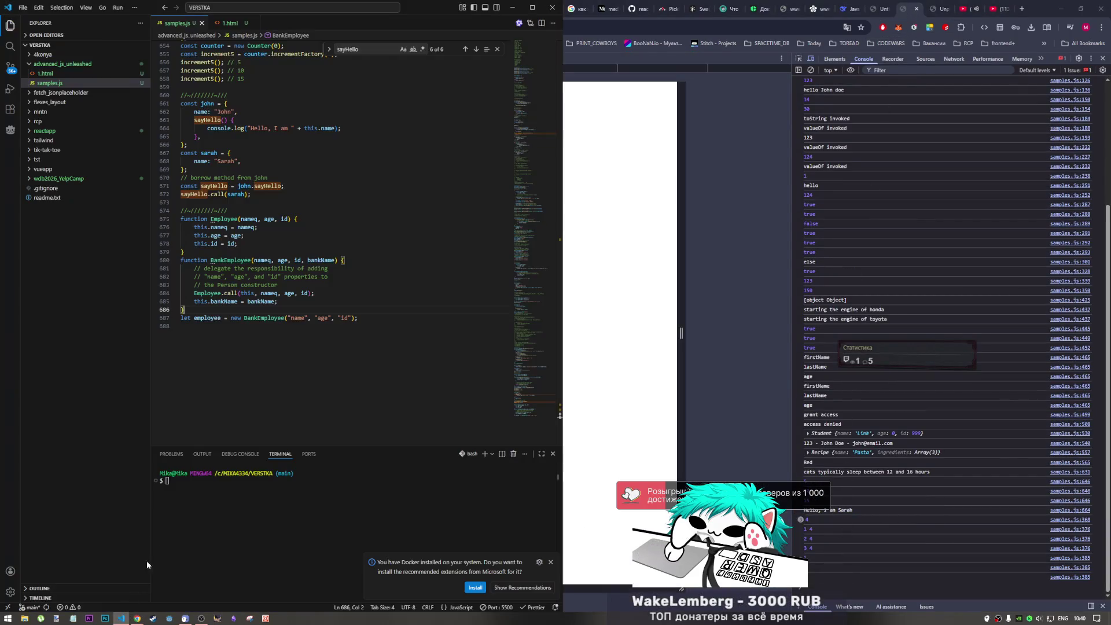
{"action": "left_click", "coordinate": [240, 336]}
{"action": "type", "text": "log employee"}
{"action": "key", "text": "BackSpace"}
{"action": "key", "text": "BackSpace"}
{"action": "key", "text": "BackSpace"}
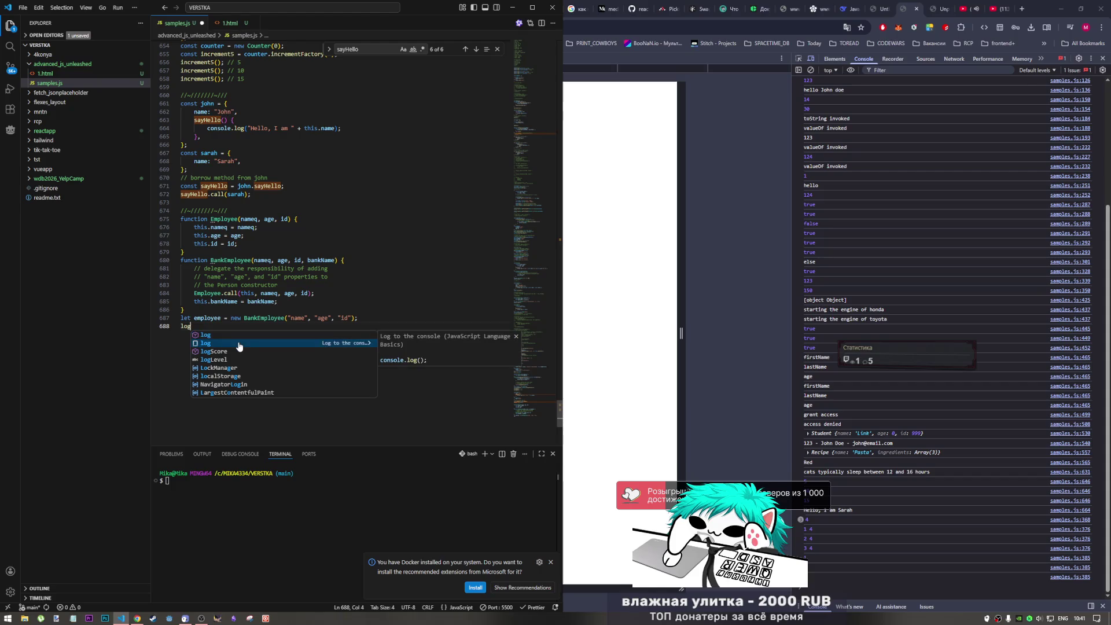
{"action": "key", "text": "Return"}
{"action": "key", "text": "ctrl+s"}
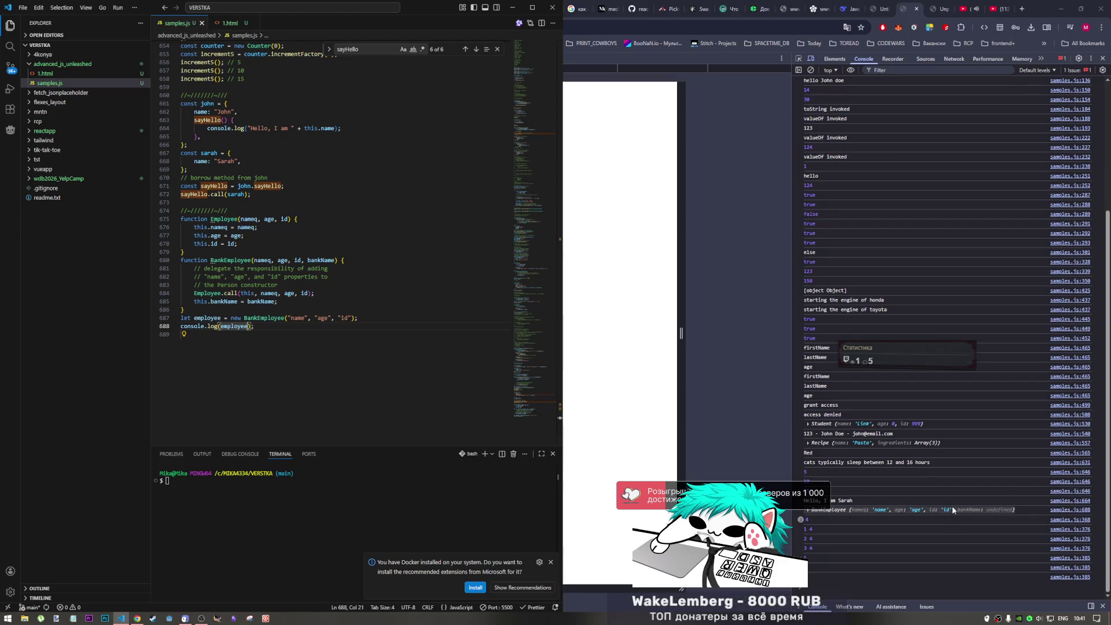
- Add "bankName" as the fourth BankEmployee argument, save, and add an empty line at the end
{"action": "left_click", "coordinate": [295, 318]}
{"action": "double_click", "coordinate": [295, 319]}
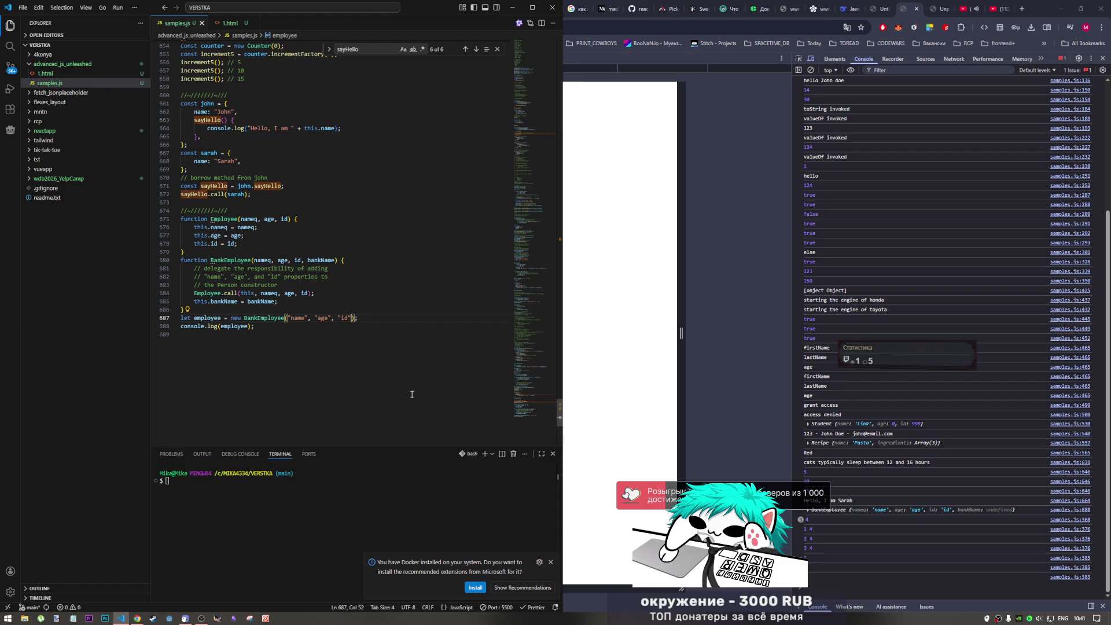
{"action": "type", "text": ", \""}
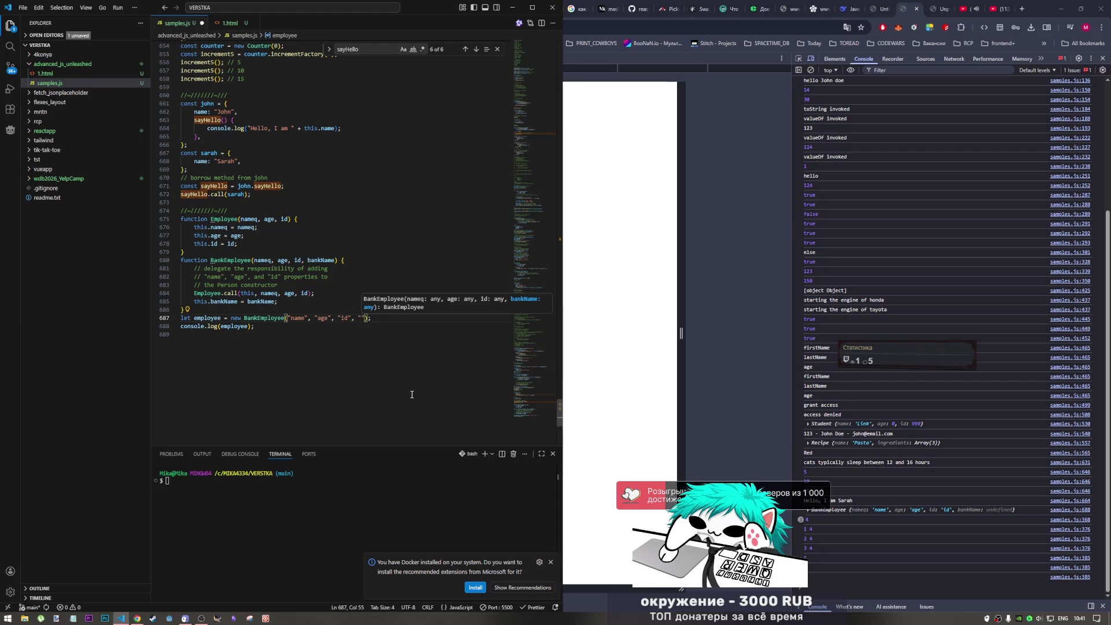
{"action": "type", "text": "bank"}
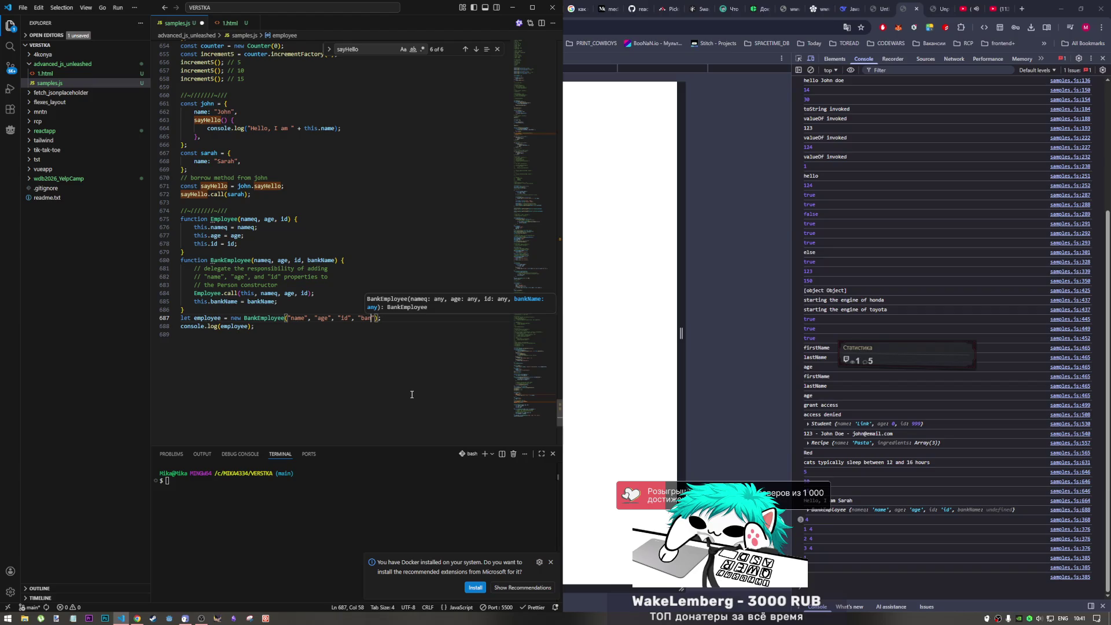
{"action": "type", "text": "Name"}
{"action": "key", "text": "ctrl+s"}
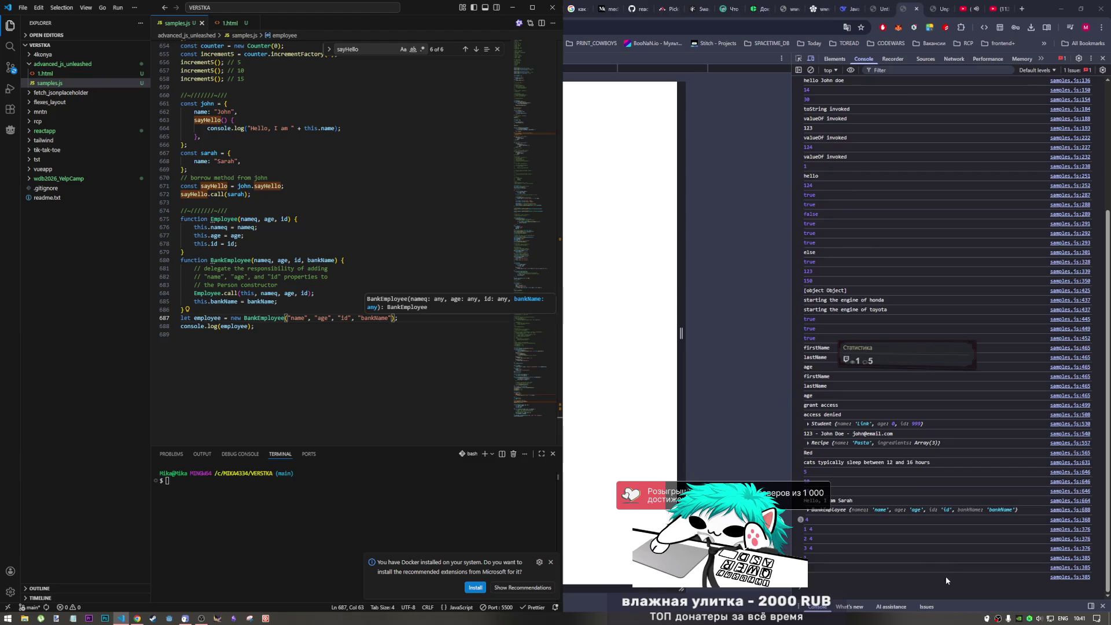
{"action": "left_click", "coordinate": [222, 339]}
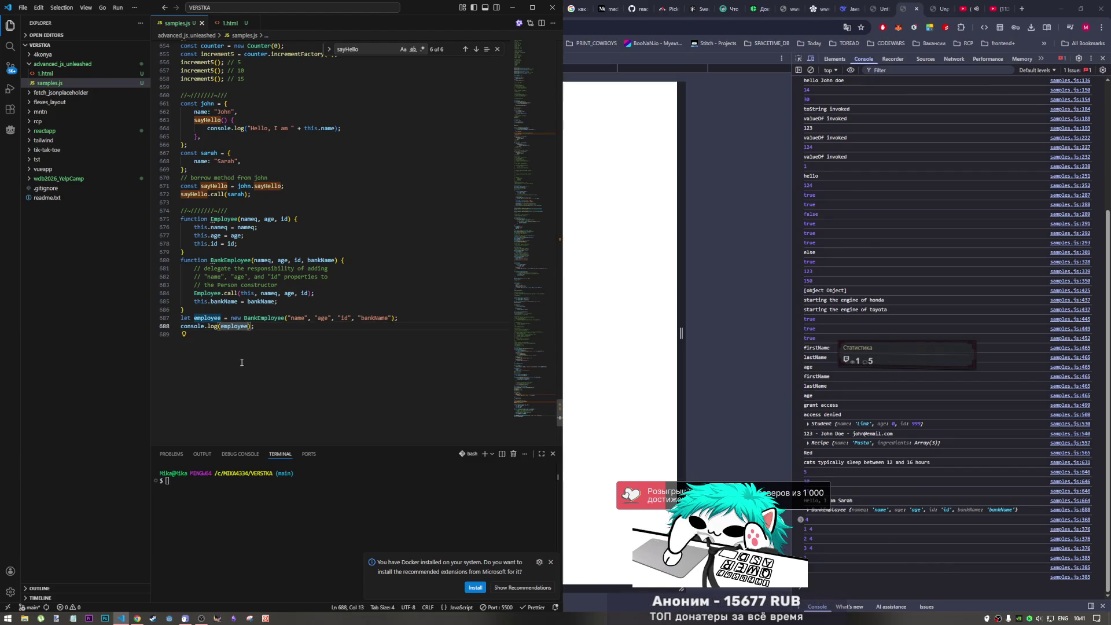
{"action": "key", "text": "Return"}
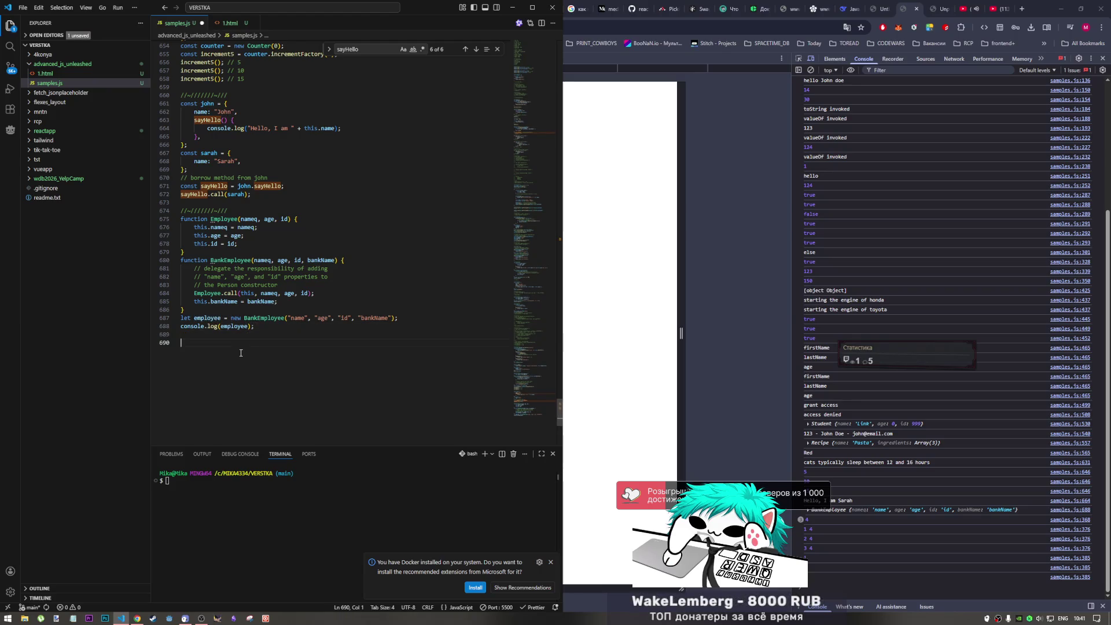
- Copy the separator comment and paste it on line 690 at the end of the file, then save
{"action": "left_click", "coordinate": [240, 194]}
{"action": "key", "text": "Down"}
{"action": "key", "text": "Down"}
{"action": "key", "text": "shift+Home"}
{"action": "key", "text": "ctrl+c"}
{"action": "key", "text": "ctrl+End"}
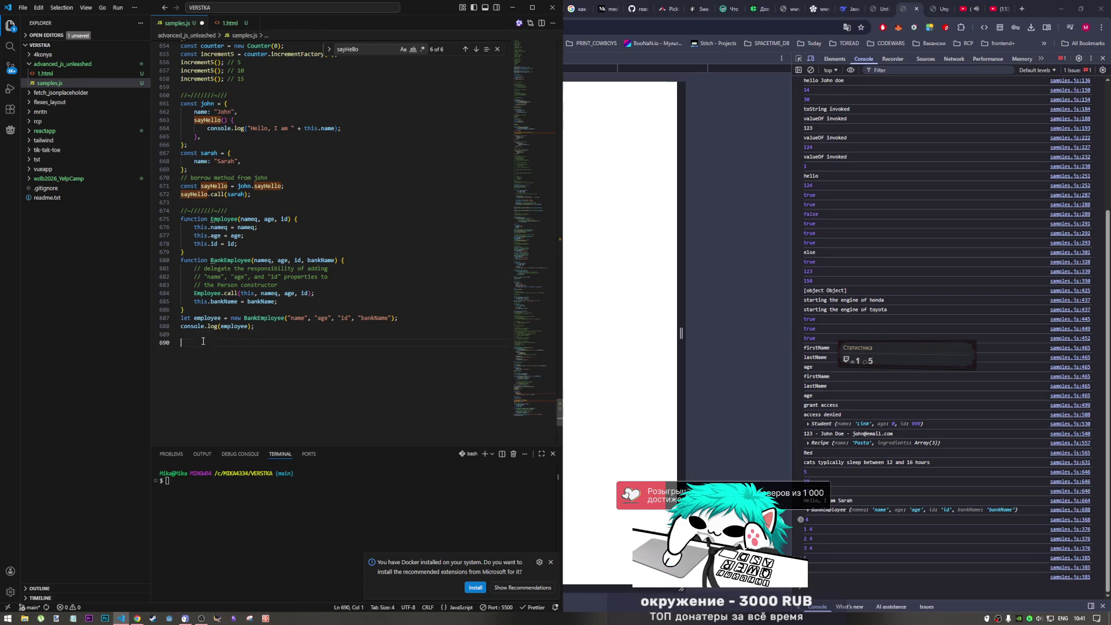
{"action": "key", "text": "ctrl+v"}
{"action": "key", "text": "Return"}
{"action": "key", "text": "ctrl+s"}
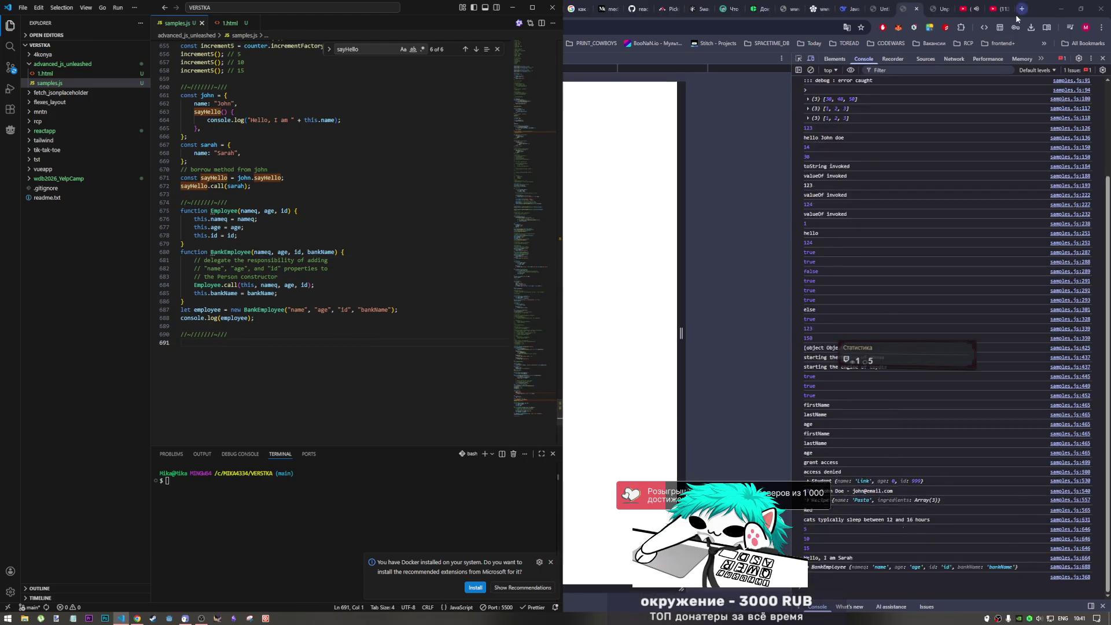
- Reread the book sentences on invoking Employee and this inside BankEmployee, then return to samples.js
{"action": "left_click", "coordinate": [931, 9]}
{"action": "scroll", "coordinate": [630, 373], "scroll_direction": "down", "scroll_amount": 2}
{"action": "scroll", "coordinate": [631, 375], "scroll_direction": "down", "scroll_amount": 1}
{"action": "scroll", "coordinate": [631, 362], "scroll_direction": "up", "scroll_amount": 1}
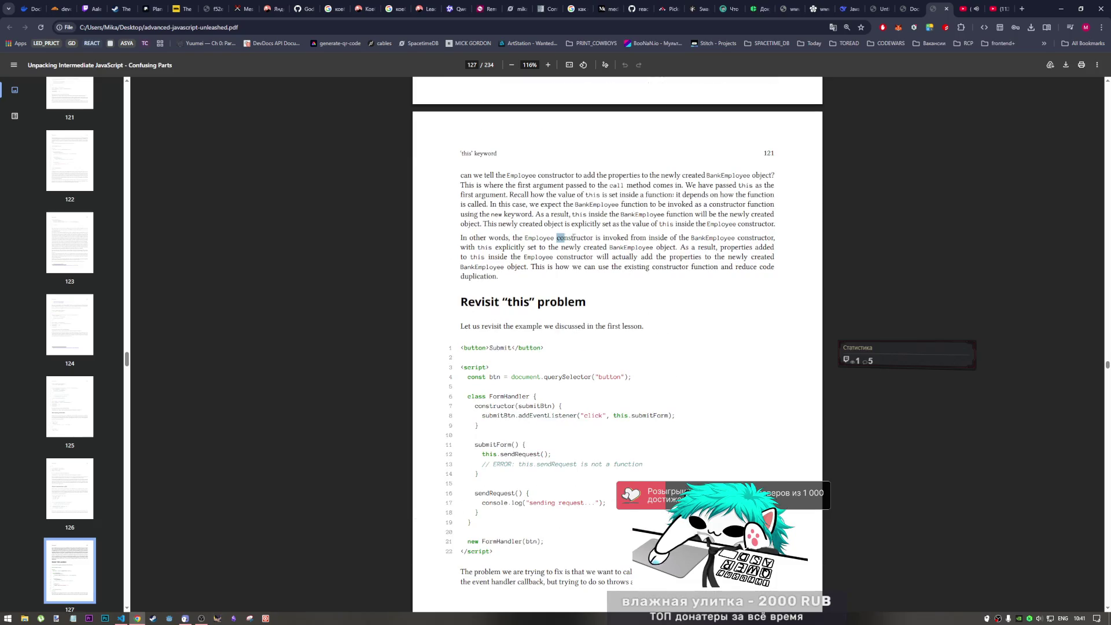
{"action": "left_click_drag", "start_coordinate": [566, 238], "coordinate": [615, 240]}
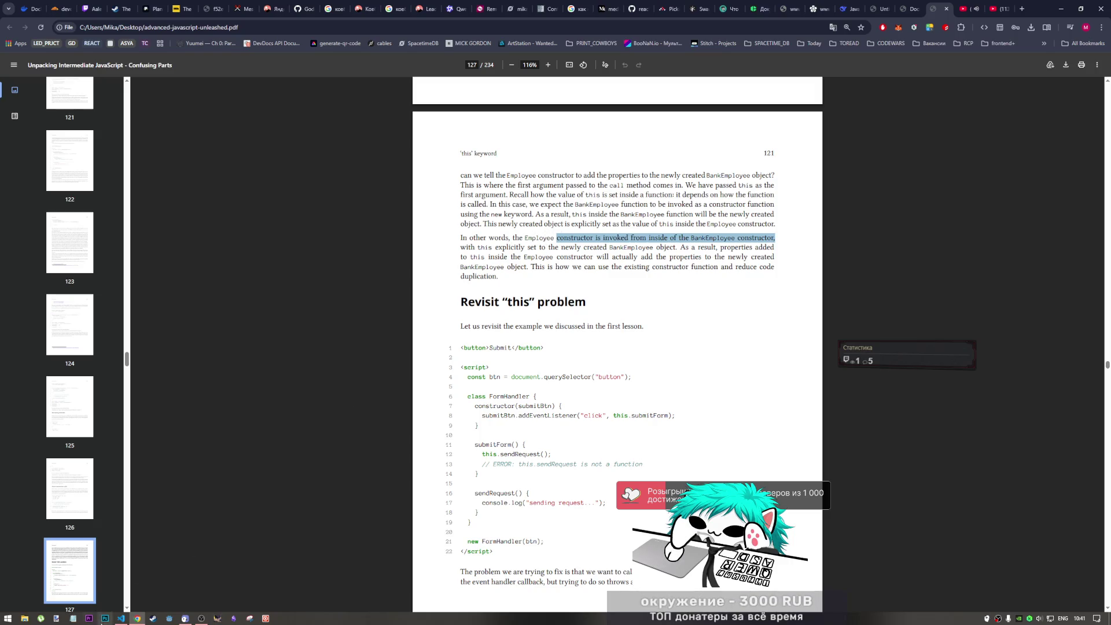
{"action": "left_click", "coordinate": [122, 618]}
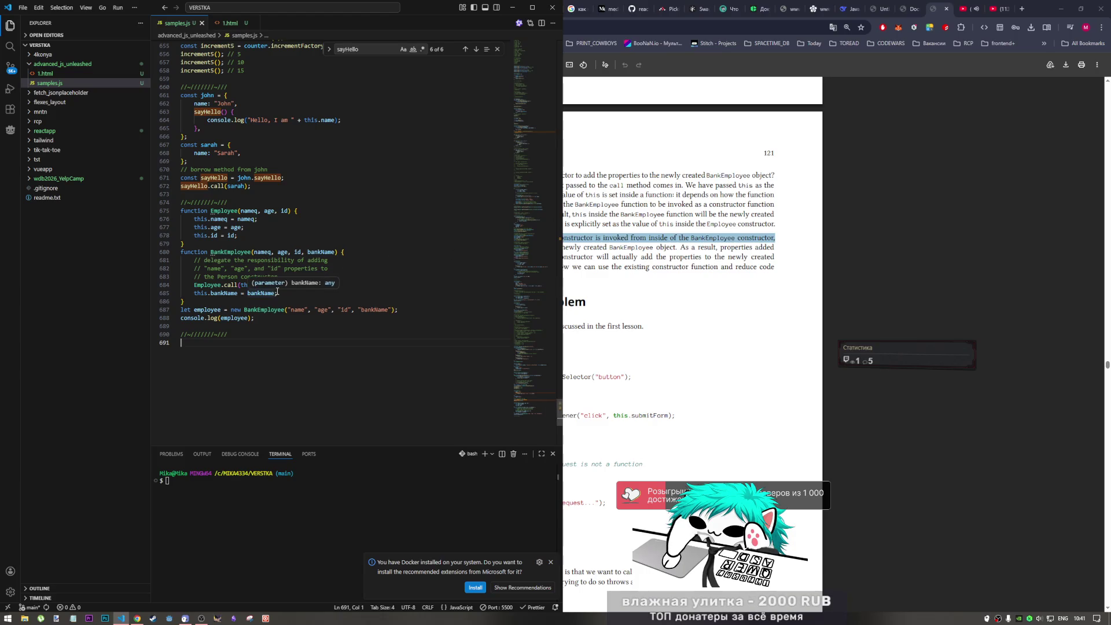
{"action": "left_click", "coordinate": [578, 246]}
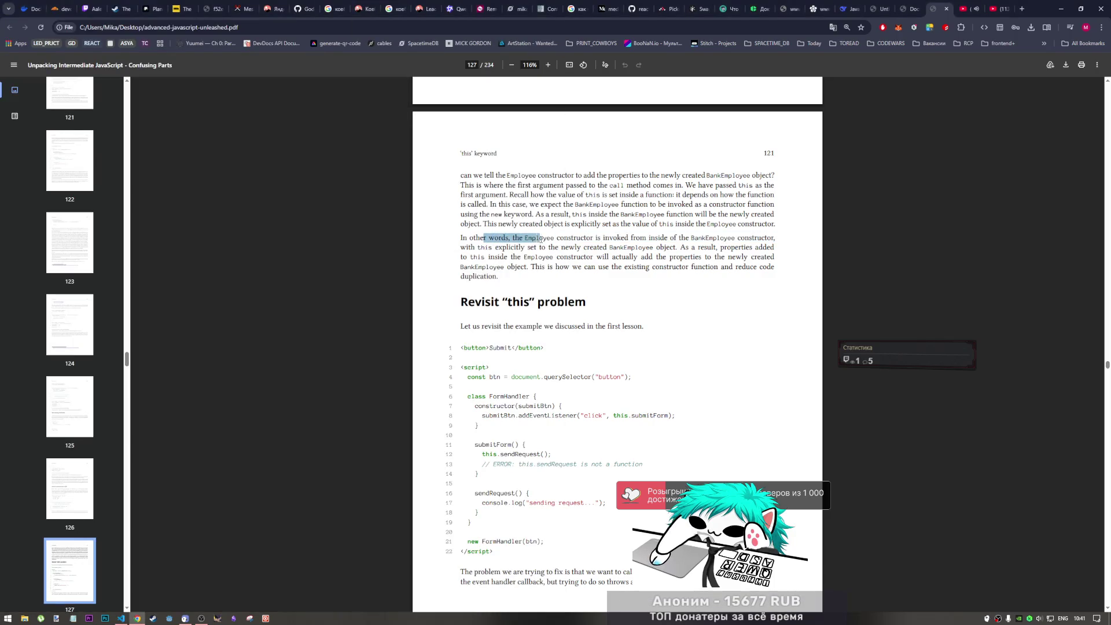
{"action": "left_click_drag", "start_coordinate": [553, 214], "coordinate": [665, 214]}
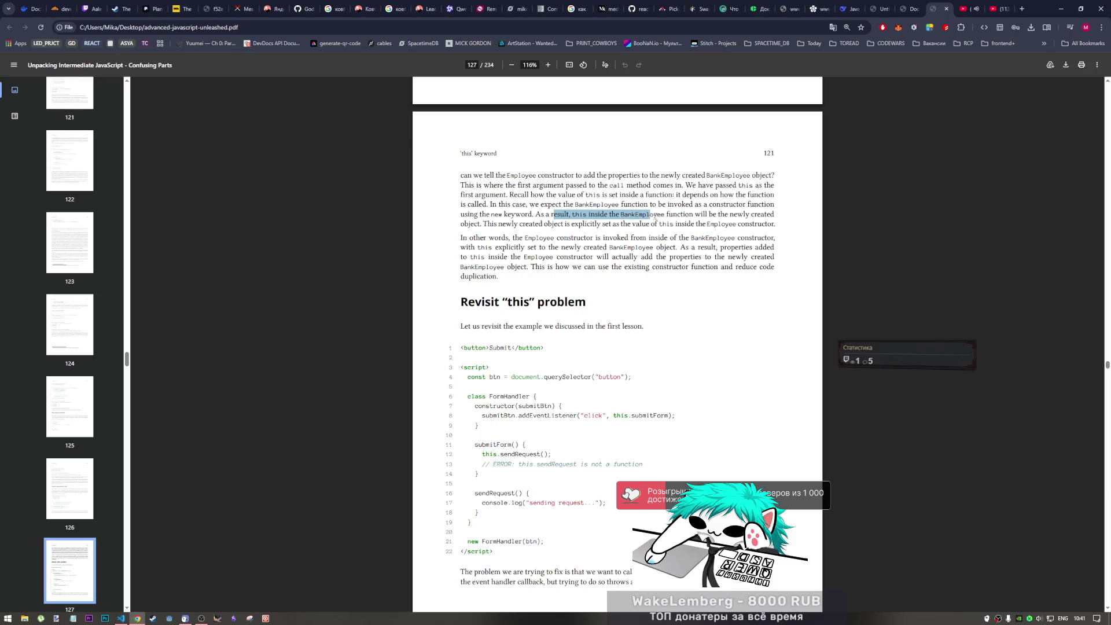
{"action": "left_click_drag", "start_coordinate": [763, 215], "coordinate": [479, 229]}
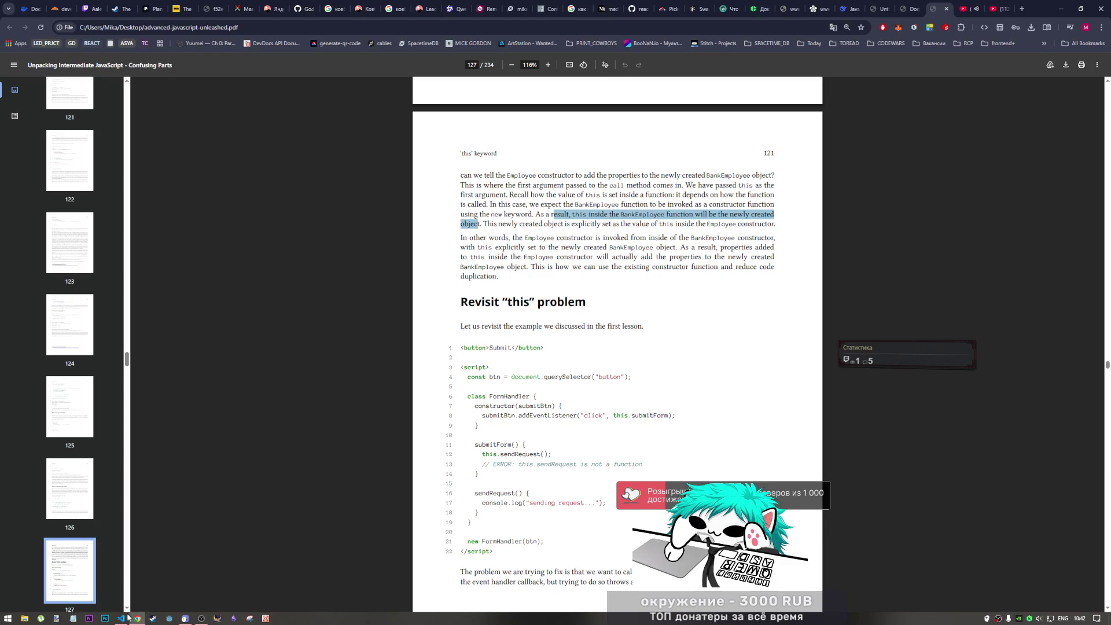
{"action": "key", "text": "alt+Tab"}
{"action": "scroll", "coordinate": [251, 386], "scroll_direction": "up", "scroll_amount": 2}
{"action": "scroll", "coordinate": [261, 380], "scroll_direction": "up", "scroll_amount": 1}
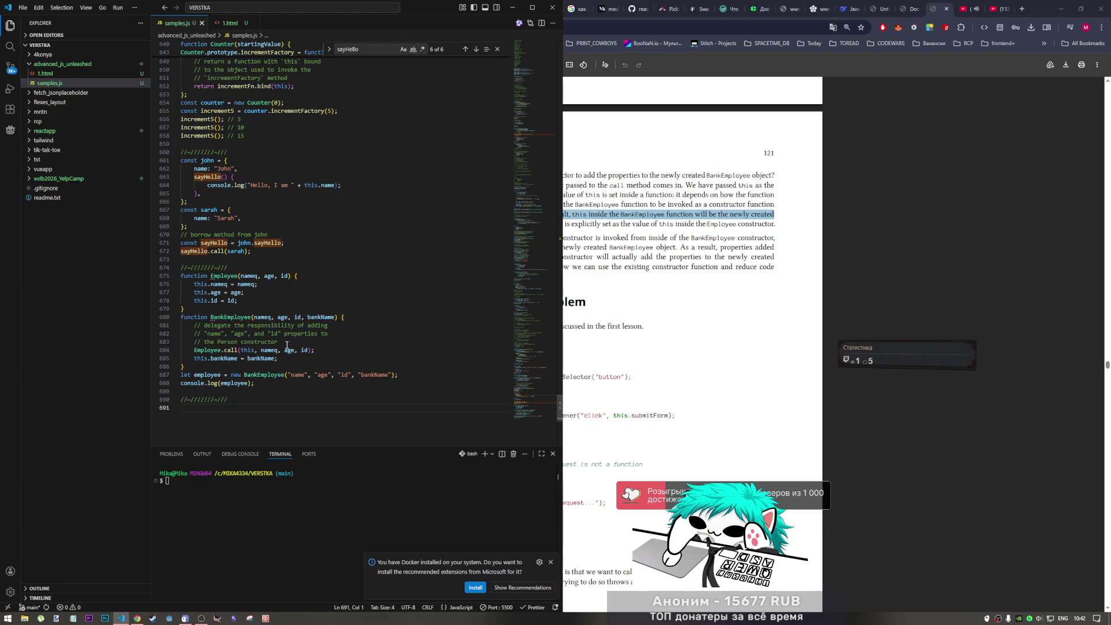
- Inspect the Employee function and the bankName assignment in BankEmployee while comparing with the book
{"action": "left_click", "coordinate": [289, 300]}
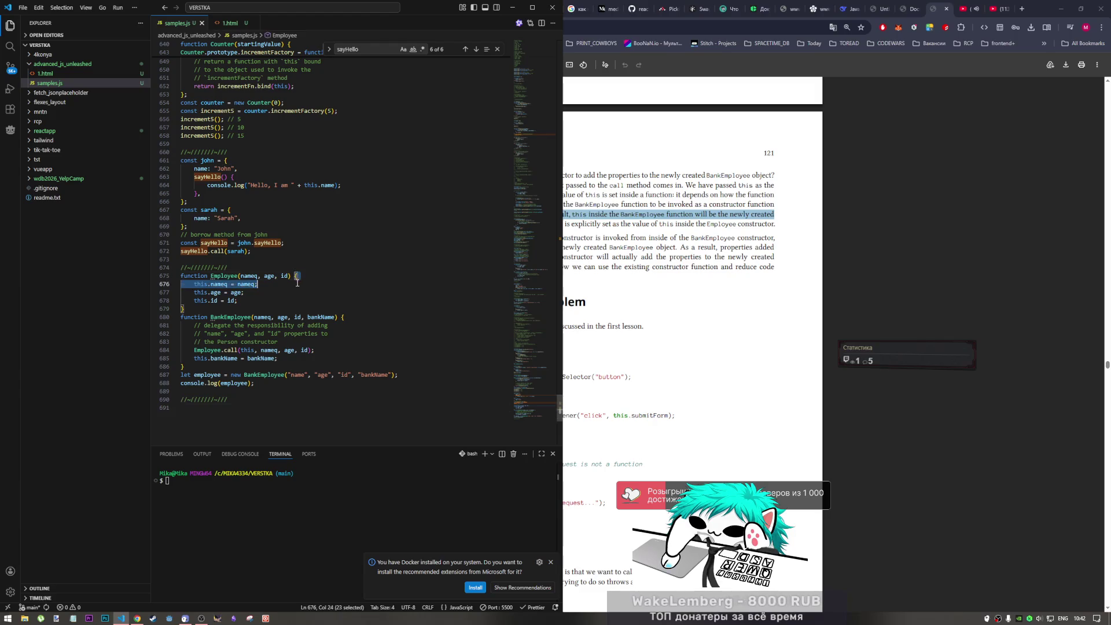
{"action": "left_click", "coordinate": [621, 322]}
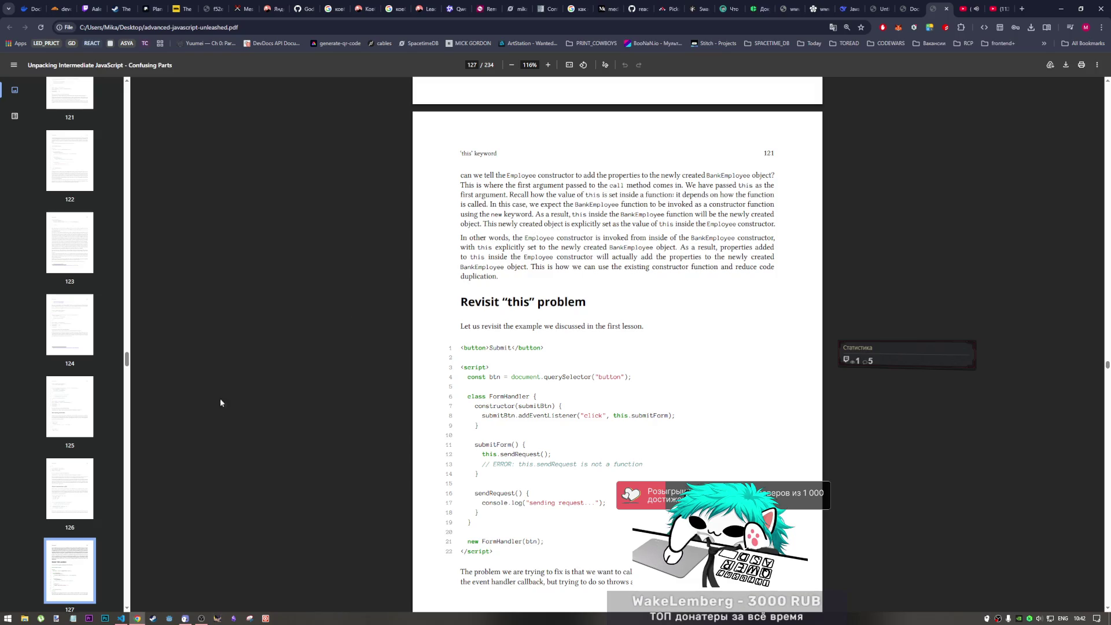
{"action": "left_click", "coordinate": [121, 618]}
{"action": "left_click_drag", "start_coordinate": [279, 358], "coordinate": [207, 358]}
{"action": "left_click", "coordinate": [213, 358]}
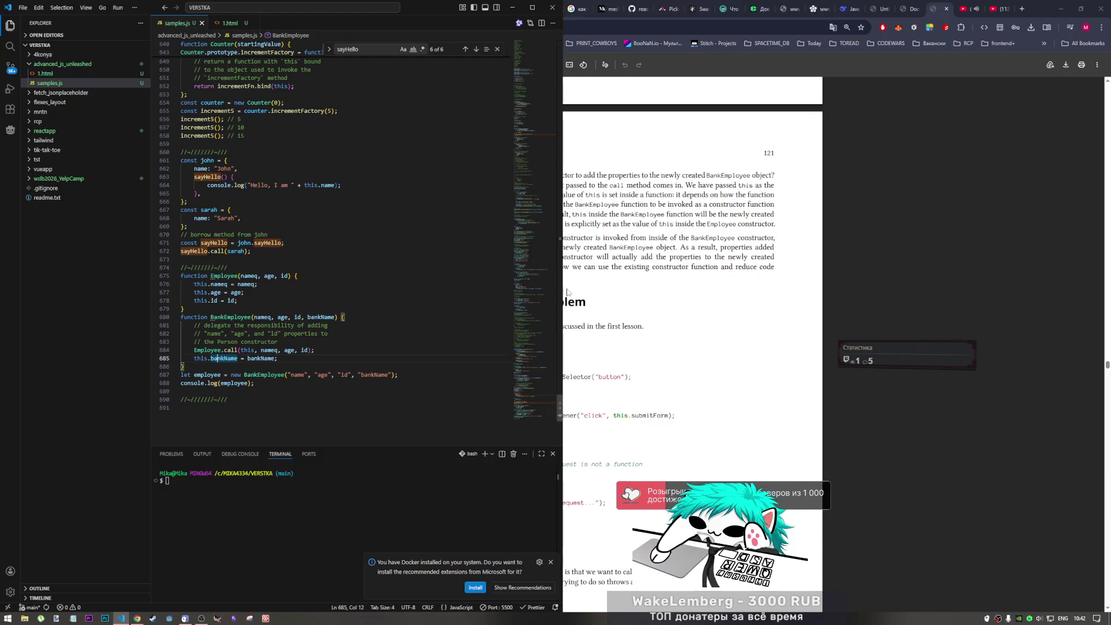
{"action": "left_click", "coordinate": [683, 318]}
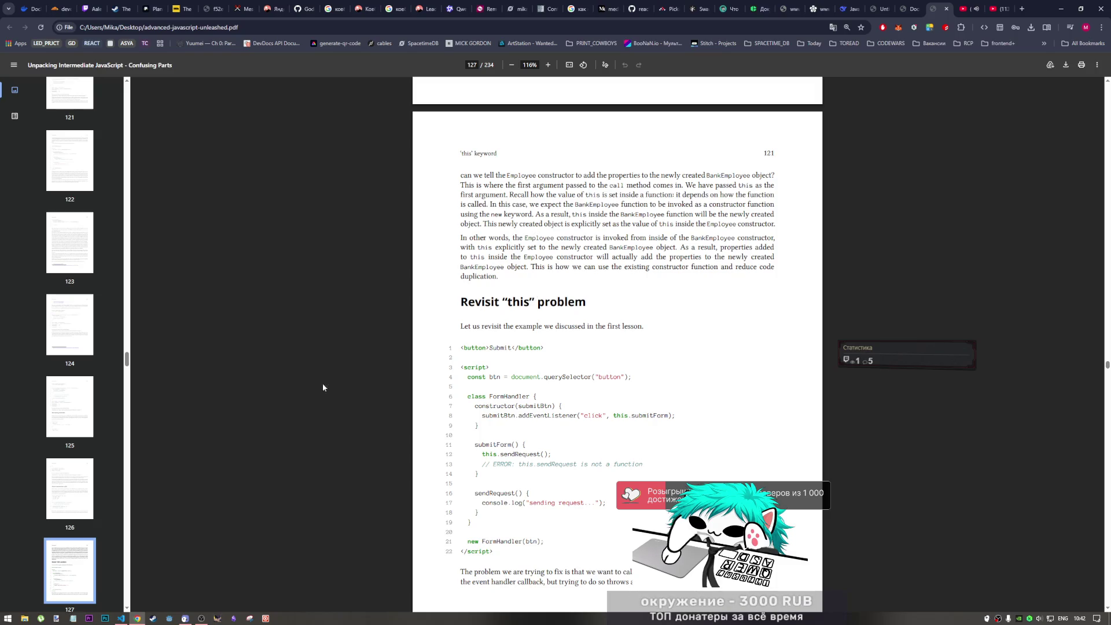
{"action": "left_click", "coordinate": [127, 619]}
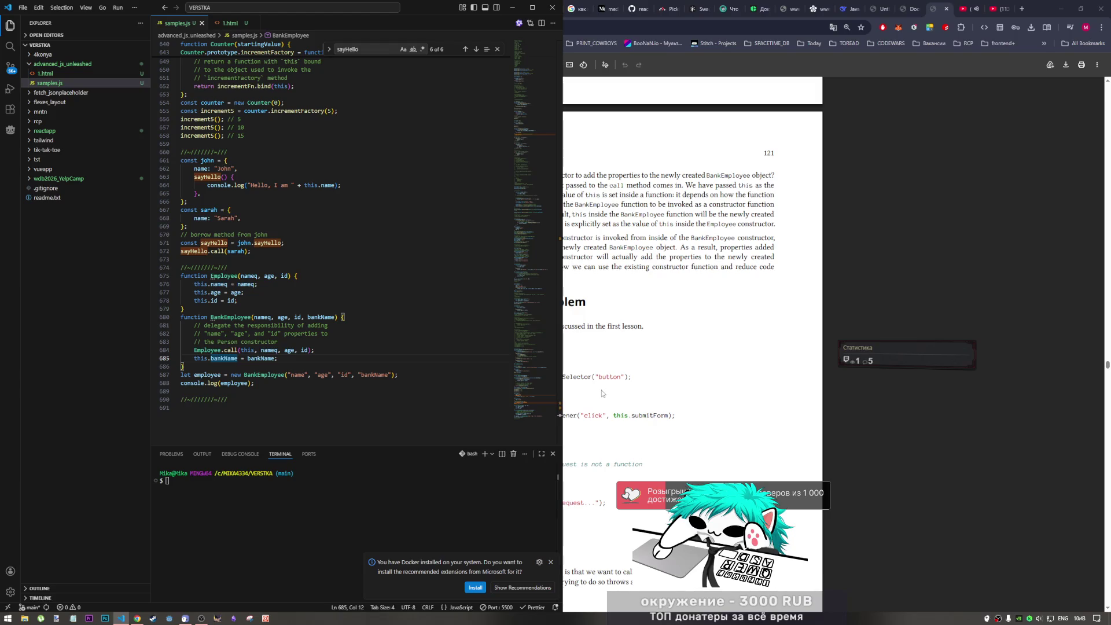
{"action": "left_click", "coordinate": [671, 356]}
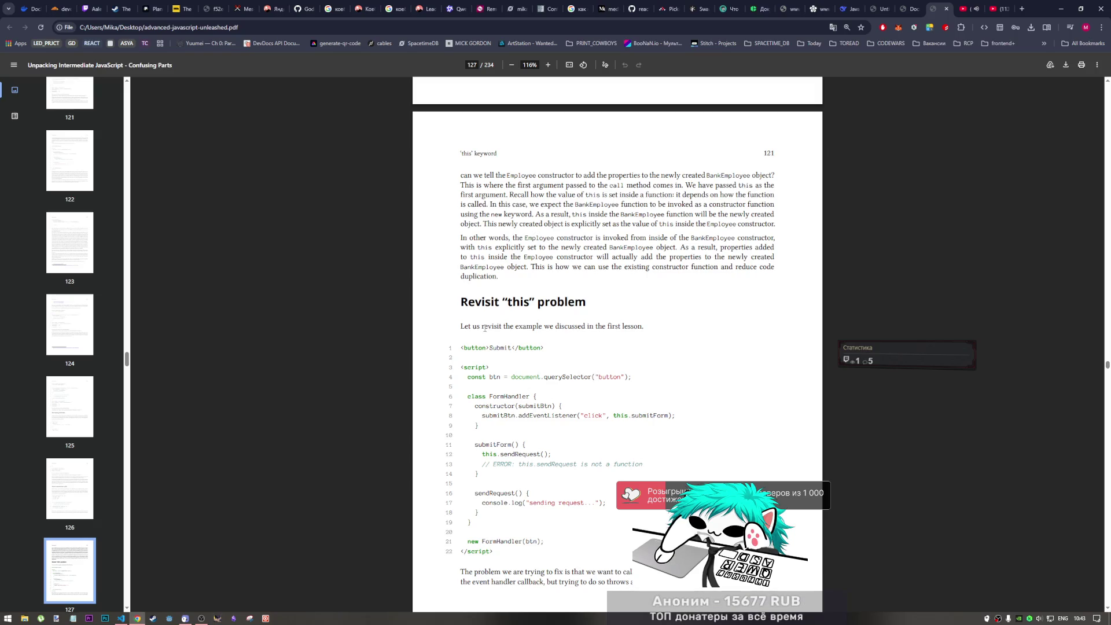
{"action": "scroll", "coordinate": [483, 327], "scroll_direction": "down", "scroll_amount": 1}
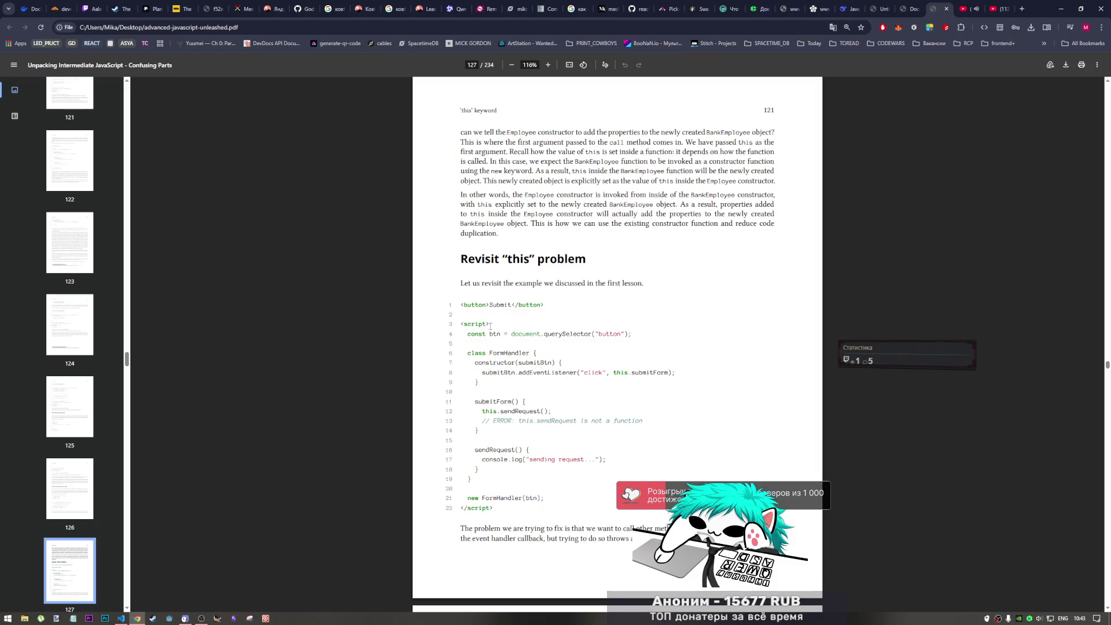
{"action": "scroll", "coordinate": [491, 325], "scroll_direction": "down", "scroll_amount": 2}
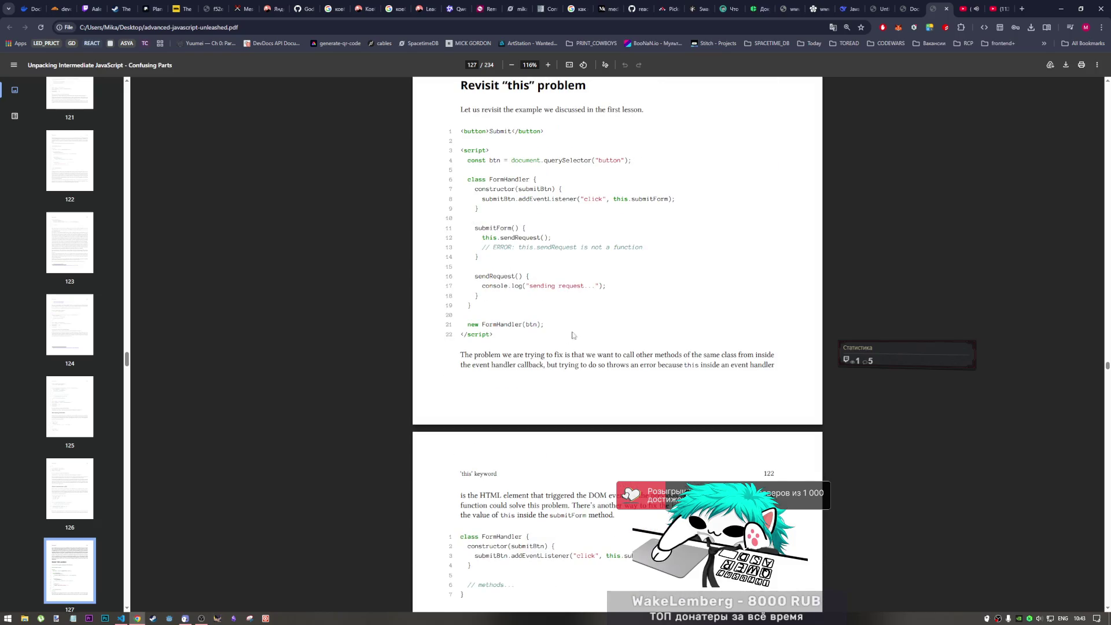
{"action": "scroll", "coordinate": [619, 328], "scroll_direction": "up", "scroll_amount": 1}
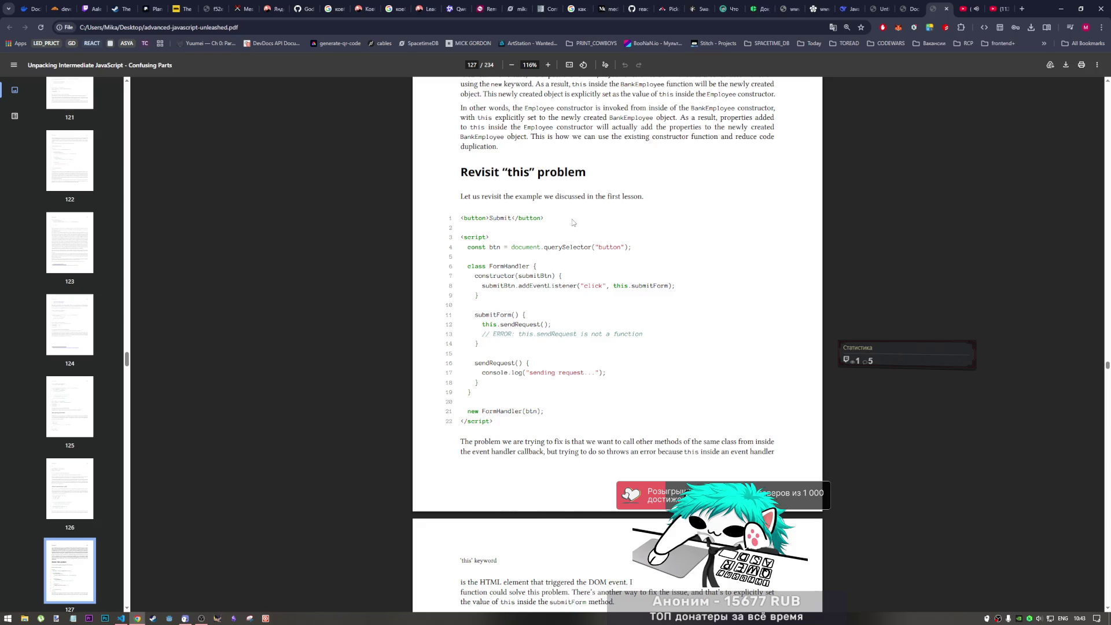
{"action": "scroll", "coordinate": [555, 235], "scroll_direction": "down", "scroll_amount": 1}
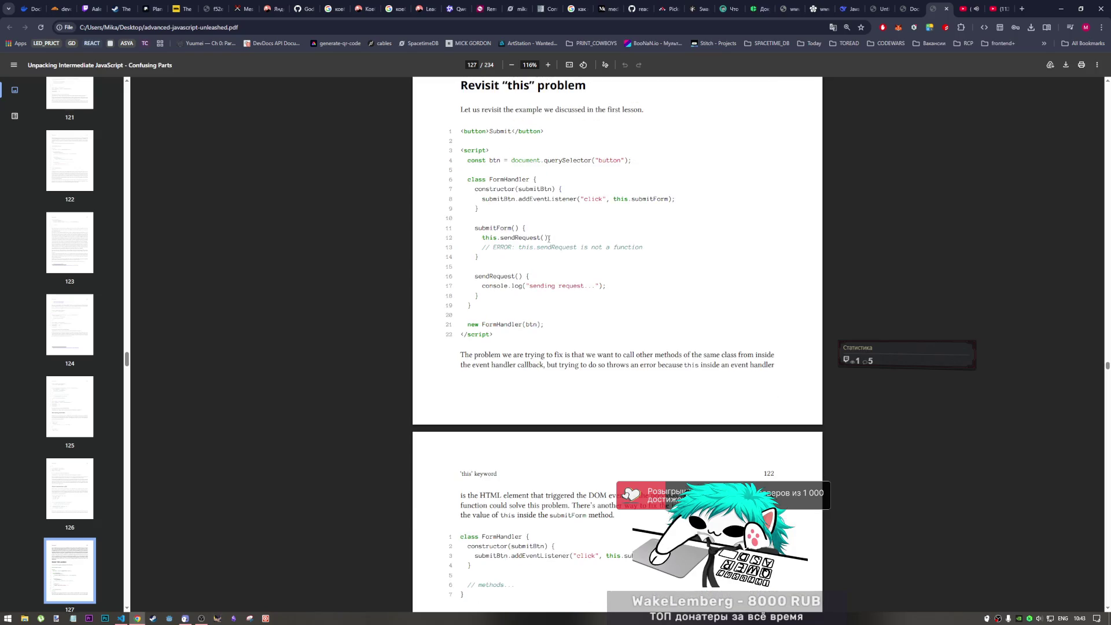
{"action": "scroll", "coordinate": [549, 240], "scroll_direction": "up", "scroll_amount": 1}
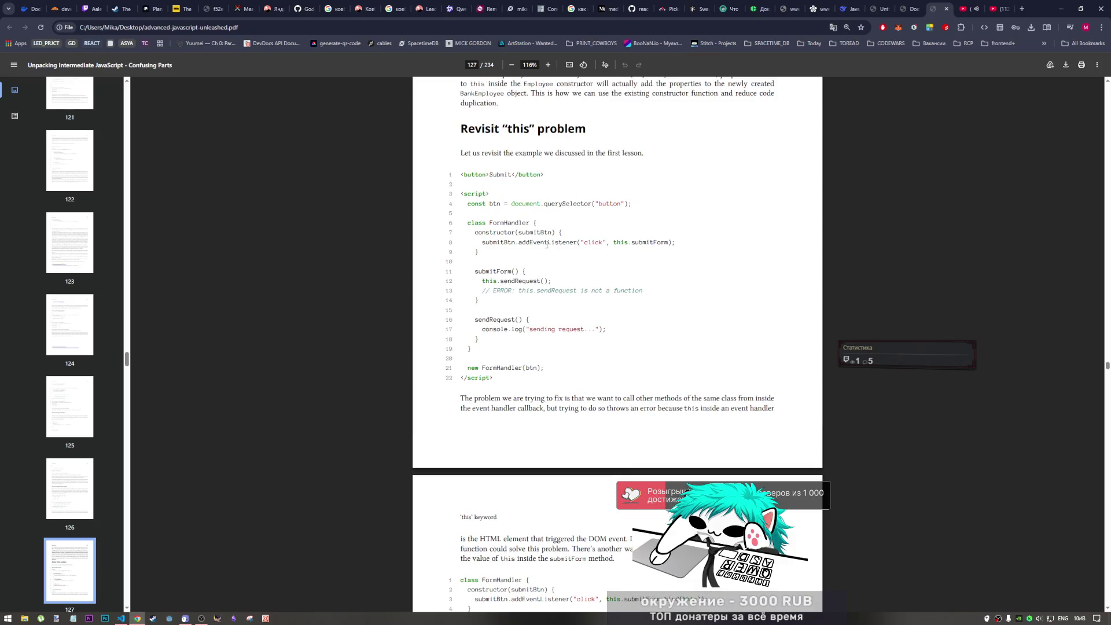
{"action": "scroll", "coordinate": [542, 248], "scroll_direction": "down", "scroll_amount": 1}
{"action": "scroll", "coordinate": [530, 251], "scroll_direction": "down", "scroll_amount": 3}
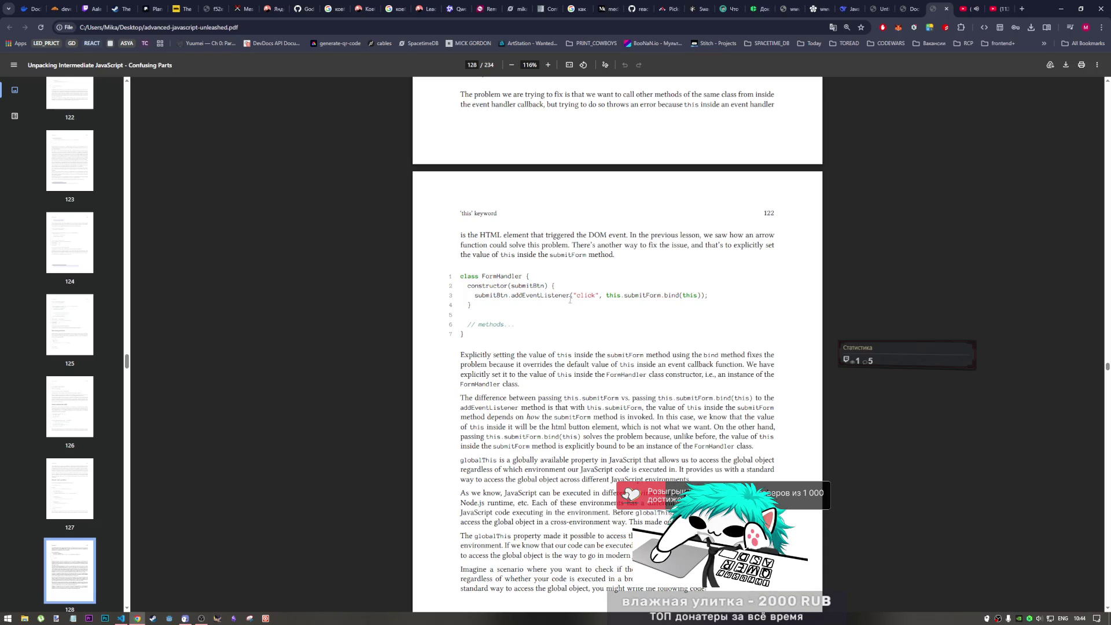
- Switch from the book's bind(this) page back to samples.js
{"action": "key", "text": "alt+Tab"}
{"action": "scroll", "coordinate": [344, 365], "scroll_direction": "up", "scroll_amount": 5}
{"action": "scroll", "coordinate": [338, 361], "scroll_direction": "up", "scroll_amount": 5}
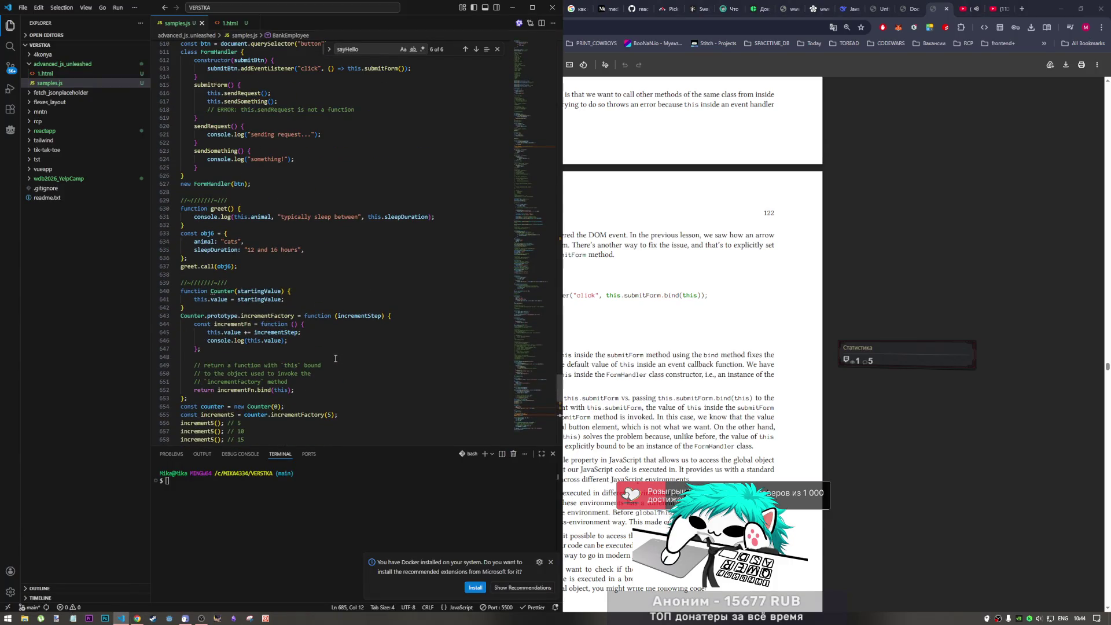
{"action": "scroll", "coordinate": [335, 358], "scroll_direction": "up", "scroll_amount": 2}
{"action": "scroll", "coordinate": [333, 360], "scroll_direction": "up", "scroll_amount": 2}
{"action": "scroll", "coordinate": [332, 362], "scroll_direction": "up", "scroll_amount": 2}
{"action": "scroll", "coordinate": [329, 367], "scroll_direction": "up", "scroll_amount": 2}
{"action": "scroll", "coordinate": [329, 368], "scroll_direction": "down", "scroll_amount": 8}
{"action": "scroll", "coordinate": [329, 365], "scroll_direction": "up", "scroll_amount": 2}
{"action": "scroll", "coordinate": [329, 368], "scroll_direction": "up", "scroll_amount": 7}
{"action": "scroll", "coordinate": [327, 372], "scroll_direction": "up", "scroll_amount": 4}
{"action": "scroll", "coordinate": [326, 377], "scroll_direction": "up", "scroll_amount": 1}
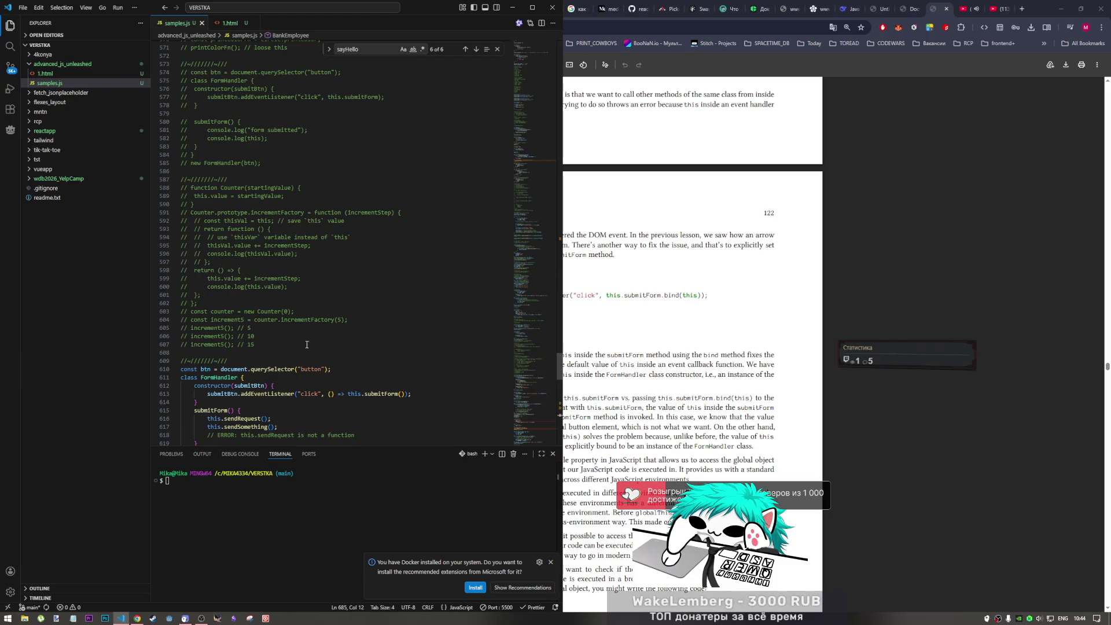
- Uncomment the Counter and incrementFactory block (lines 588–607) and insert a blank line before its return
{"action": "left_click_drag", "start_coordinate": [277, 350], "coordinate": [187, 189]}
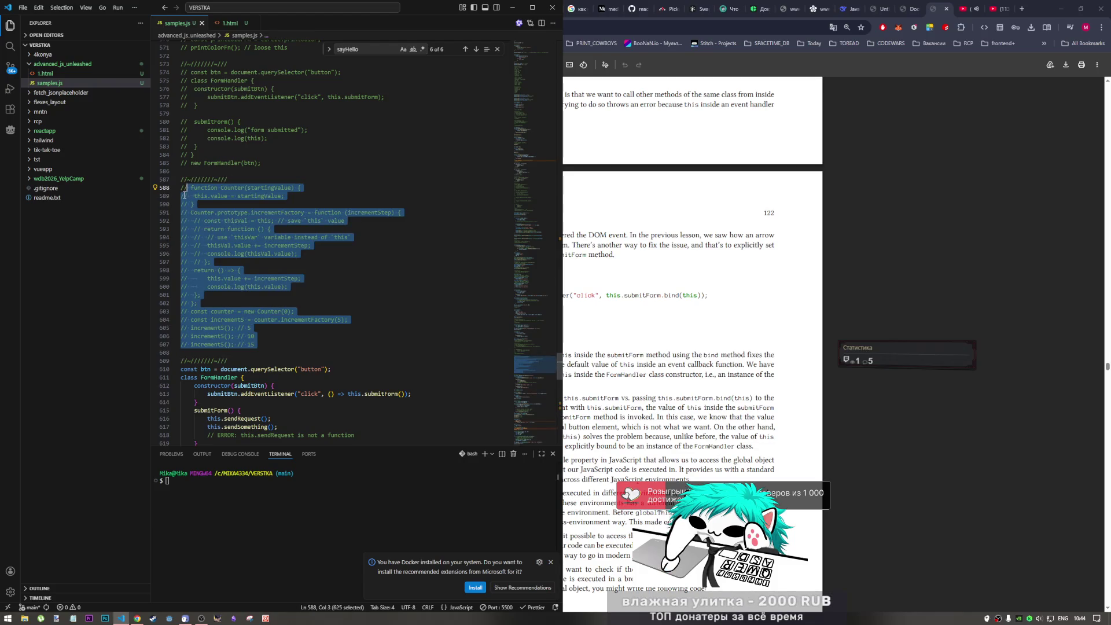
{"action": "key", "text": "ctrl+slash"}
{"action": "left_click", "coordinate": [217, 294]}
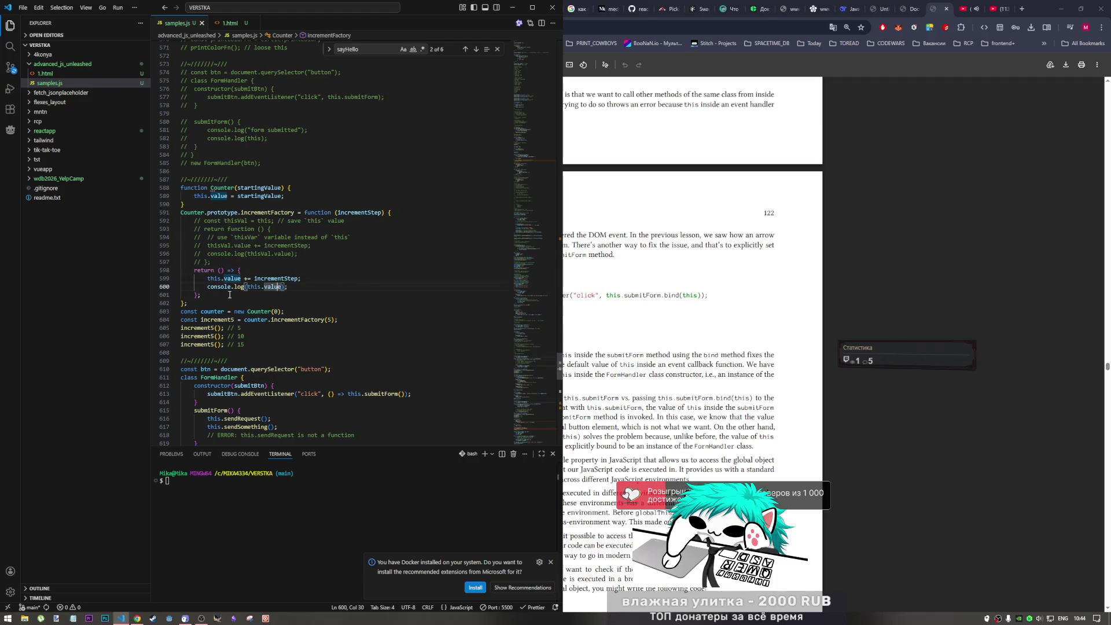
{"action": "left_click", "coordinate": [265, 263]}
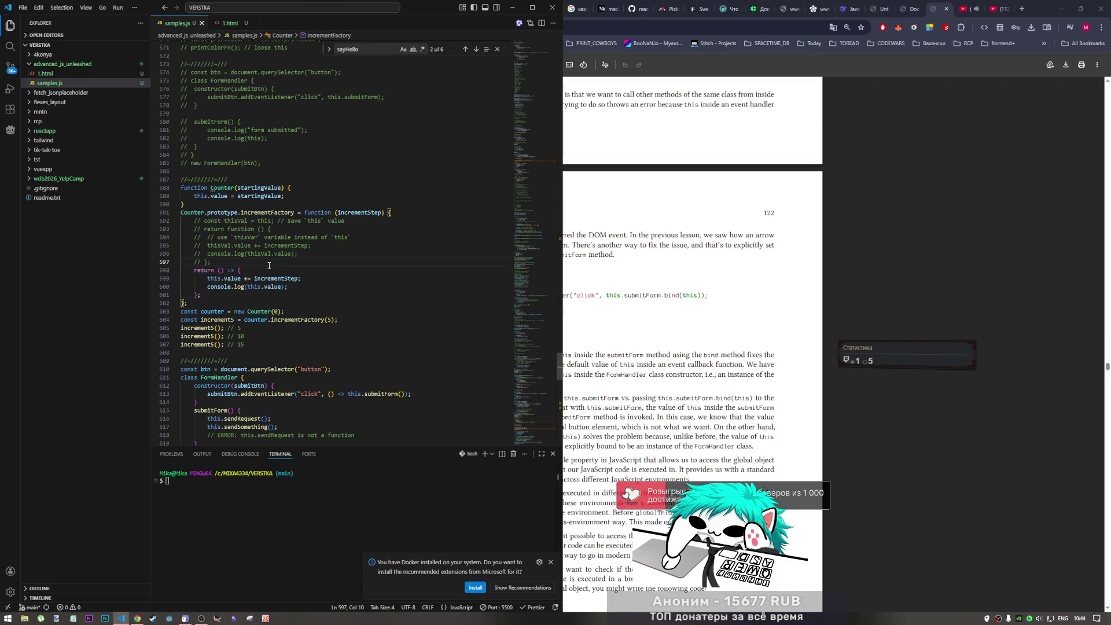
{"action": "key", "text": "Return"}
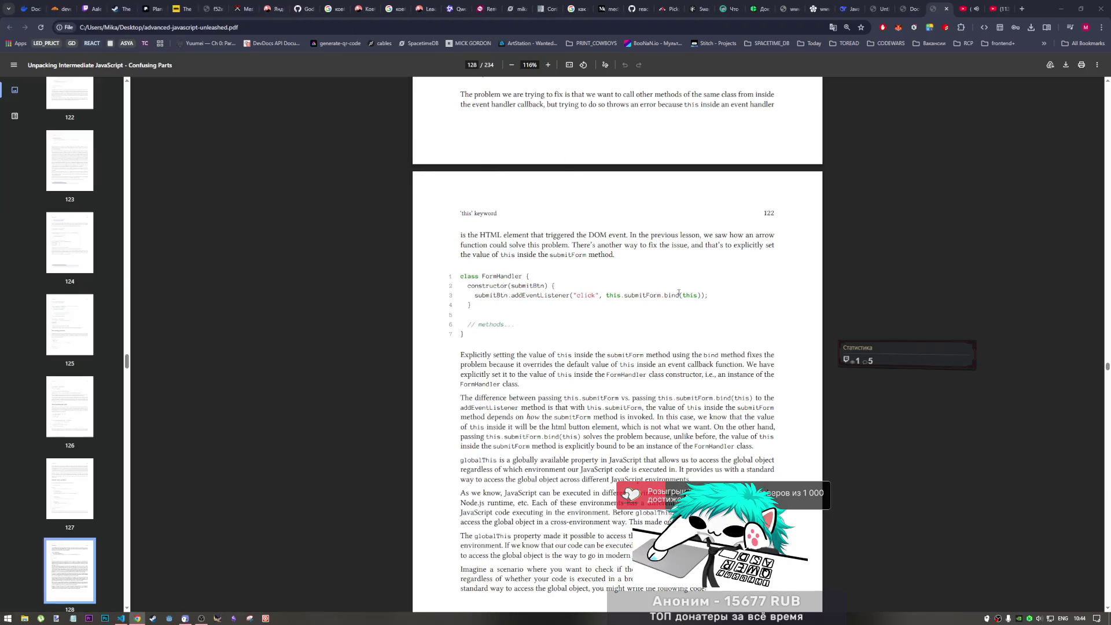
{"action": "left_click", "coordinate": [655, 276]}
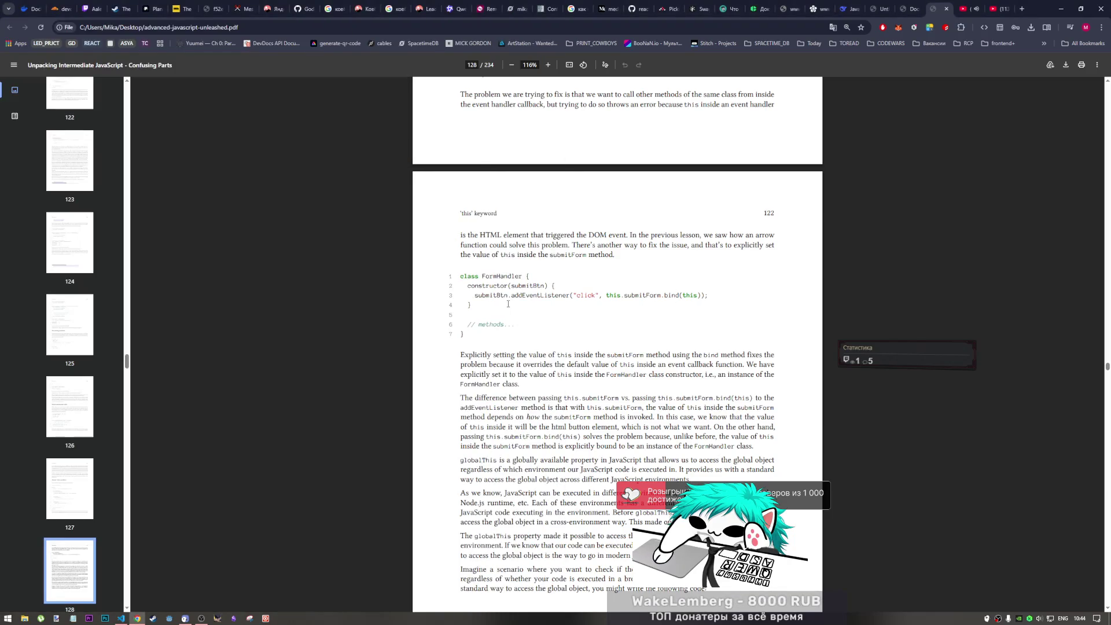
{"action": "key", "text": "alt+Tab"}
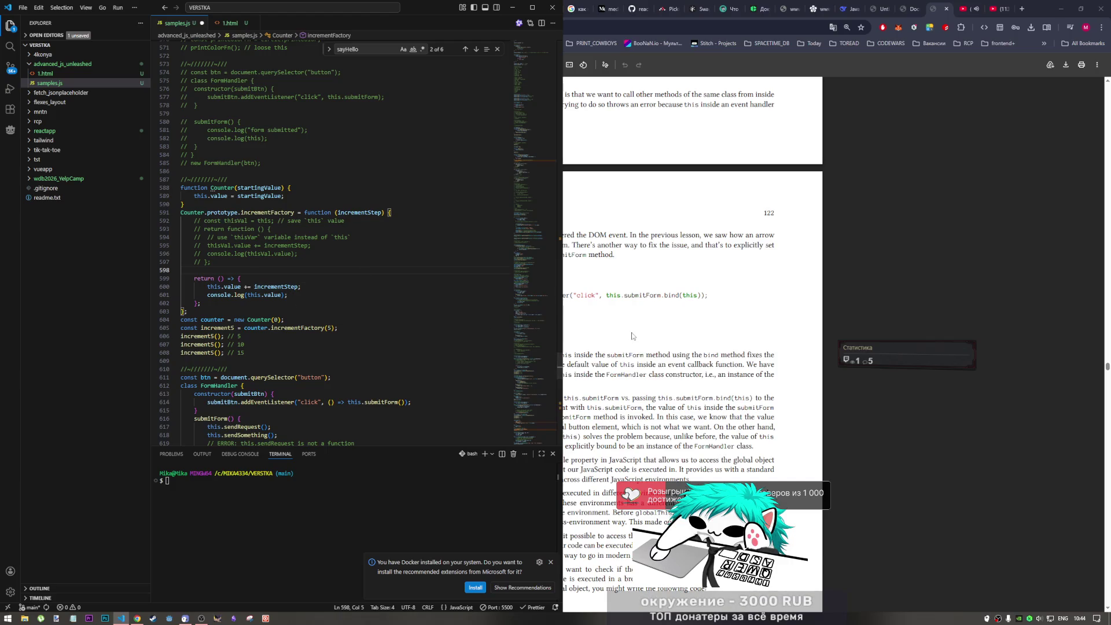
- Comment the Counter example out again and look over the sendRequest and ERROR lines
{"action": "key", "text": "alt+Tab"}
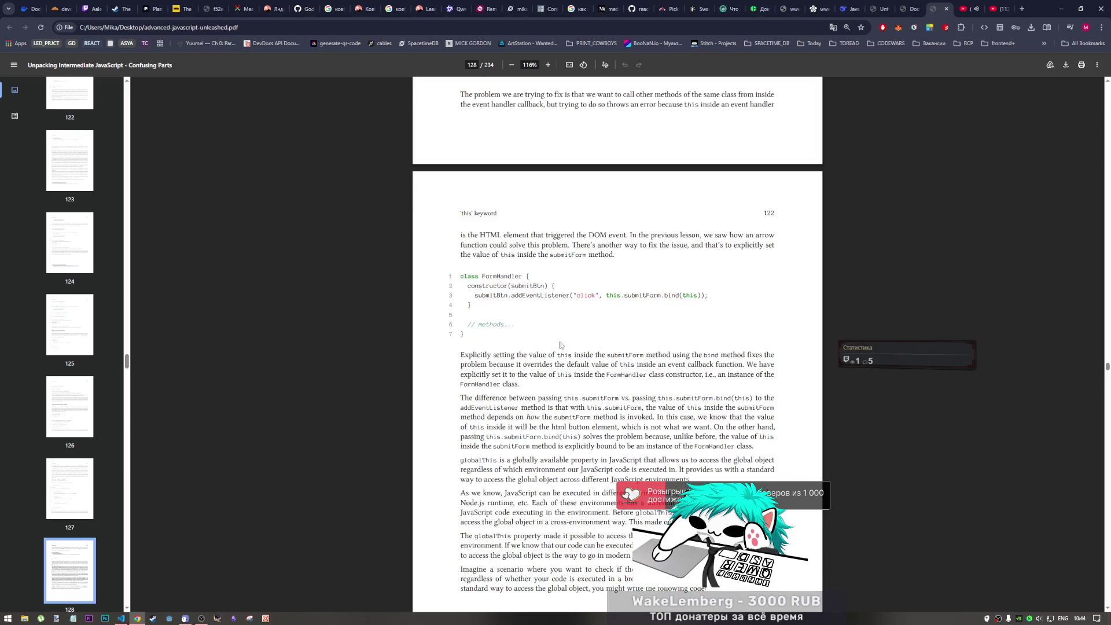
{"action": "scroll", "coordinate": [563, 357], "scroll_direction": "up", "scroll_amount": 6}
{"action": "scroll", "coordinate": [563, 359], "scroll_direction": "down", "scroll_amount": 3}
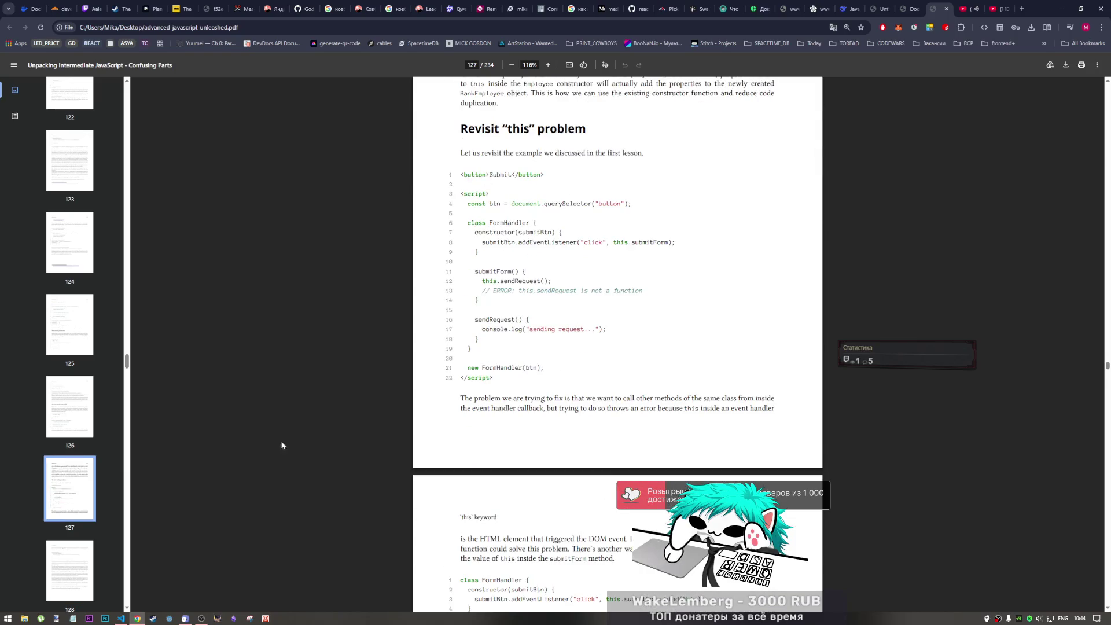
{"action": "left_click", "coordinate": [121, 617]}
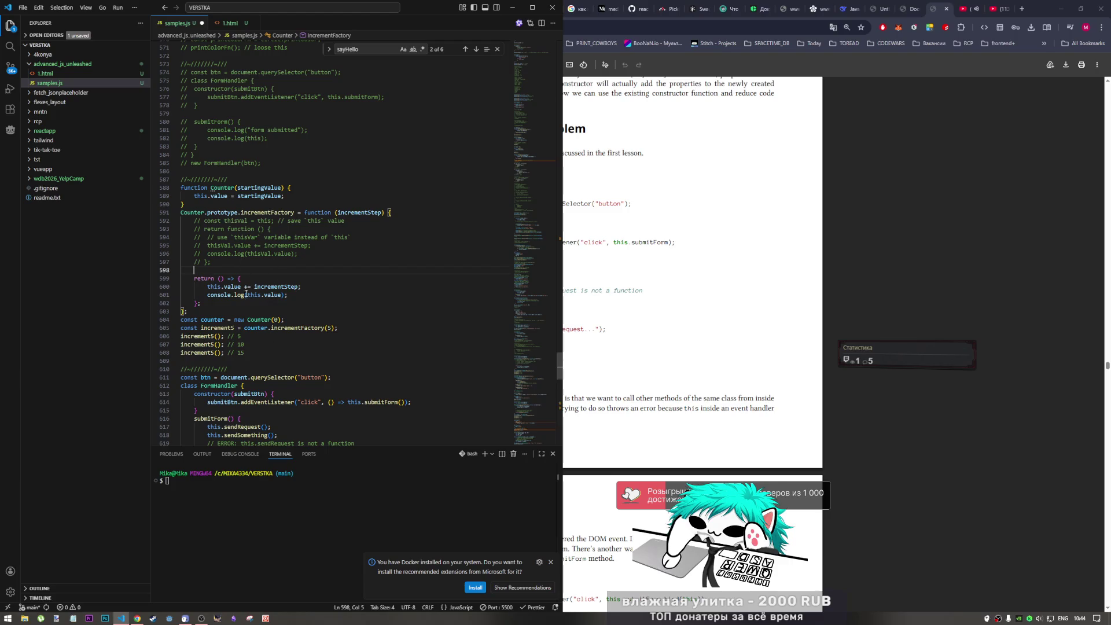
{"action": "scroll", "coordinate": [247, 288], "scroll_direction": "down", "scroll_amount": 5}
{"action": "scroll", "coordinate": [263, 302], "scroll_direction": "up", "scroll_amount": 3}
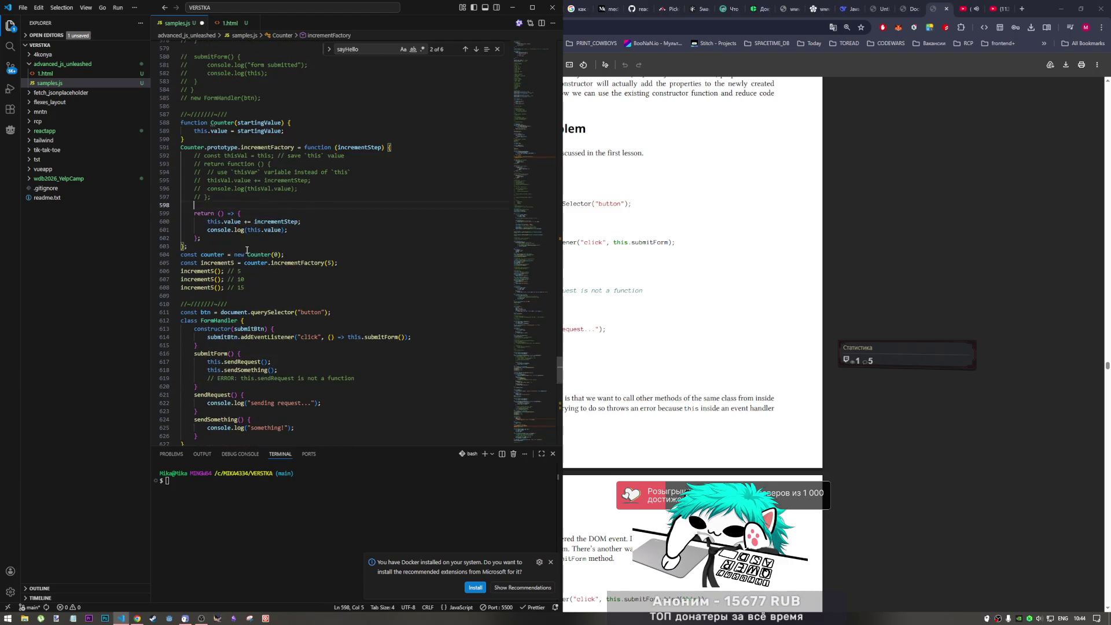
{"action": "left_click_drag", "start_coordinate": [256, 279], "coordinate": [180, 123]}
{"action": "key", "text": "ctrl+slash"}
{"action": "left_click", "coordinate": [244, 387]}
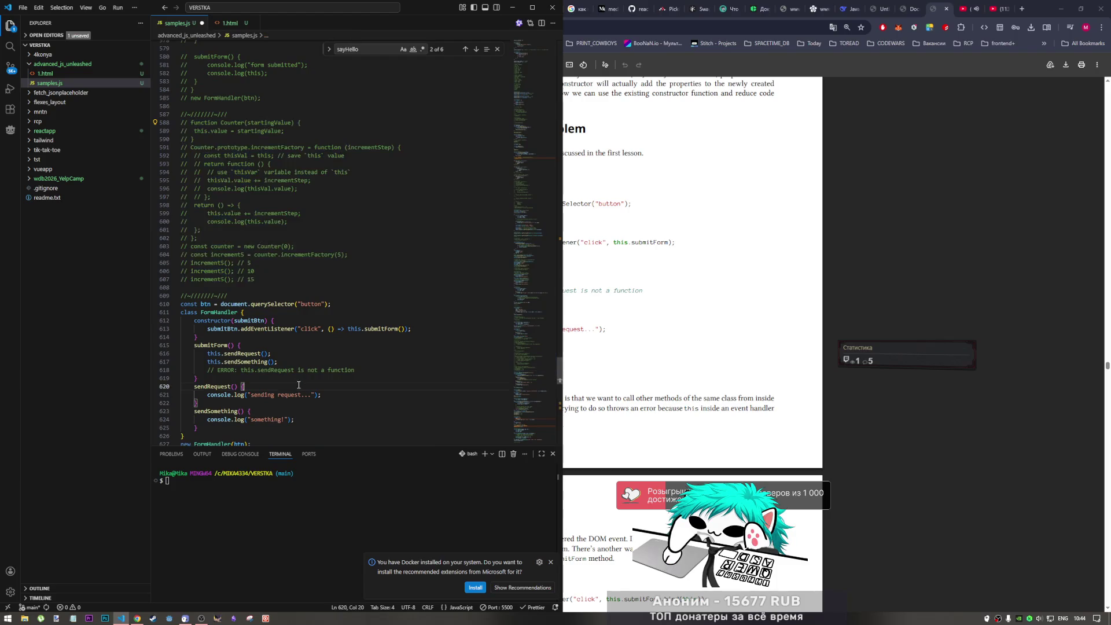
{"action": "scroll", "coordinate": [228, 355], "scroll_direction": "down", "scroll_amount": 3}
{"action": "left_click", "coordinate": [235, 305]}
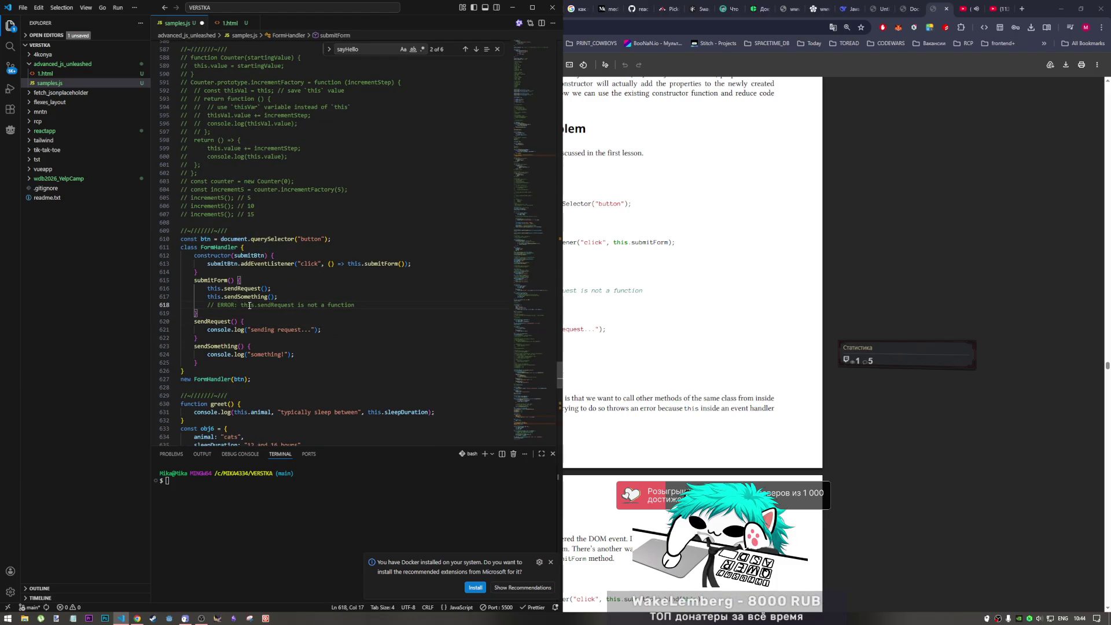
- Return to the book's page 128 and select the this.submitForm.bind(this) expression
{"action": "key", "text": "alt+Tab"}
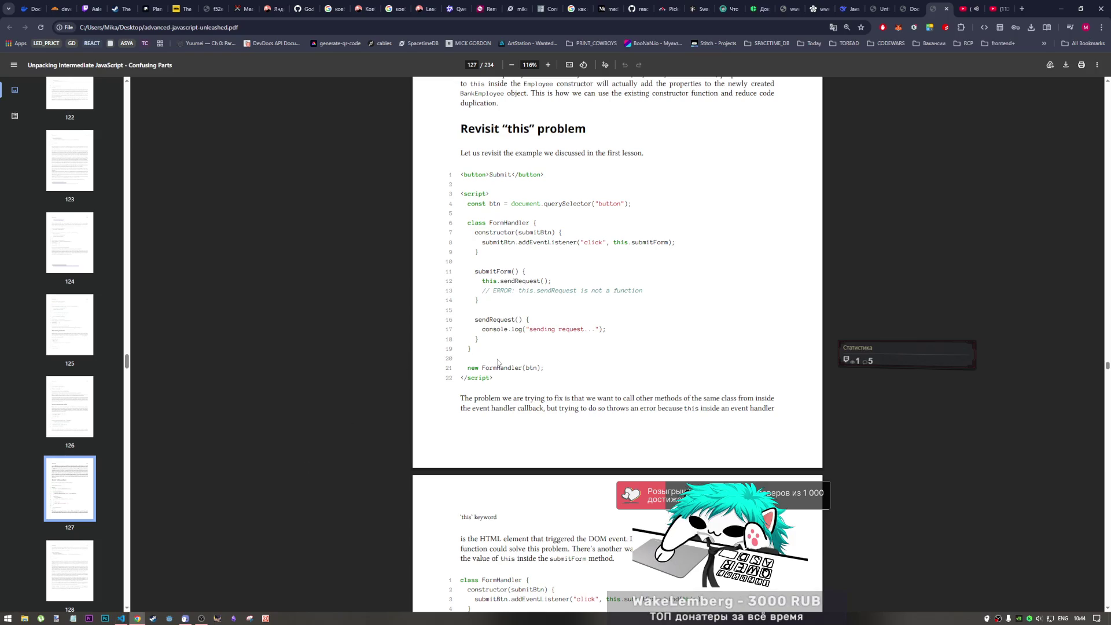
{"action": "scroll", "coordinate": [493, 362], "scroll_direction": "down", "scroll_amount": 3}
{"action": "scroll", "coordinate": [492, 369], "scroll_direction": "down", "scroll_amount": 2}
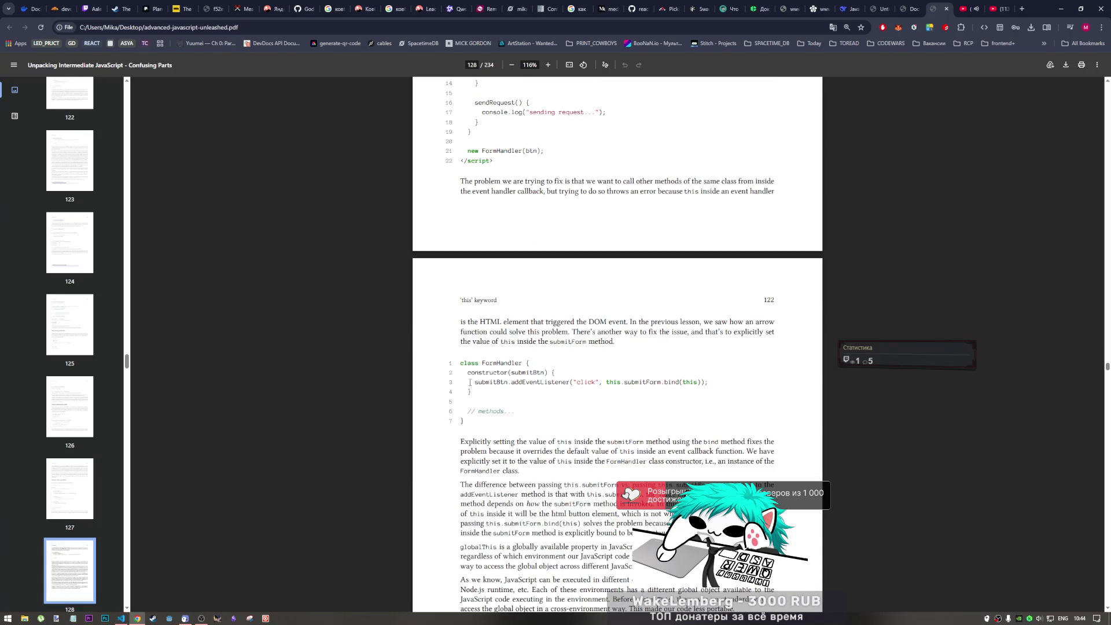
{"action": "left_click", "coordinate": [120, 618]}
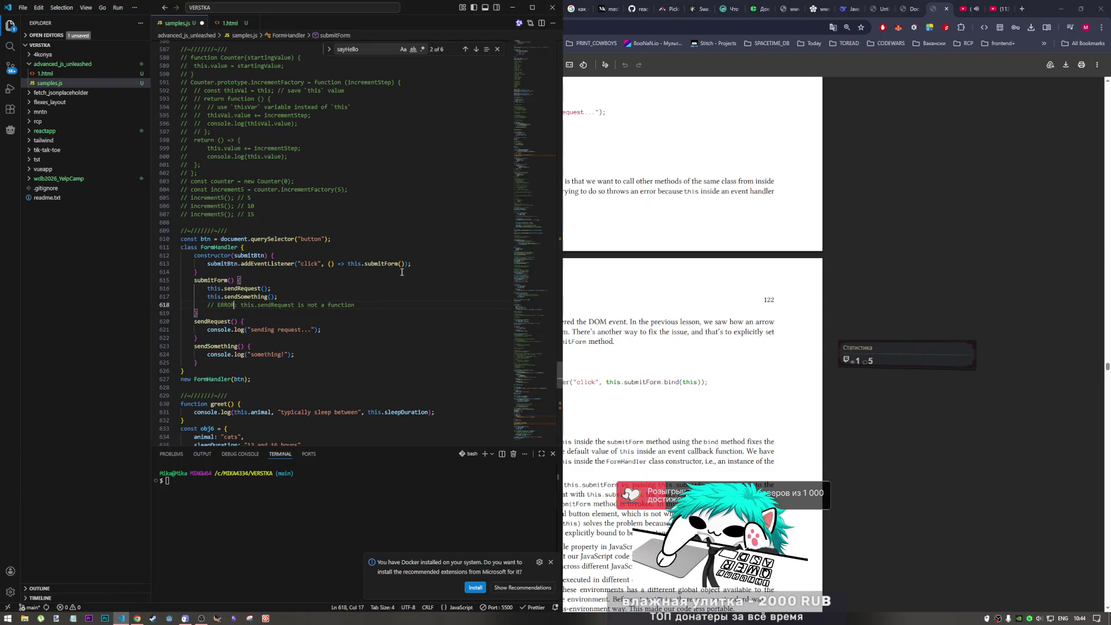
{"action": "left_click", "coordinate": [700, 383]}
{"action": "left_click_drag", "start_coordinate": [701, 383], "coordinate": [606, 386]}
{"action": "key", "text": "ctrl+c"}
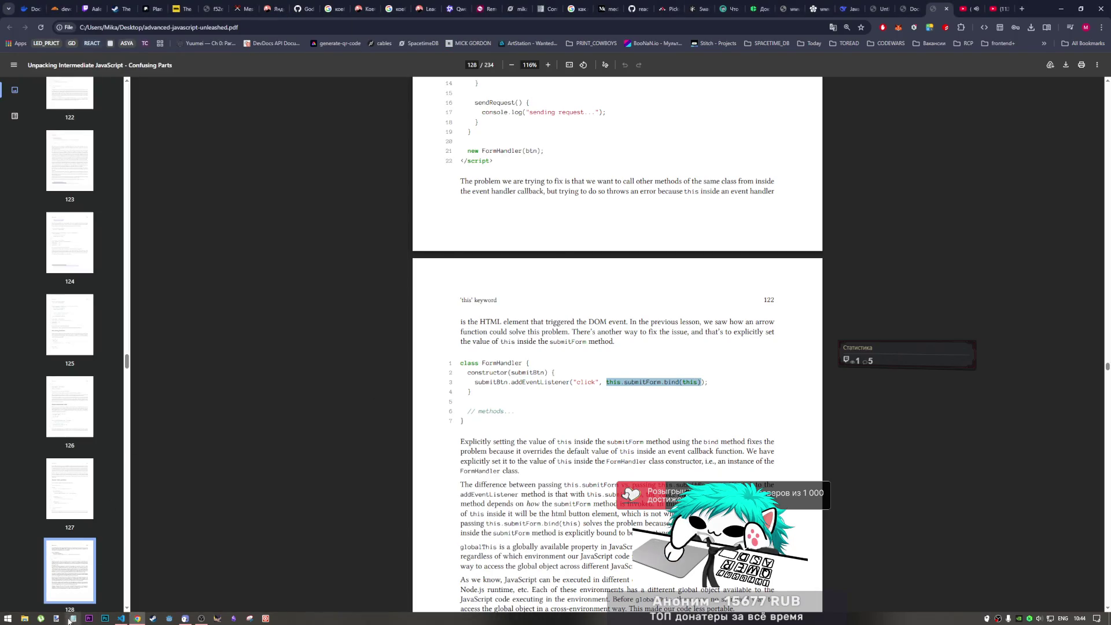
- Duplicate the addEventListener line and replace its arrow callback with this.submitForm.bind(this)
{"action": "left_click", "coordinate": [121, 618]}
{"action": "left_click", "coordinate": [430, 264]}
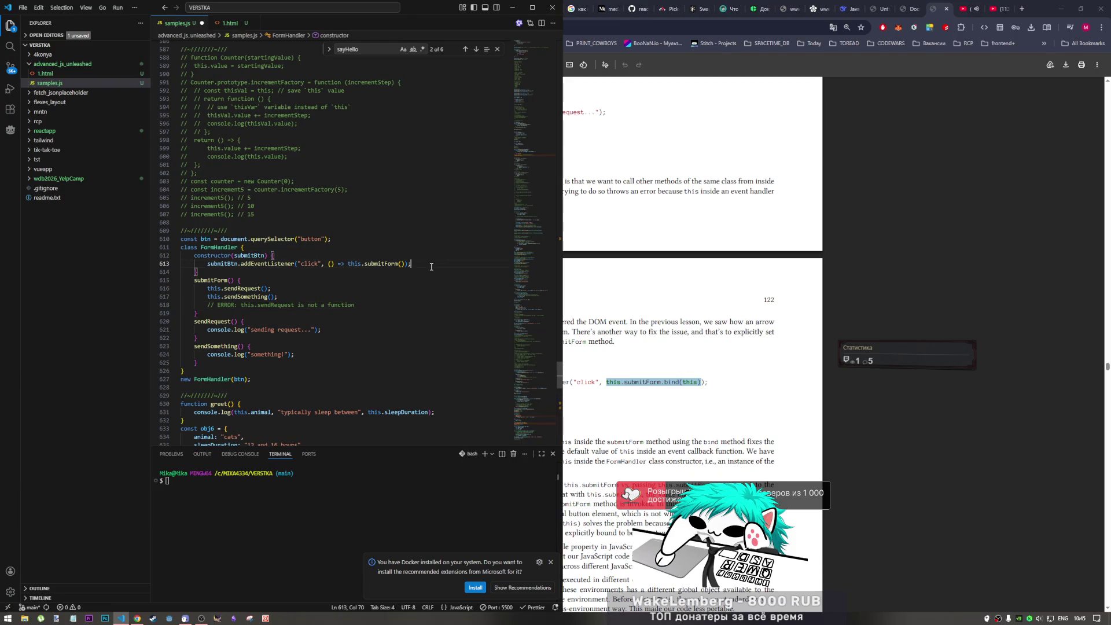
{"action": "key", "text": "Return"}
{"action": "type", "text": "submitBtn.addEventListener(\"click\", () => this.submitForm());"}
{"action": "key", "text": "Left"}
{"action": "key", "text": "Left"}
{"action": "key", "text": "ctrl+shift+Left"}
{"action": "key", "text": "ctrl+shift+Left"}
{"action": "key", "text": "ctrl+shift+Left"}
{"action": "key", "text": "ctrl+shift+Left"}
{"action": "key", "text": "ctrl+shift+Left"}
{"action": "key", "text": "ctrl+v"}
- Comment out the arrow-function listener line, save samples.js and show the Hello World test page
{"action": "left_click", "coordinate": [422, 265]}
{"action": "key", "text": "ctrl+slash"}
{"action": "key", "text": "ctrl+s"}
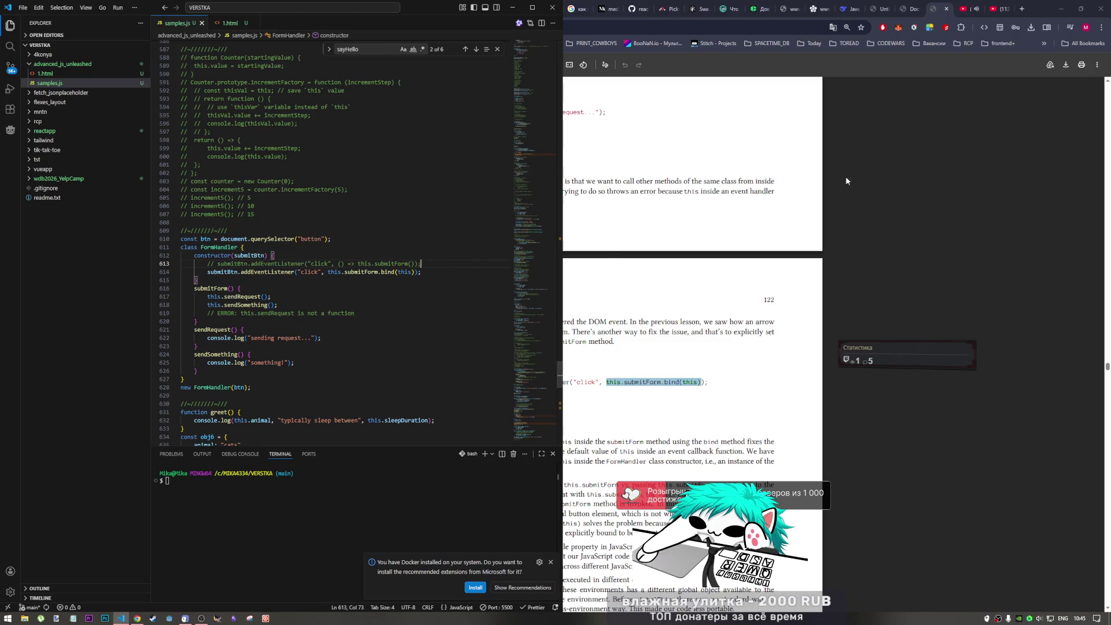
{"action": "left_click", "coordinate": [903, 10]}
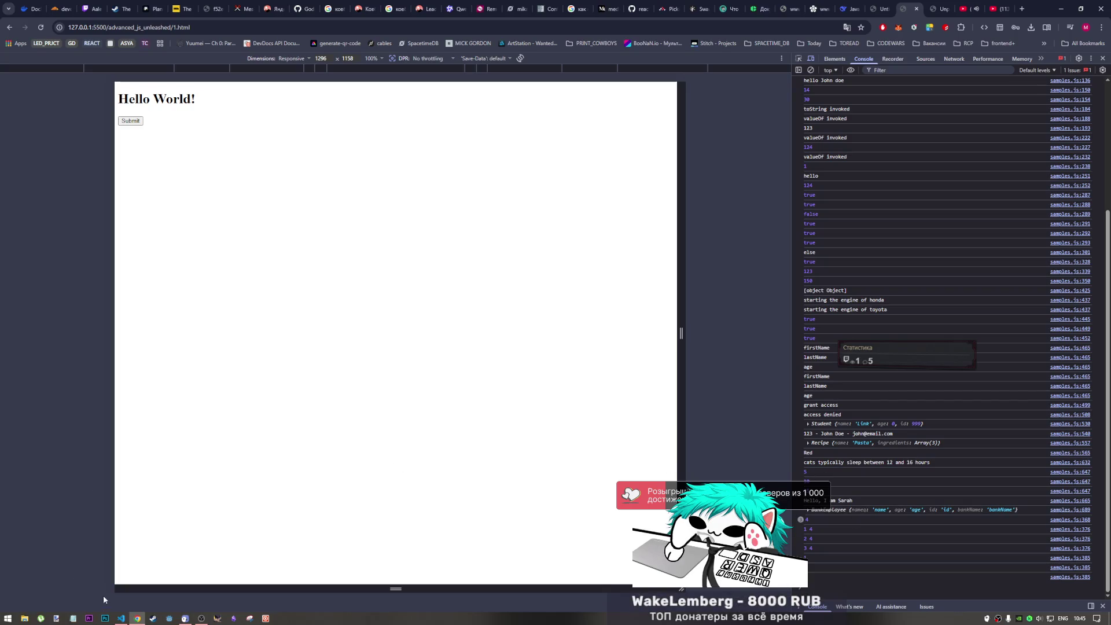
- Toggle the listener between the arrow-function and bind(this) versions, saving each, ending on bind(this)
{"action": "left_click", "coordinate": [121, 618]}
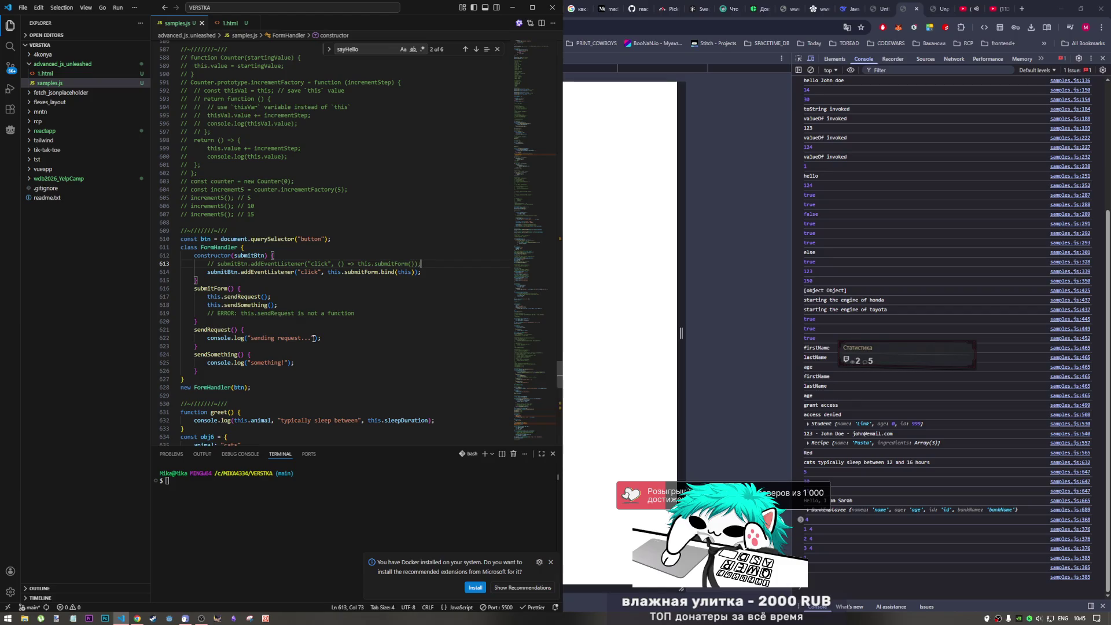
{"action": "key", "text": "Down"}
{"action": "key", "text": "Down"}
{"action": "key", "text": "Down"}
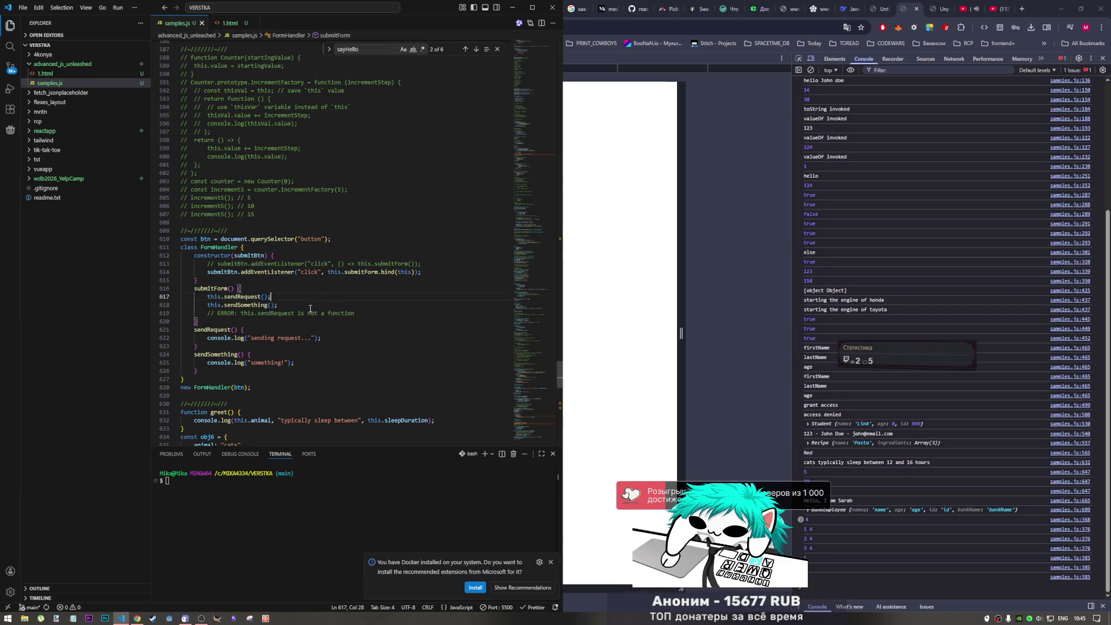
{"action": "key", "text": "ctrl+s"}
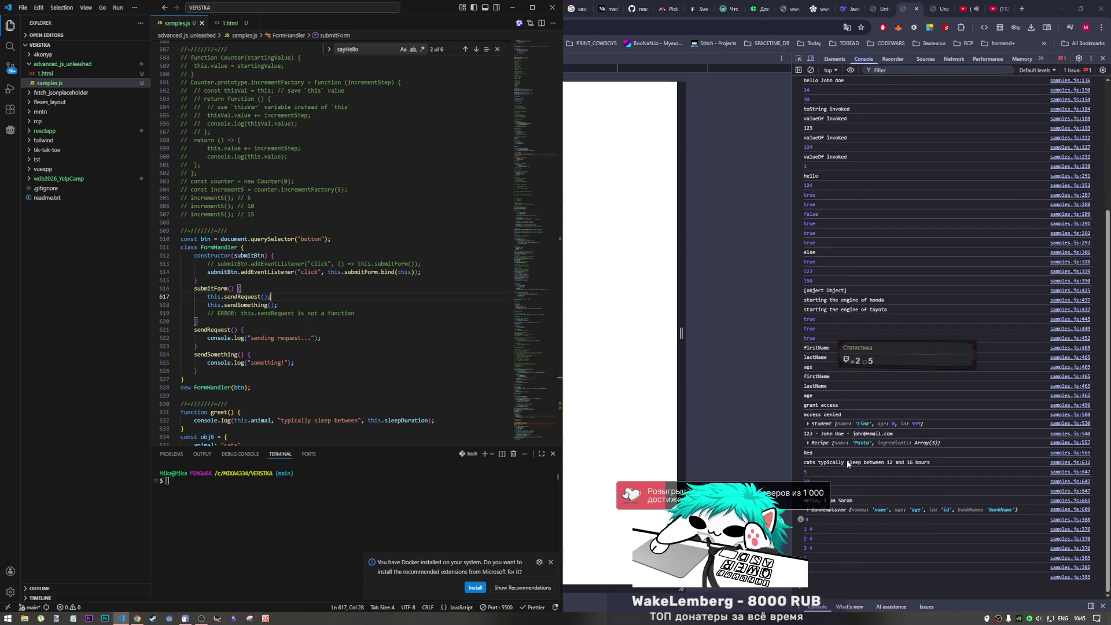
{"action": "scroll", "coordinate": [269, 401], "scroll_direction": "down", "scroll_amount": 2}
{"action": "scroll", "coordinate": [269, 401], "scroll_direction": "down", "scroll_amount": 2}
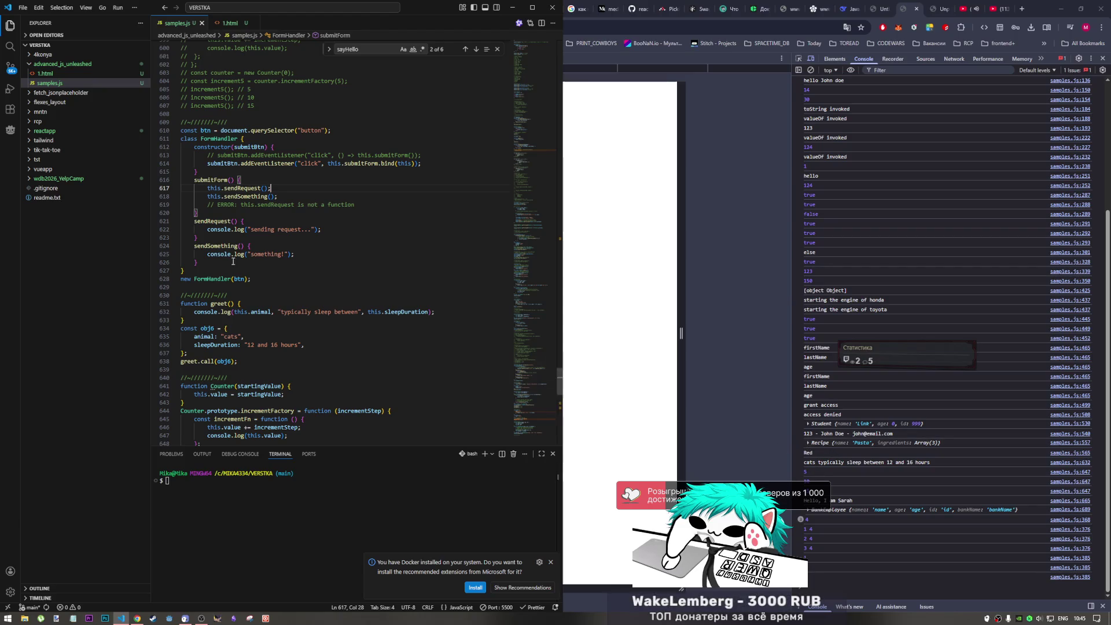
{"action": "scroll", "coordinate": [243, 270], "scroll_direction": "up", "scroll_amount": 2}
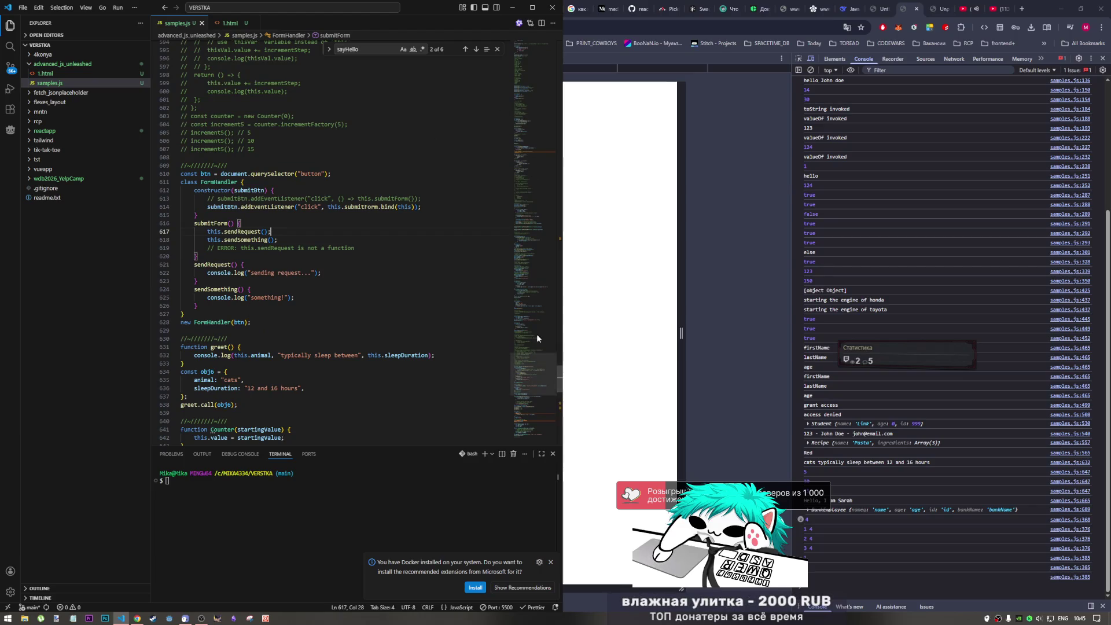
{"action": "left_click", "coordinate": [444, 207]}
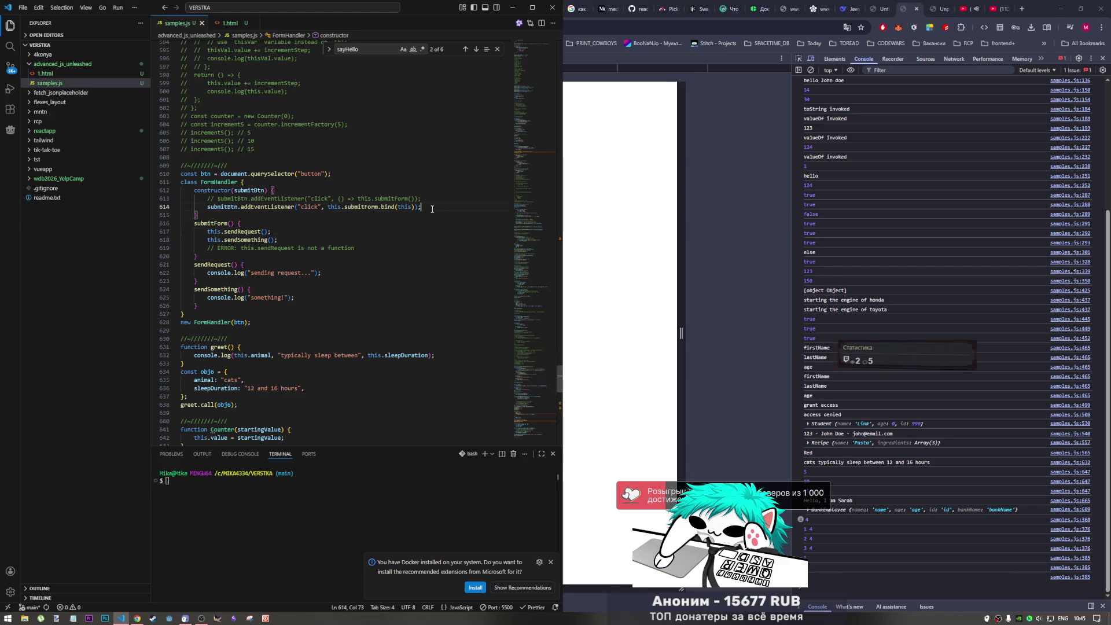
{"action": "key", "text": "ctrl+slash"}
{"action": "key", "text": "Up"}
{"action": "key", "text": "ctrl+slash"}
{"action": "key", "text": "ctrl+s"}
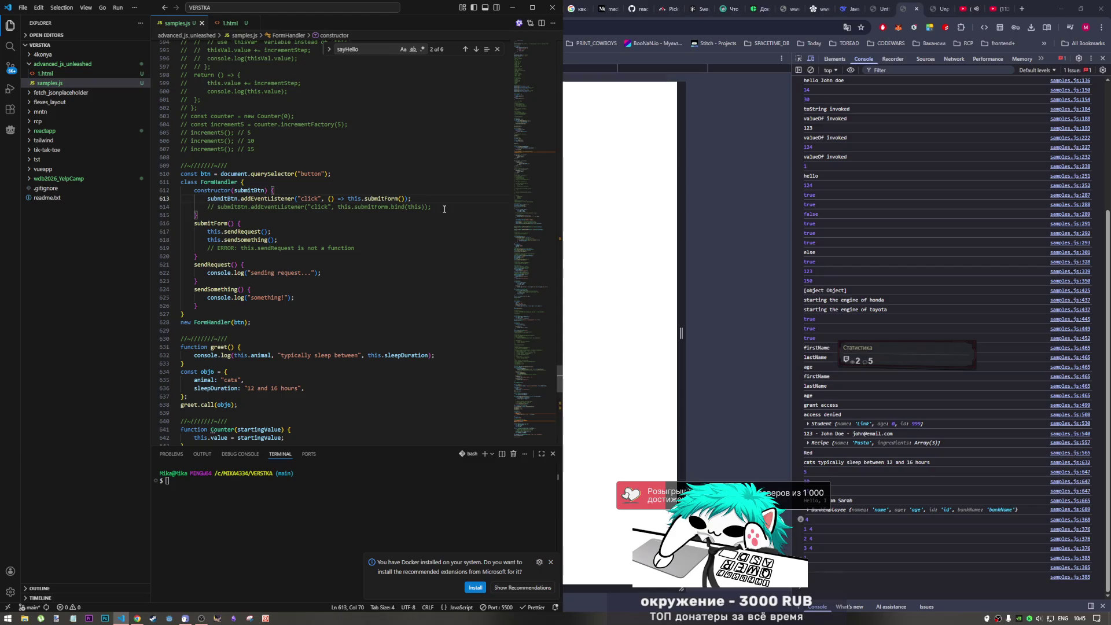
{"action": "key", "text": "ctrl+slash"}
{"action": "key", "text": "Down"}
{"action": "key", "text": "ctrl+slash"}
{"action": "key", "text": "ctrl+s"}
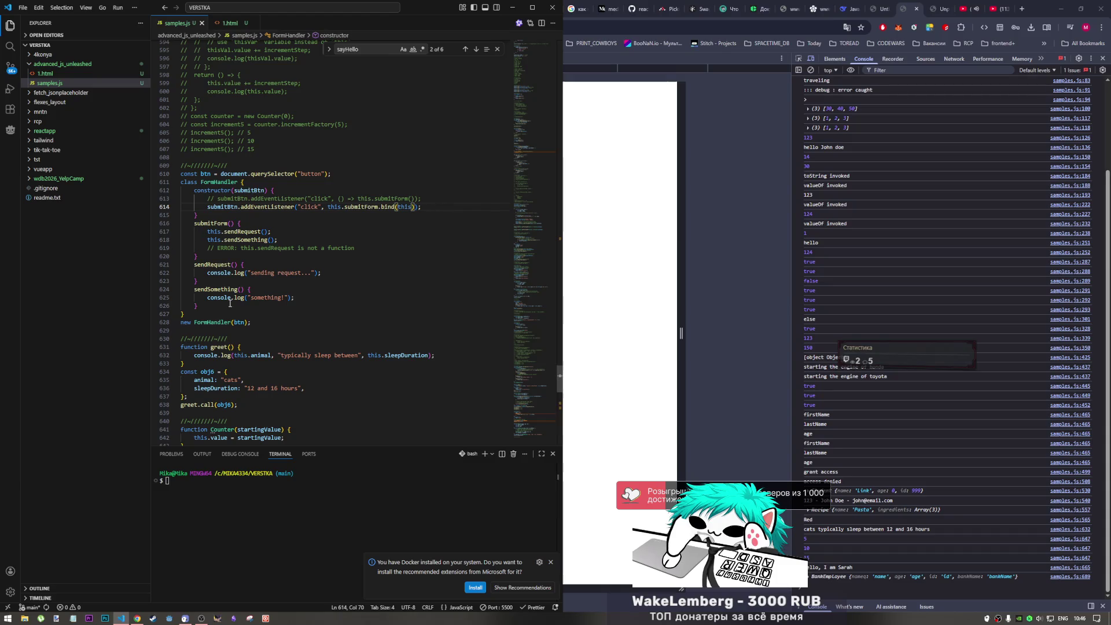
- Click Submit on the test page to log both messages, then return to the book PDF
{"action": "left_click", "coordinate": [238, 323]}
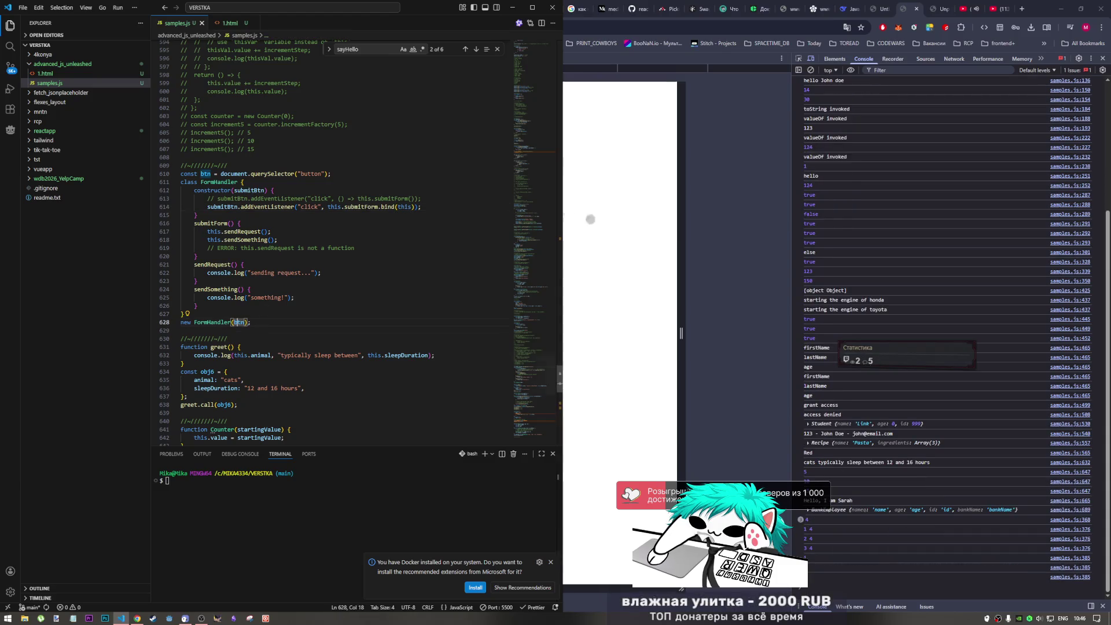
{"action": "key", "text": "alt+Tab"}
{"action": "left_click", "coordinate": [130, 120]}
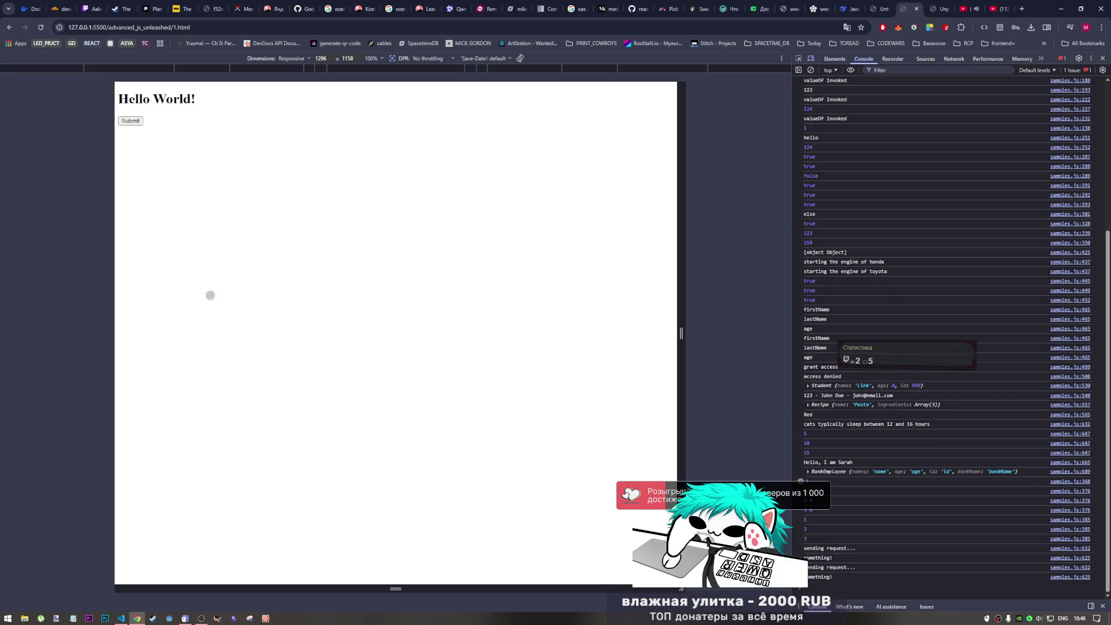
{"action": "left_click", "coordinate": [121, 618]}
{"action": "key", "text": "Down"}
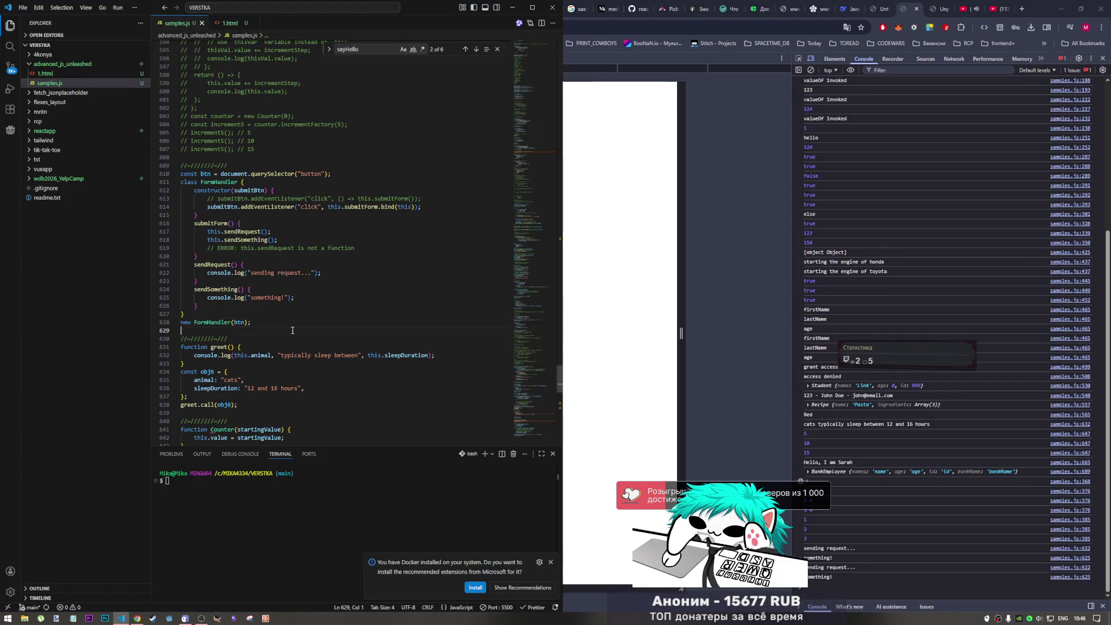
{"action": "scroll", "coordinate": [241, 278], "scroll_direction": "down", "scroll_amount": 3}
{"action": "scroll", "coordinate": [243, 243], "scroll_direction": "down", "scroll_amount": 2}
{"action": "scroll", "coordinate": [551, 327], "scroll_direction": "down", "scroll_amount": 7}
{"action": "scroll", "coordinate": [537, 356], "scroll_direction": "up", "scroll_amount": 15}
{"action": "left_click_drag", "start_coordinate": [536, 356], "coordinate": [538, 419]}
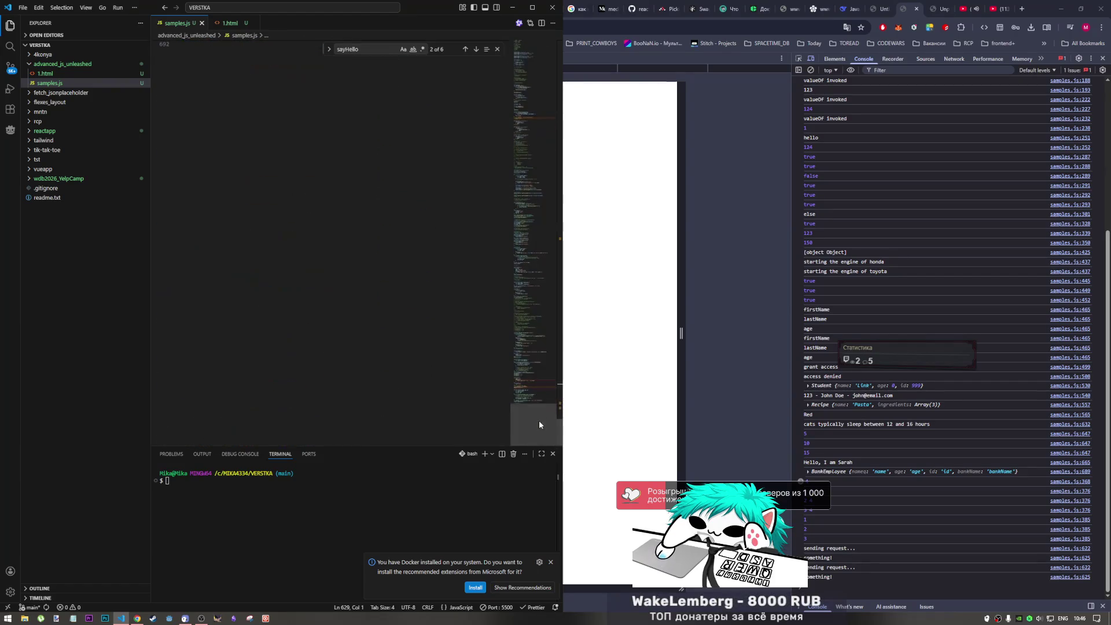
{"action": "scroll", "coordinate": [362, 256], "scroll_direction": "up", "scroll_amount": 5}
{"action": "left_click", "coordinate": [361, 256]}
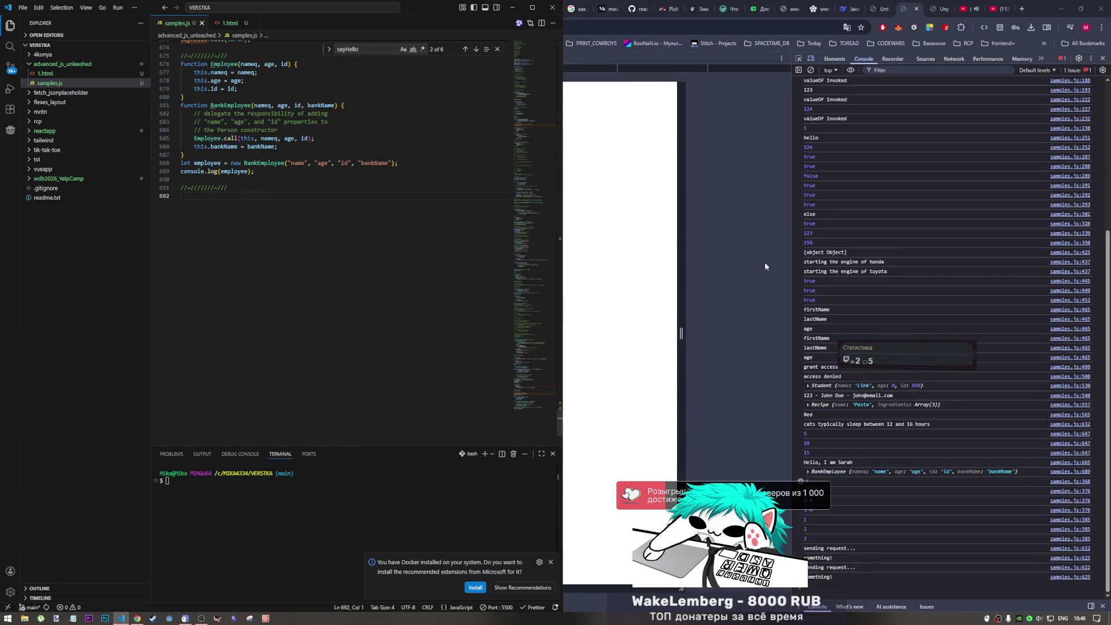
{"action": "key", "text": "alt+Tab"}
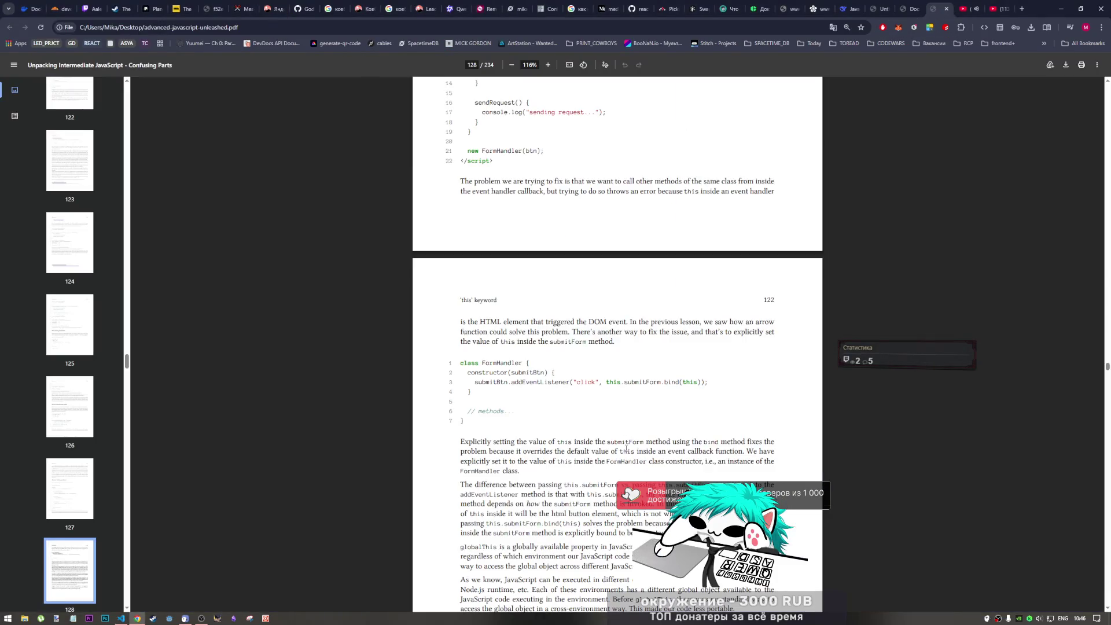
{"action": "scroll", "coordinate": [617, 348], "scroll_direction": "down", "scroll_amount": 2}
{"action": "scroll", "coordinate": [616, 347], "scroll_direction": "down", "scroll_amount": 2}
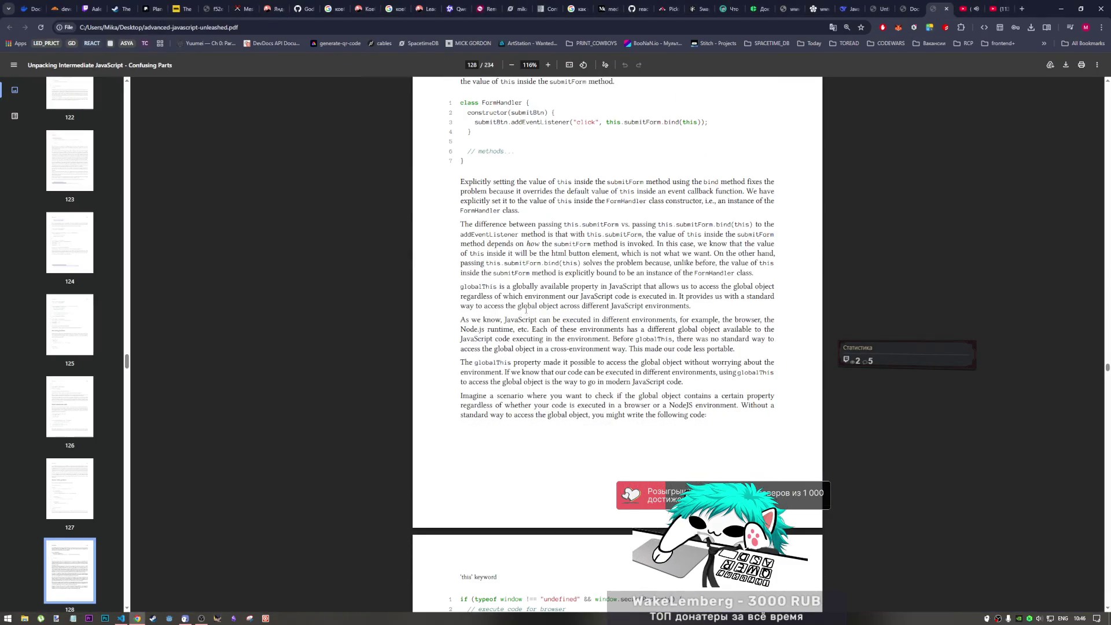
{"action": "scroll", "coordinate": [523, 310], "scroll_direction": "down", "scroll_amount": 1}
{"action": "scroll", "coordinate": [524, 309], "scroll_direction": "up", "scroll_amount": 2}
{"action": "scroll", "coordinate": [528, 312], "scroll_direction": "down", "scroll_amount": 1}
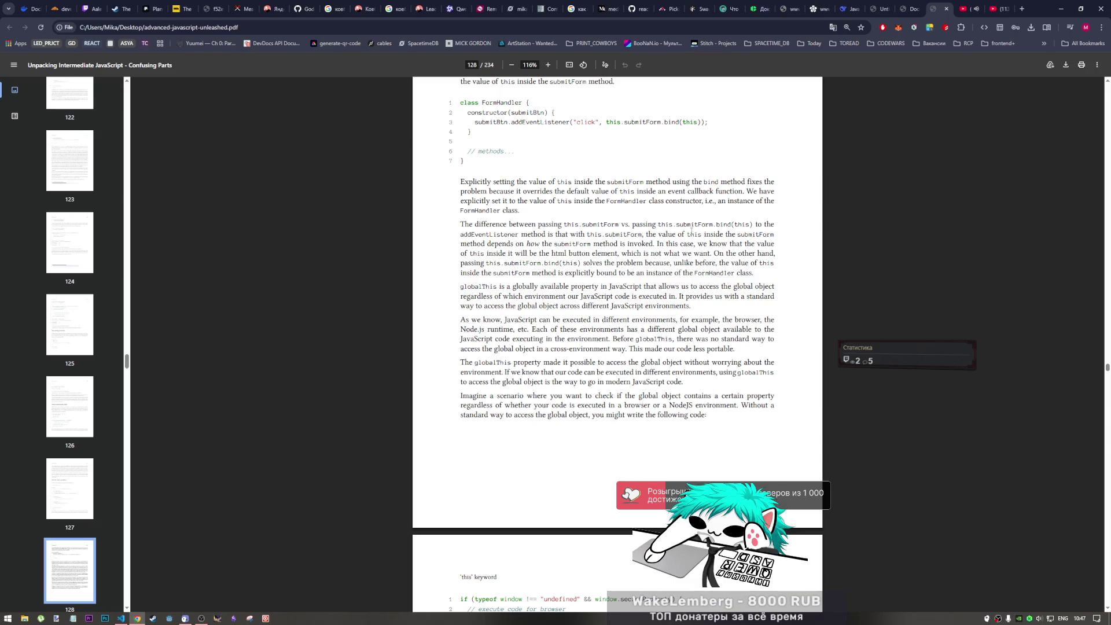
{"action": "scroll", "coordinate": [692, 234], "scroll_direction": "down", "scroll_amount": 1}
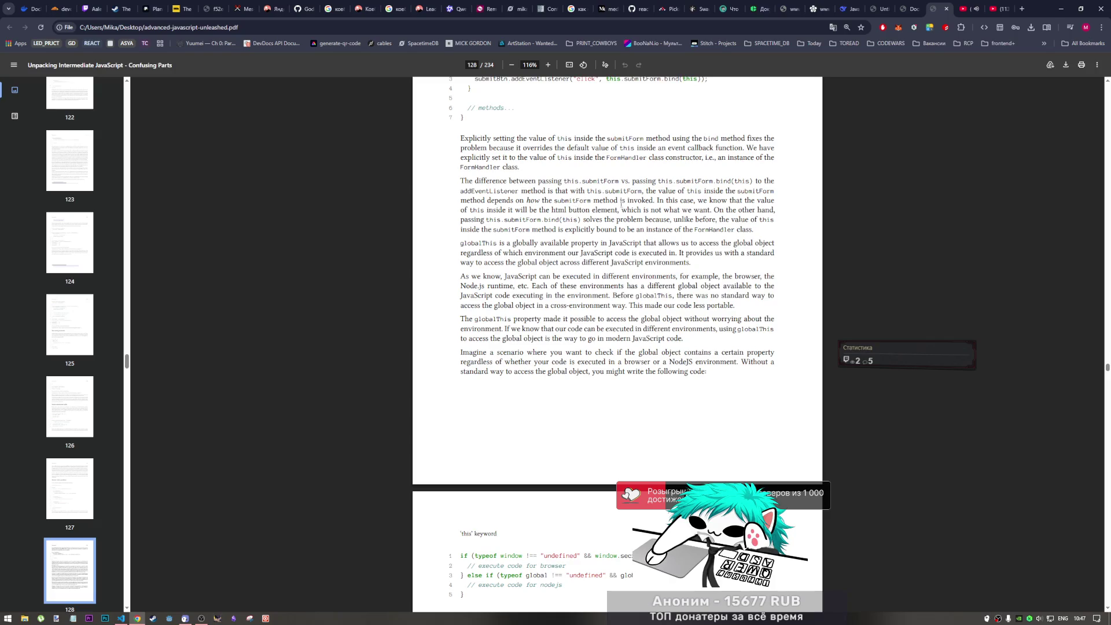
{"action": "left_click_drag", "start_coordinate": [637, 201], "coordinate": [487, 201]}
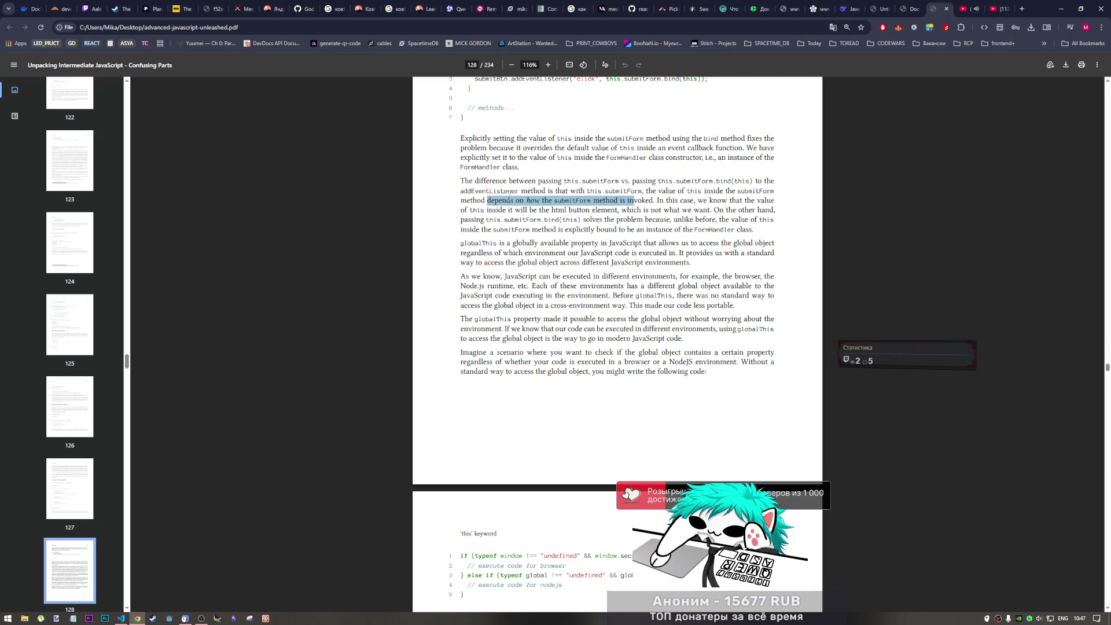
{"action": "scroll", "coordinate": [666, 232], "scroll_direction": "up", "scroll_amount": 2}
{"action": "left_click_drag", "start_coordinate": [623, 211], "coordinate": [684, 210]}
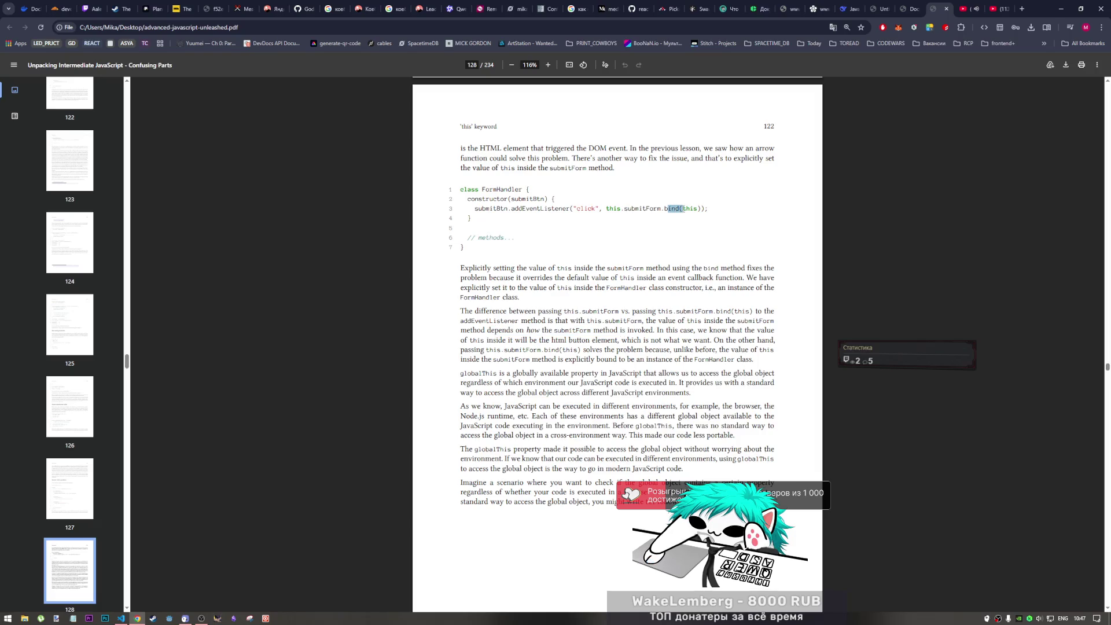
{"action": "scroll", "coordinate": [674, 287], "scroll_direction": "down", "scroll_amount": 1}
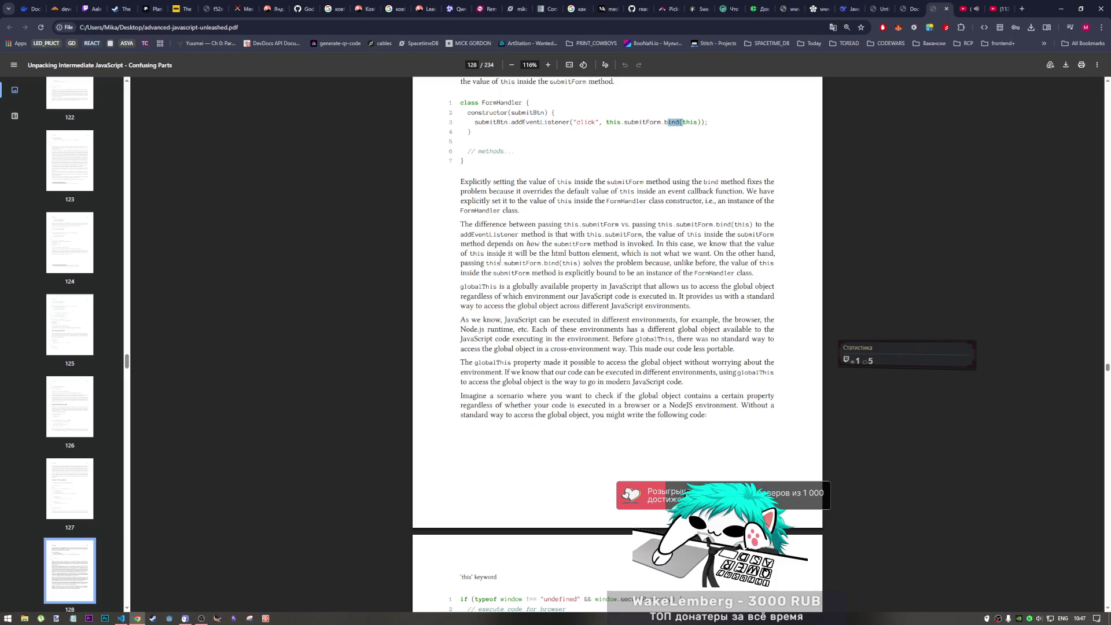
{"action": "double_click", "coordinate": [477, 253]}
{"action": "mouse_move", "coordinate": [508, 254]}
{"action": "left_mouse_down"}
{"action": "mouse_move", "coordinate": [602, 263]}
{"action": "mouse_move", "coordinate": [711, 253]}
{"action": "left_mouse_up"}
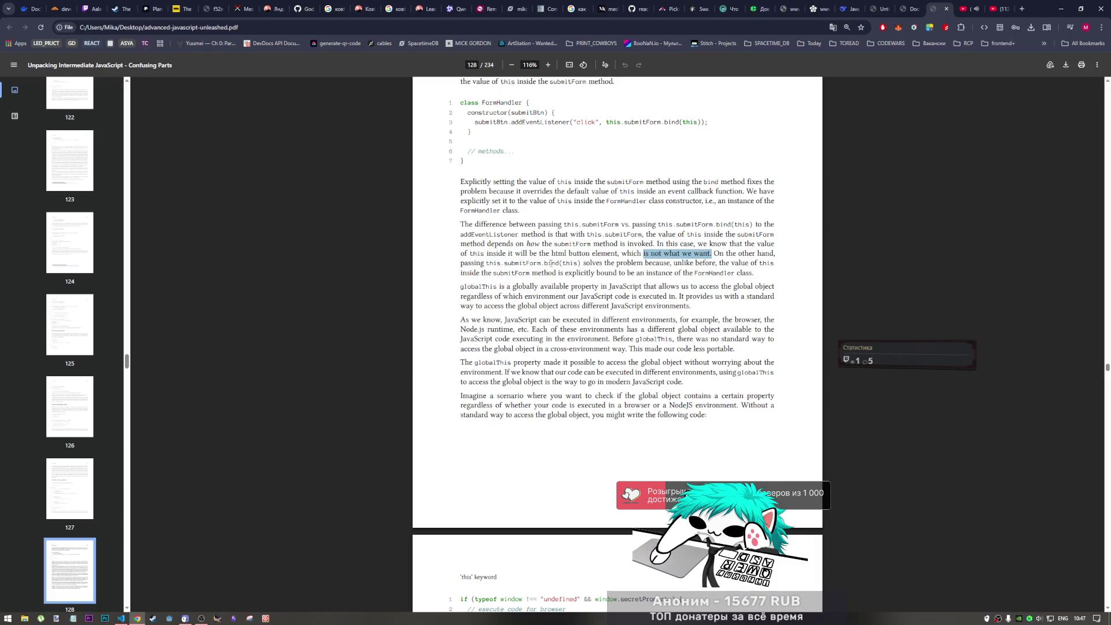
{"action": "left_click_drag", "start_coordinate": [503, 263], "coordinate": [750, 264]}
{"action": "left_click", "coordinate": [757, 272]}
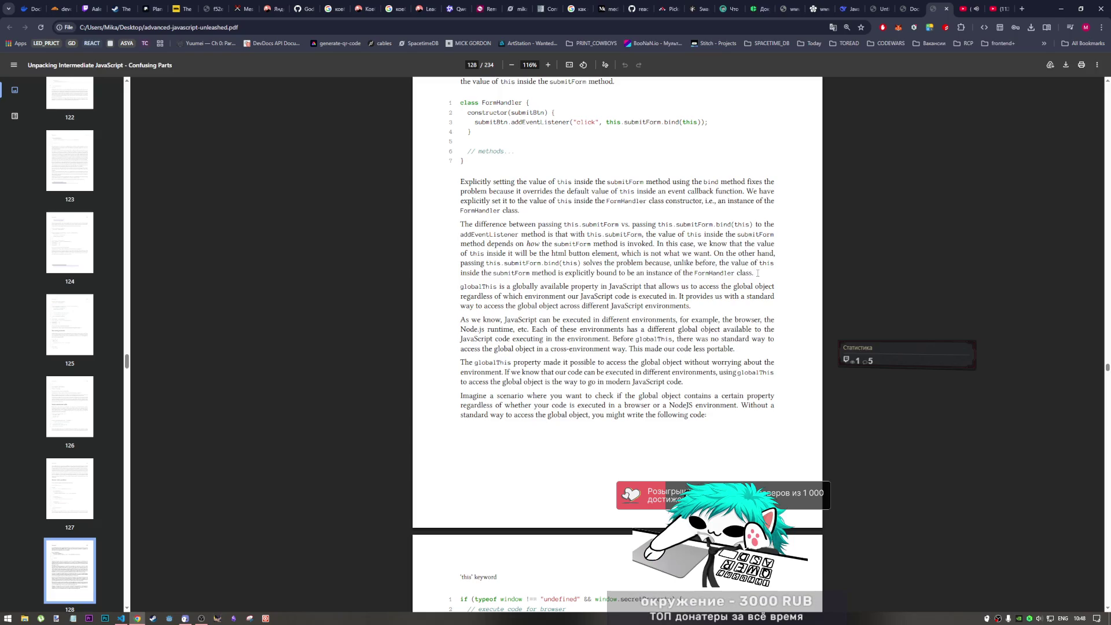
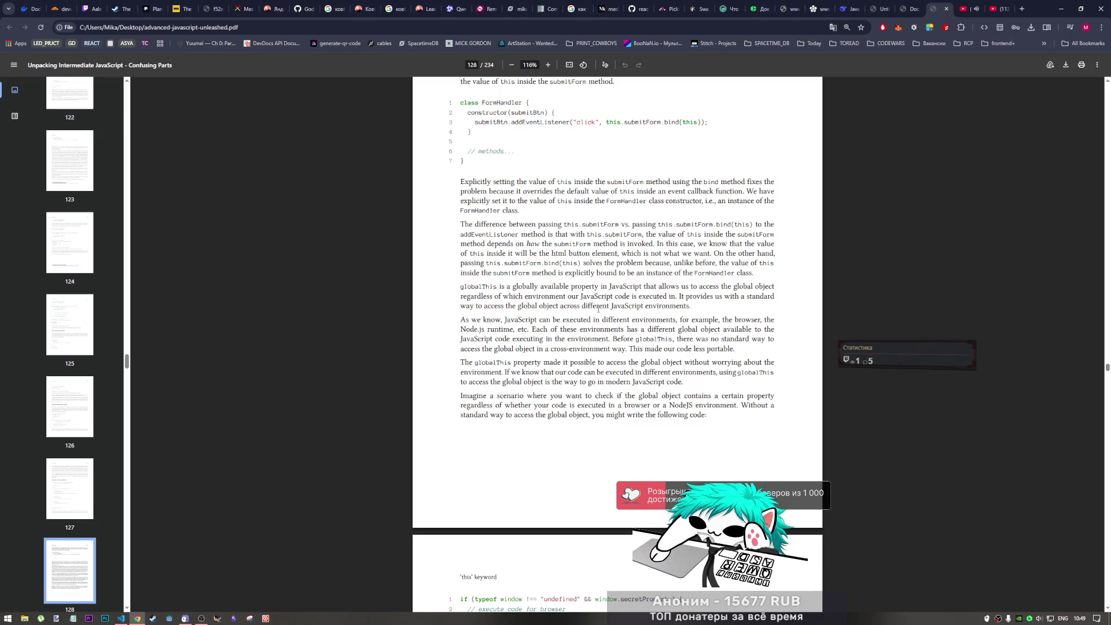
{"action": "scroll", "coordinate": [598, 310], "scroll_direction": "down", "scroll_amount": 3}
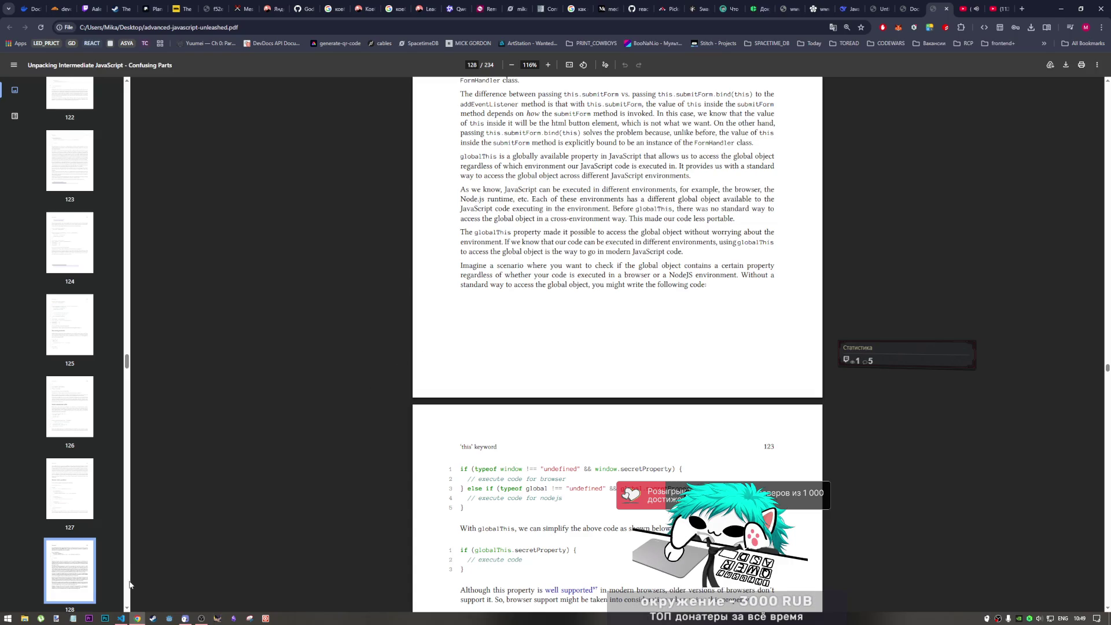
- Bring the VS Code window with samples.js to the front
{"action": "left_click", "coordinate": [123, 619]}
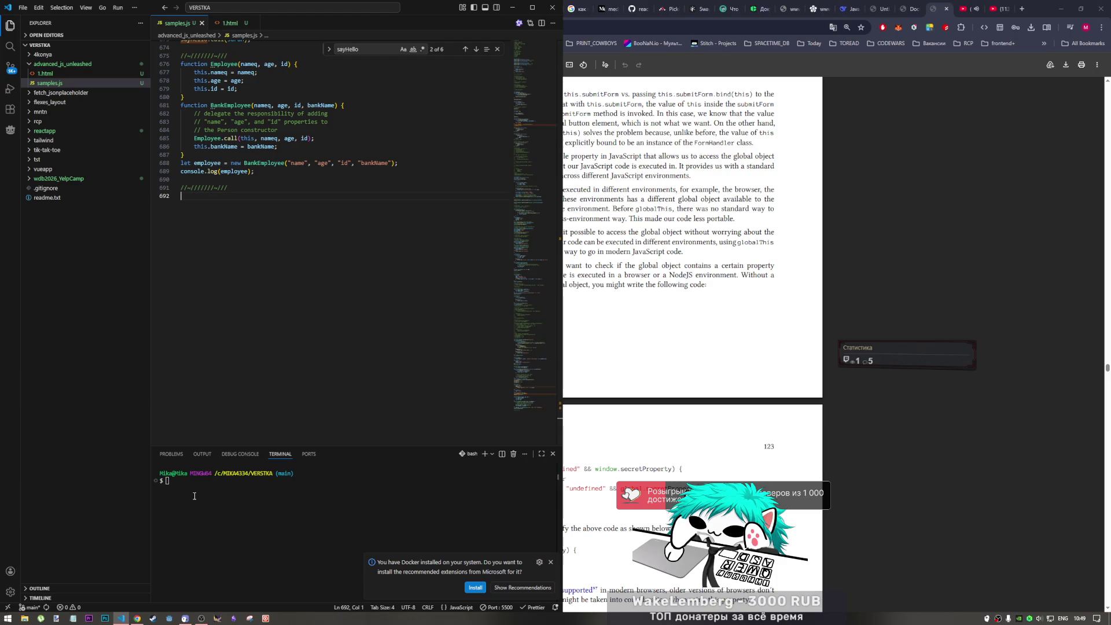
{"action": "type", "text": "no"}
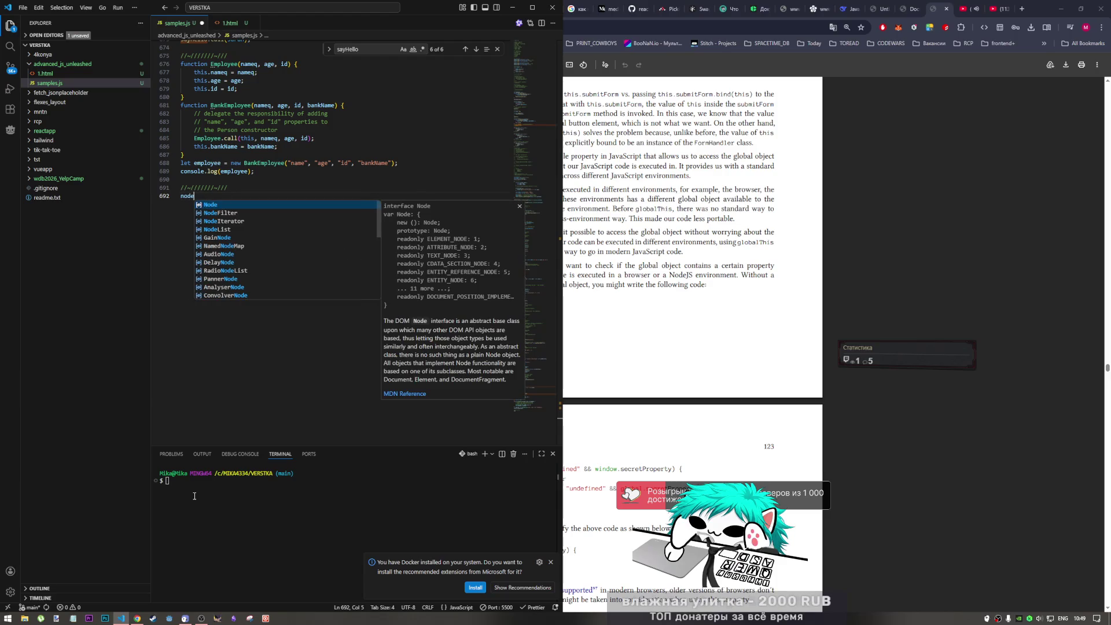
- Clear the stray characters on line 692 and cd into advanced_js_unleashed via Tab completion
{"action": "key", "text": "BackSpace"}
{"action": "key", "text": "BackSpace"}
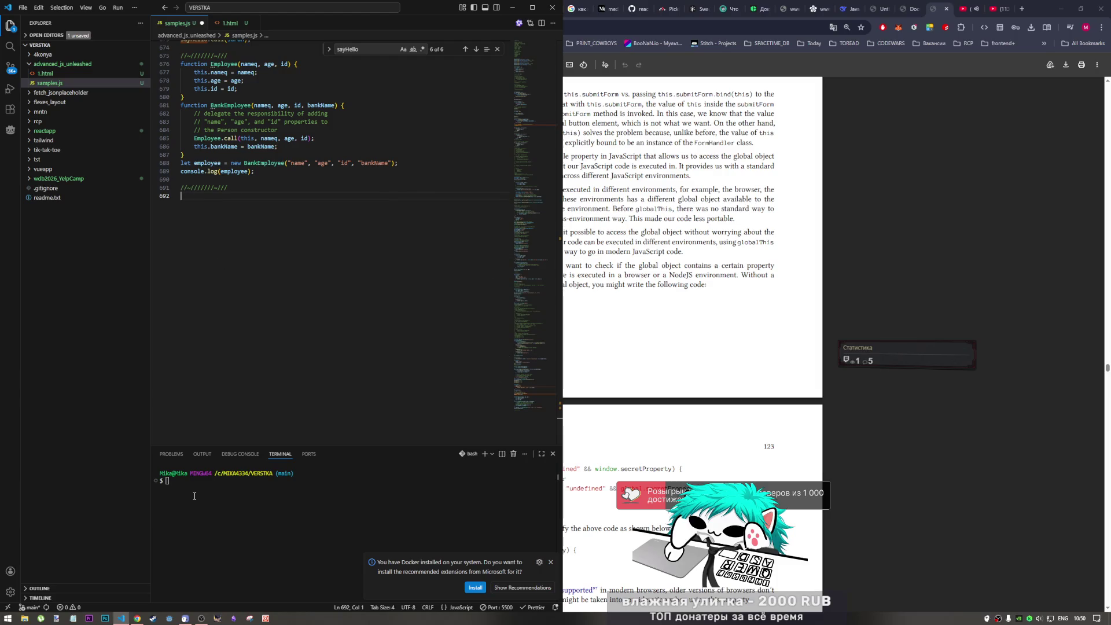
{"action": "type", "text": "cd "}
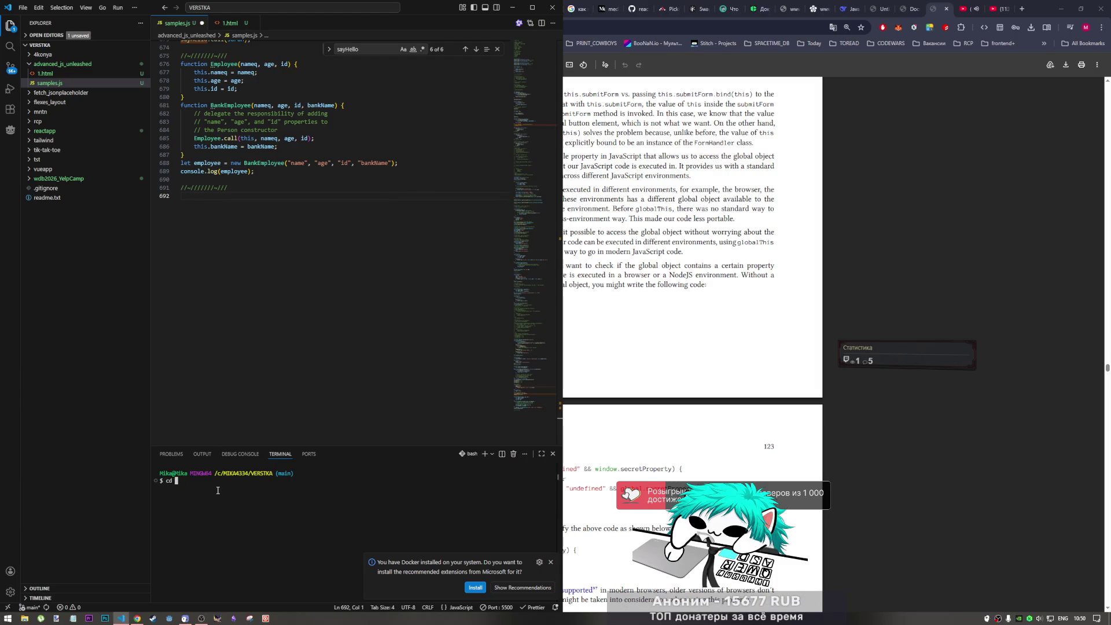
{"action": "type", "text": "a"}
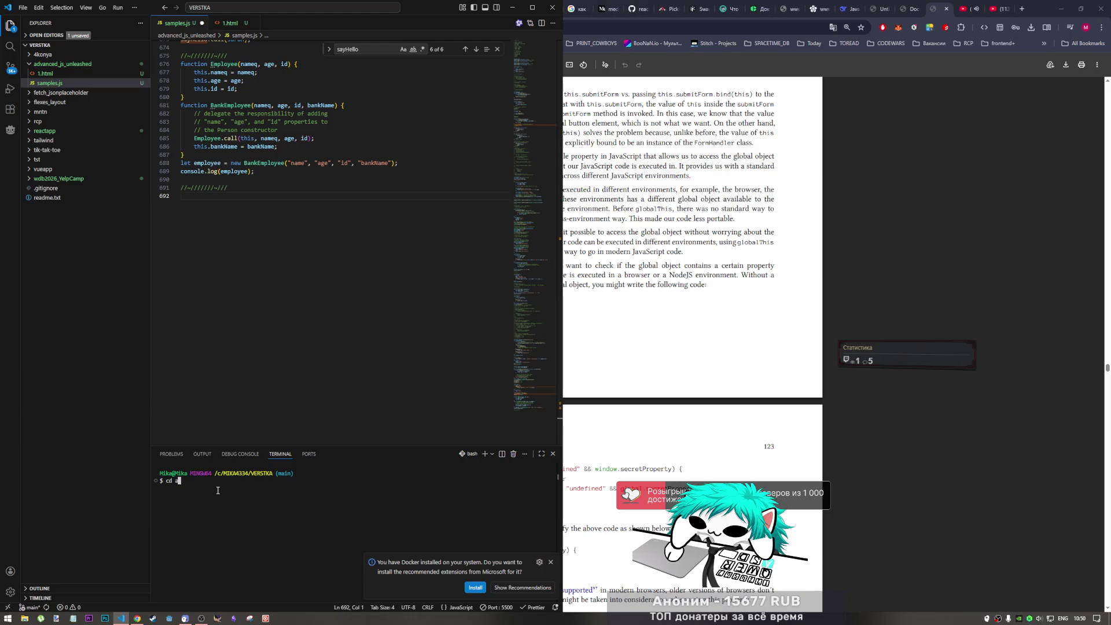
{"action": "type", "text": "dvanced"}
{"action": "key", "text": "Tab"}
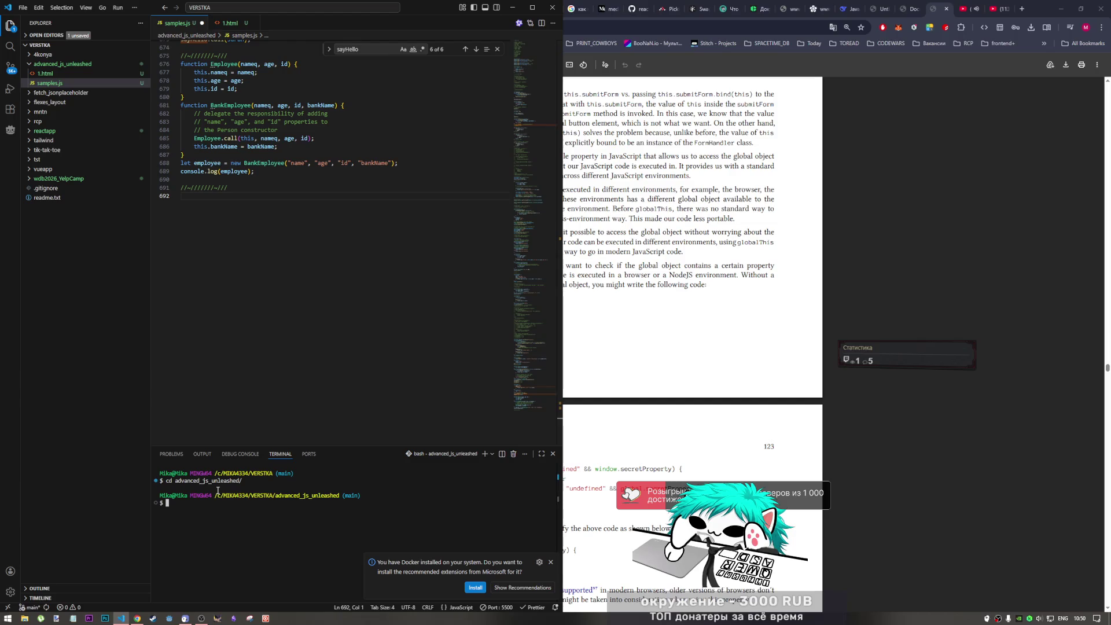
{"action": "type", "text": "node sample"}
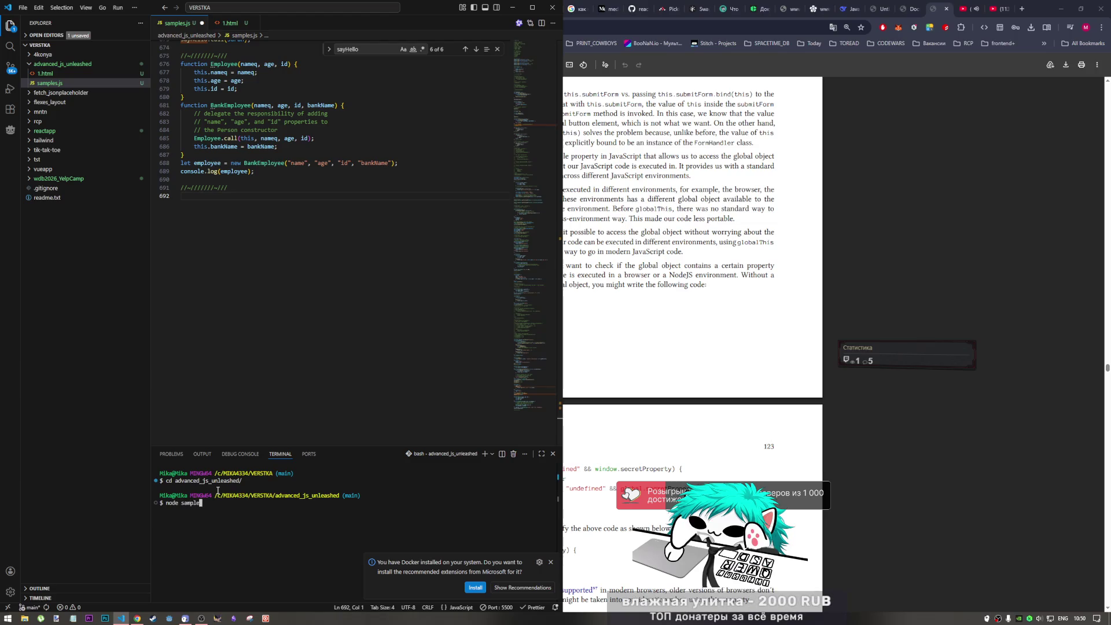
{"action": "type", "text": "s.js"}
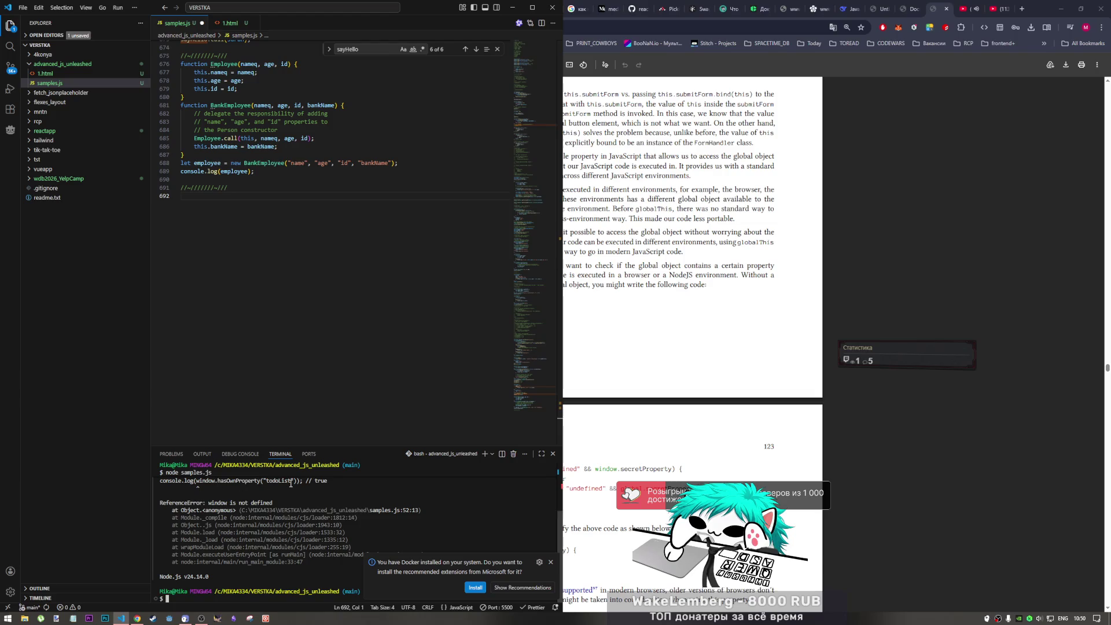
{"action": "scroll", "coordinate": [295, 484], "scroll_direction": "up", "scroll_amount": 1}
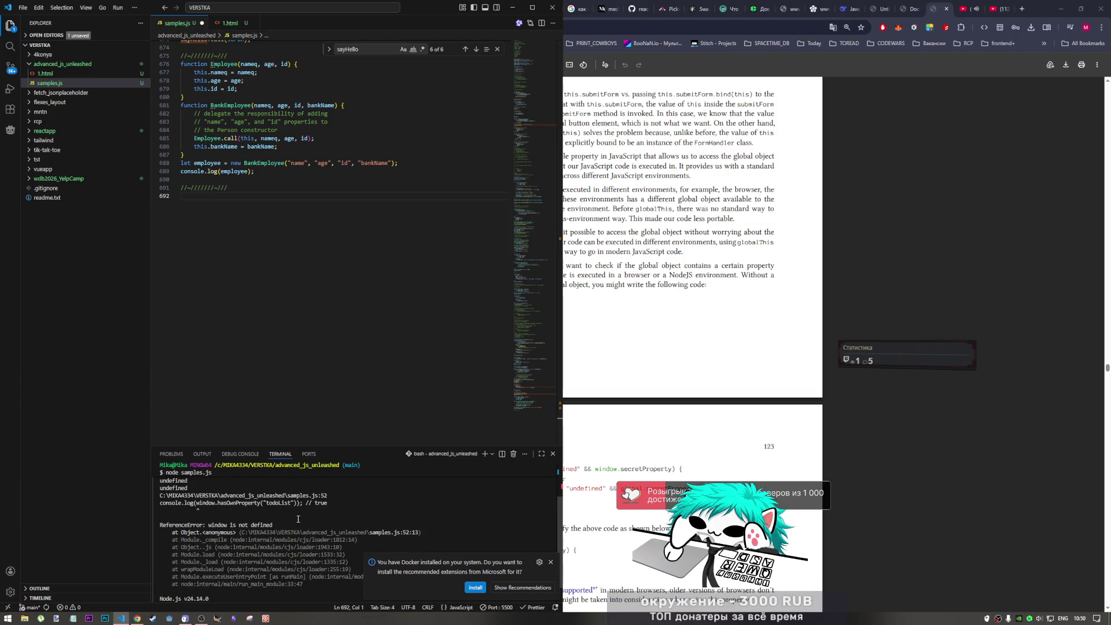
- Comment out the window.hasOwnProperty lines 52–53 and rerun node samples.js
{"action": "left_click", "coordinate": [315, 495], "text": "ctrl"}
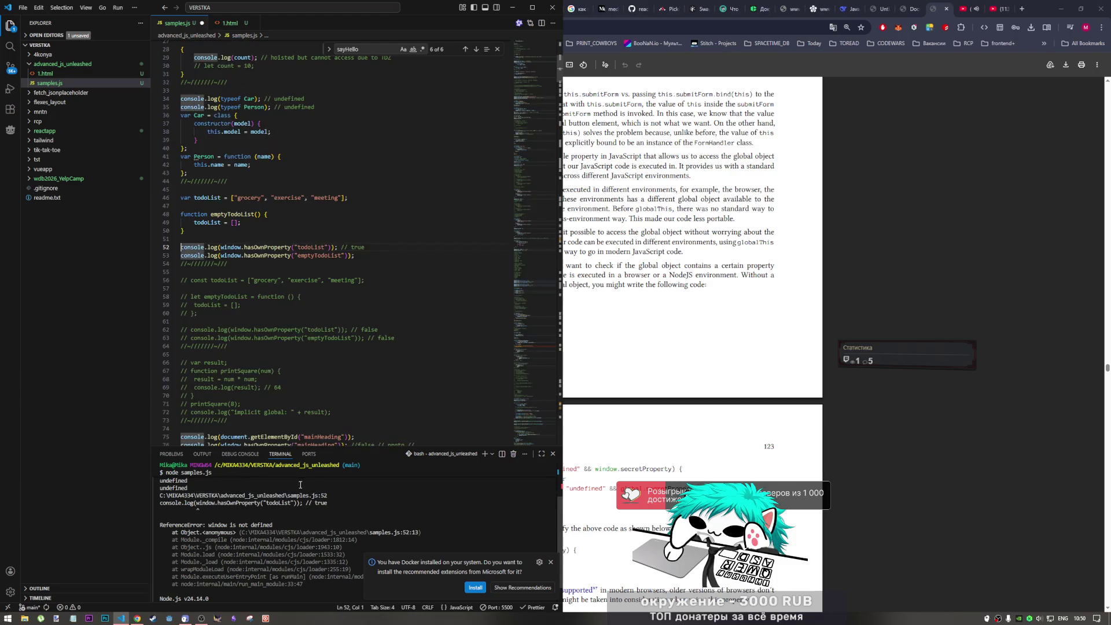
{"action": "left_click_drag", "start_coordinate": [355, 256], "coordinate": [303, 247]}
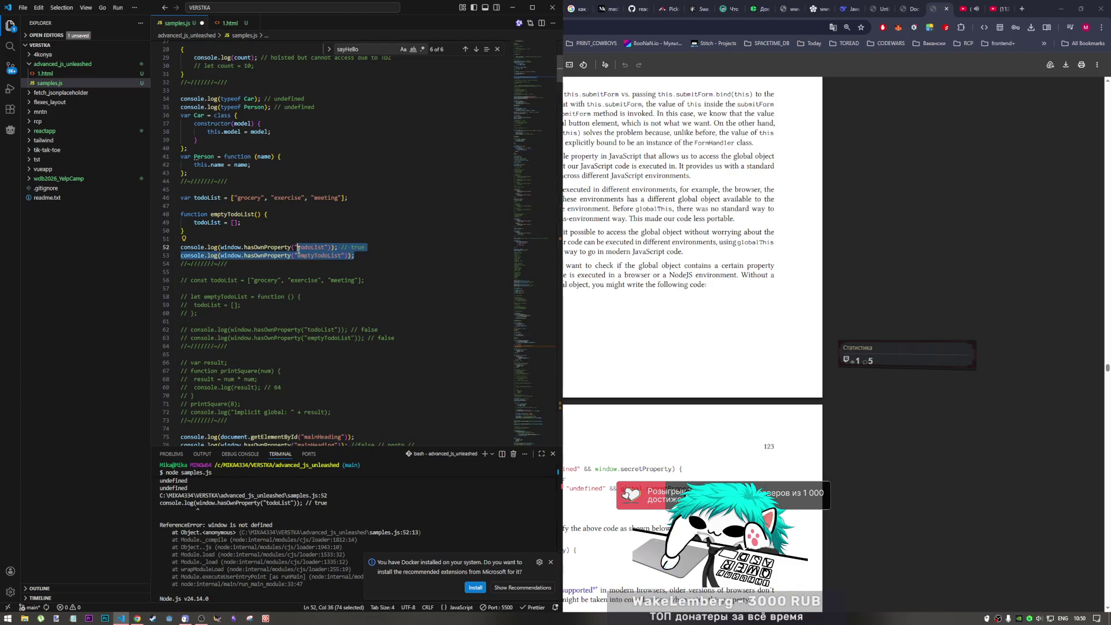
{"action": "key", "text": "ctrl+slash"}
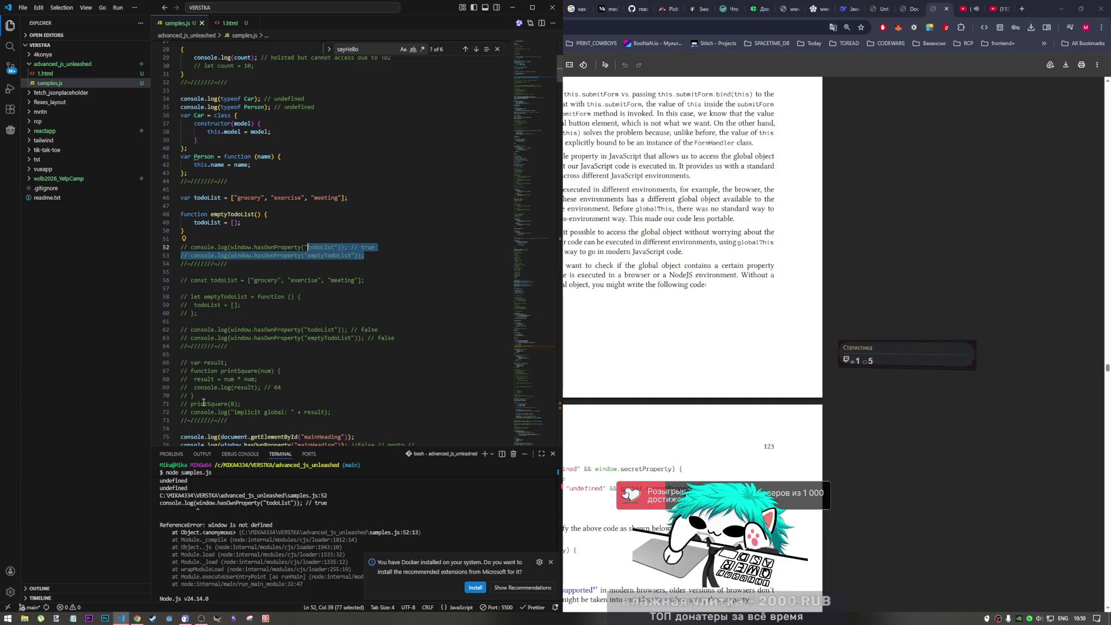
{"action": "left_click", "coordinate": [219, 571]}
{"action": "scroll", "coordinate": [232, 569], "scroll_direction": "down", "scroll_amount": 1}
{"action": "key", "text": "Up"}
{"action": "key", "text": "Return"}
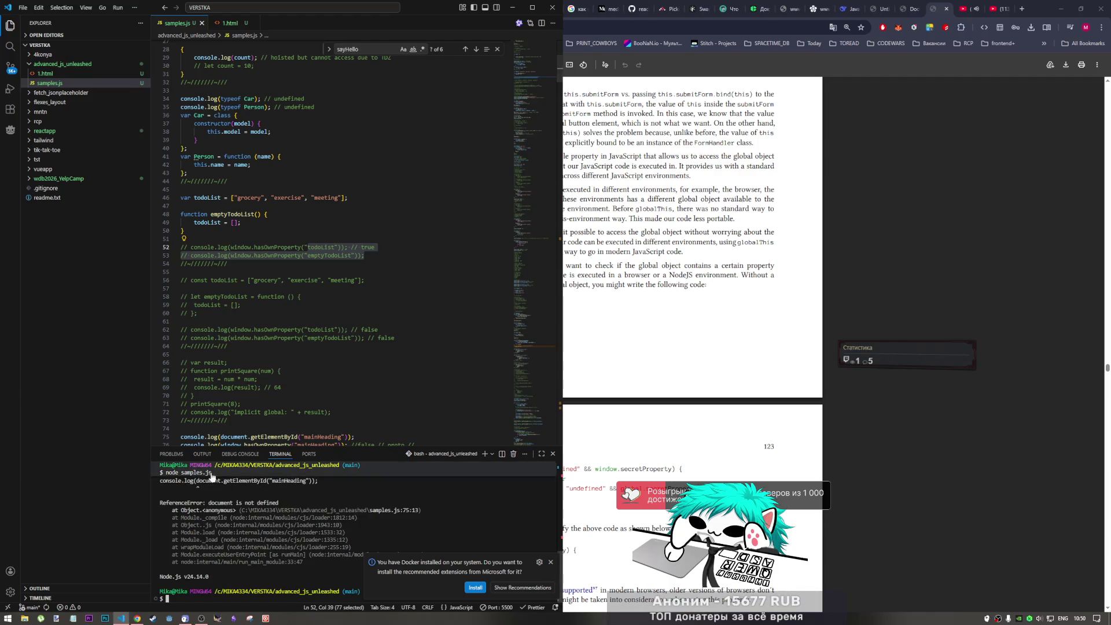
{"action": "scroll", "coordinate": [283, 518], "scroll_direction": "up", "scroll_amount": 2}
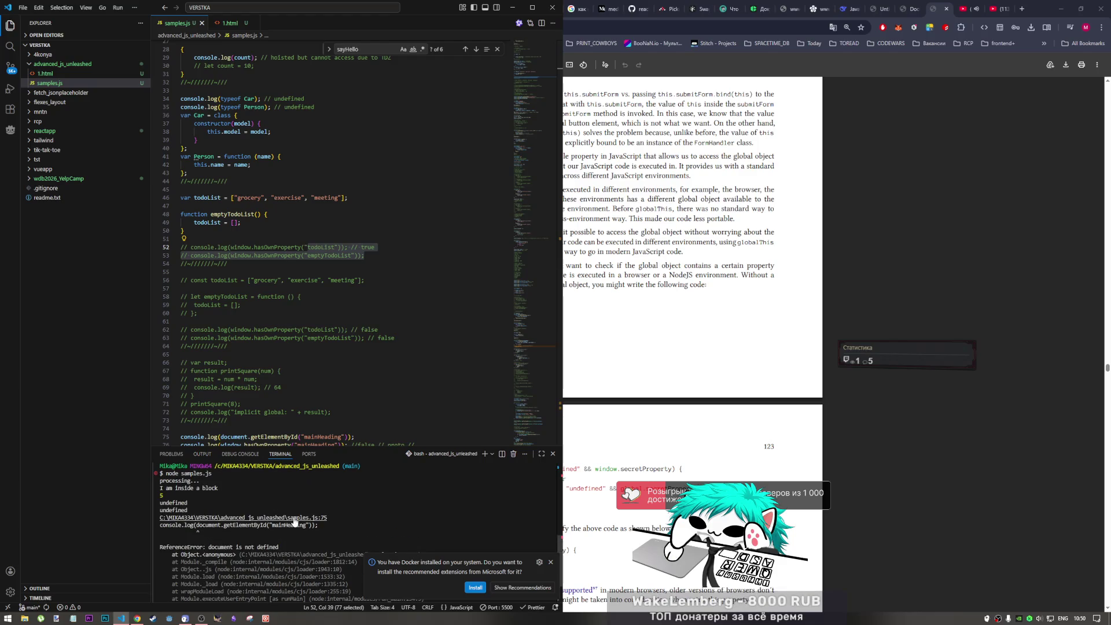
- Comment out the document and window lines 75–77 and rerun node samples.js
{"action": "left_click", "coordinate": [296, 517], "text": "ctrl"}
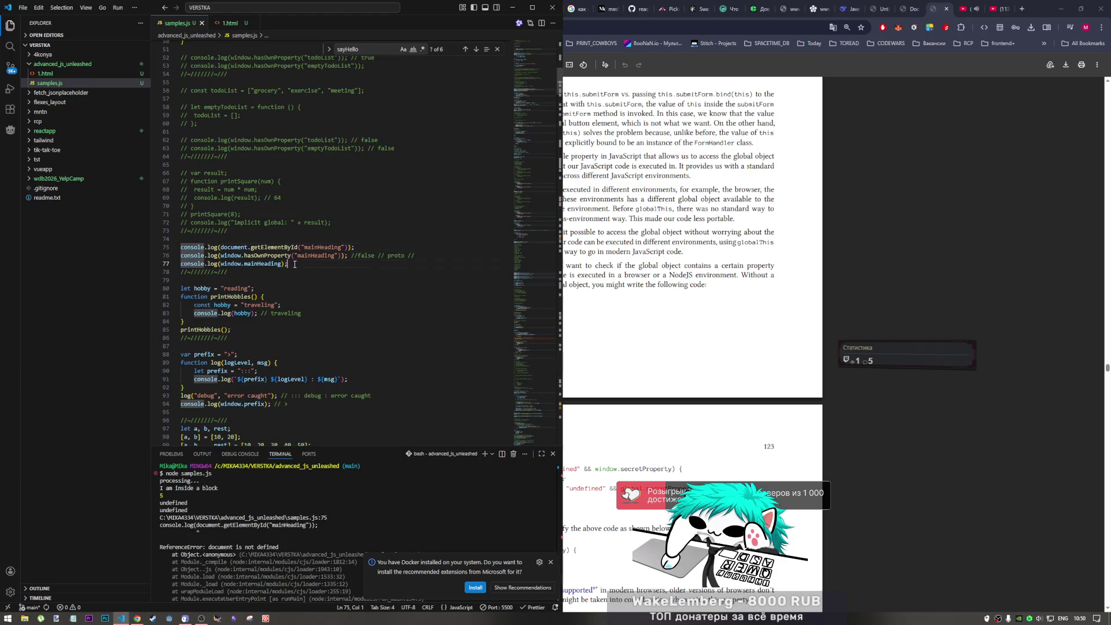
{"action": "left_click_drag", "start_coordinate": [308, 269], "coordinate": [239, 247]}
{"action": "key", "text": "ctrl+slash"}
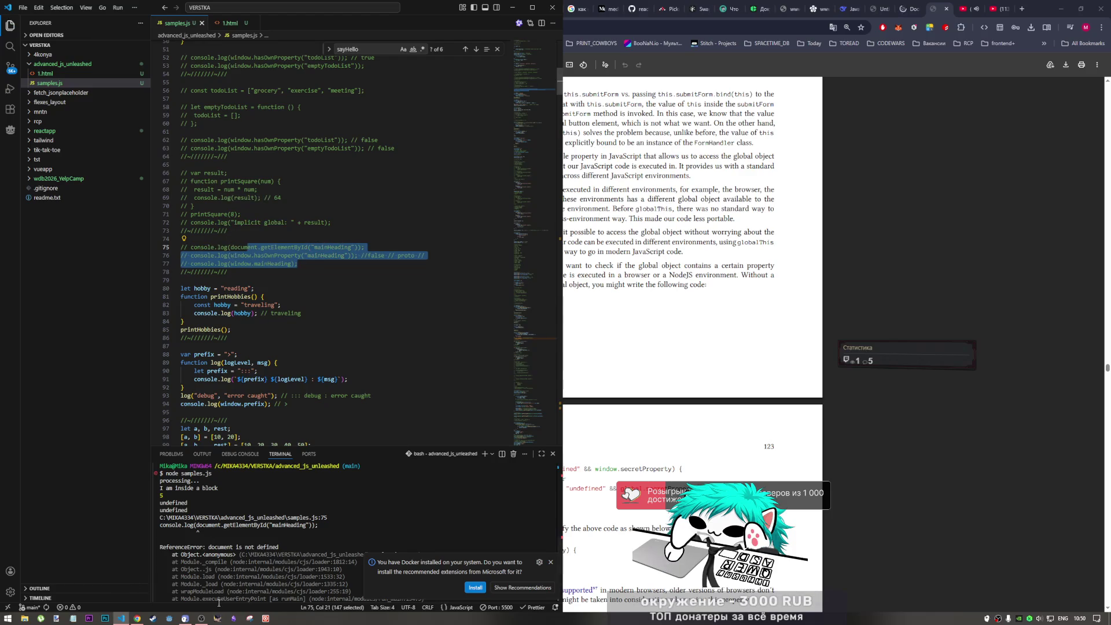
{"action": "scroll", "coordinate": [261, 538], "scroll_direction": "down", "scroll_amount": 2}
{"action": "left_click", "coordinate": [239, 599]}
{"action": "key", "text": "Up"}
{"action": "key", "text": "Return"}
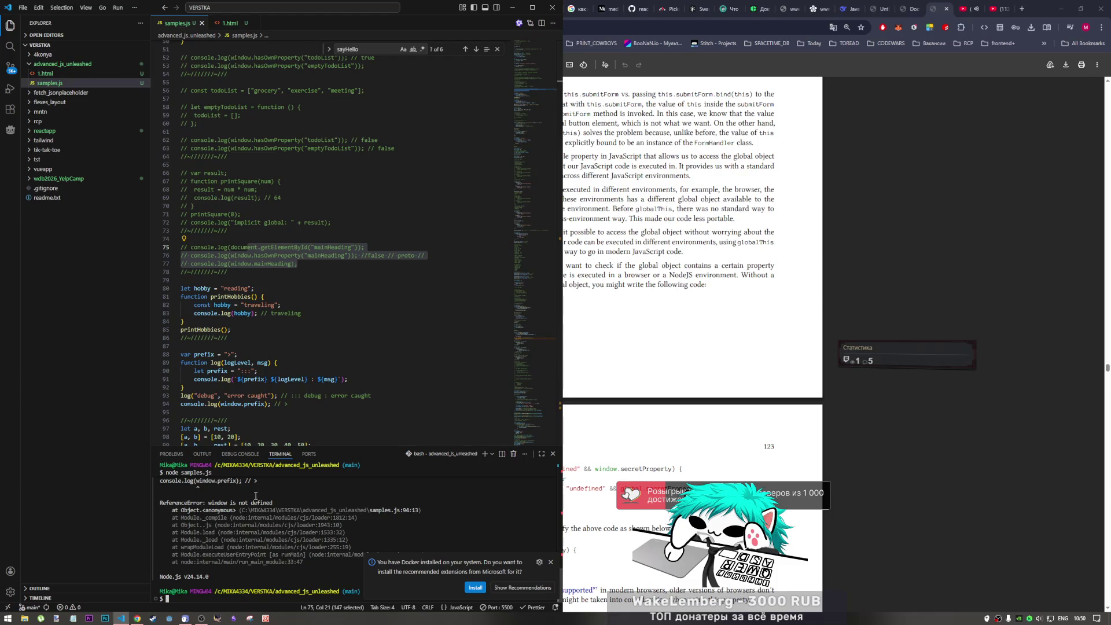
{"action": "scroll", "coordinate": [257, 499], "scroll_direction": "up", "scroll_amount": 1}
- Comment out line 94 and rerun node samples.js
{"action": "left_click", "coordinate": [258, 499], "text": "ctrl"}
{"action": "left_click", "coordinate": [287, 248]}
{"action": "key", "text": "shift+Home"}
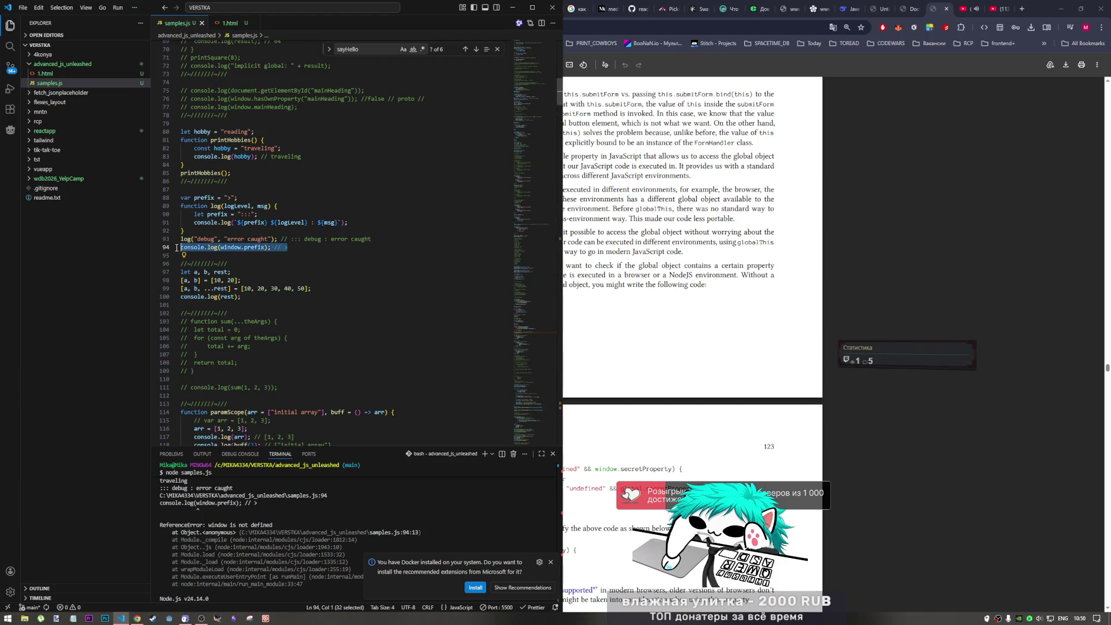
{"action": "key", "text": "ctrl+slash"}
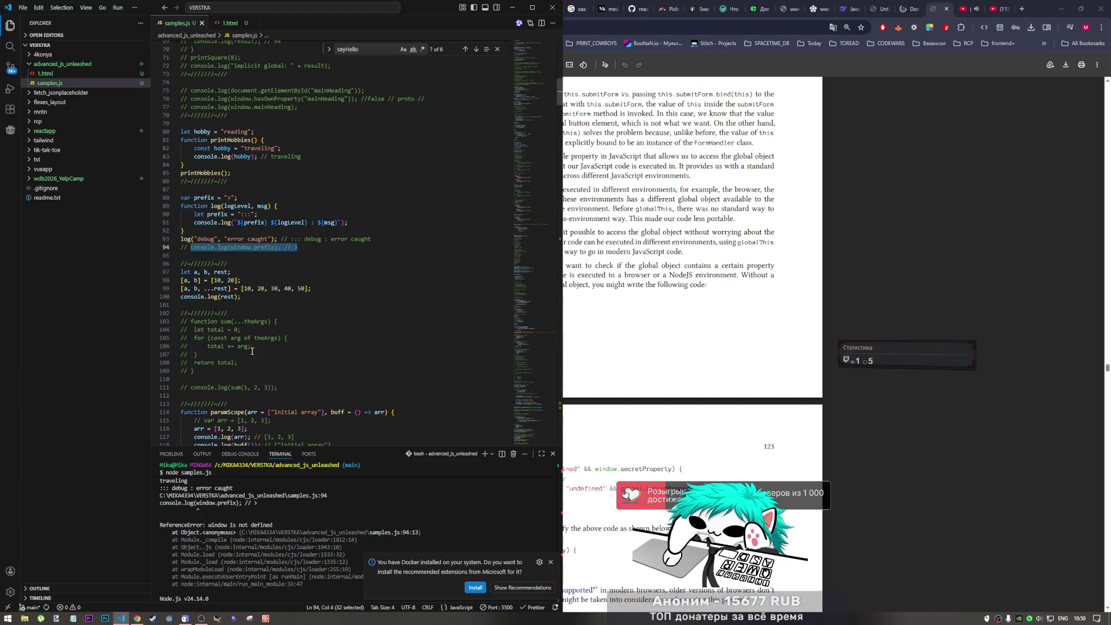
{"action": "left_click", "coordinate": [228, 593]}
{"action": "key", "text": "Up"}
{"action": "key", "text": "Return"}
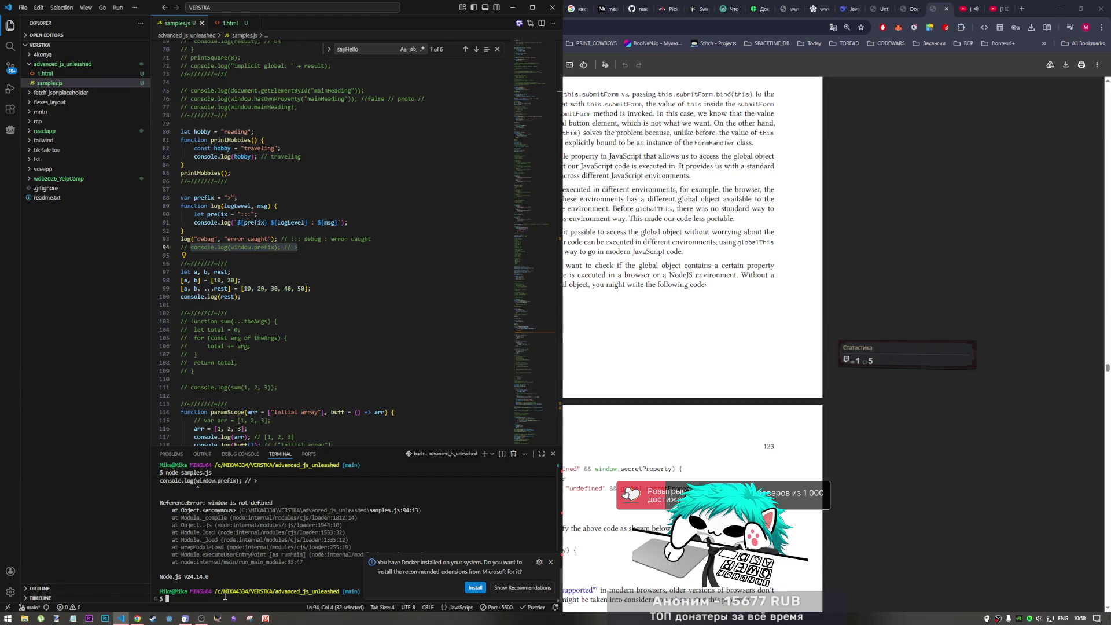
{"action": "key", "text": "Up"}
{"action": "key", "text": "Return"}
{"action": "scroll", "coordinate": [224, 596], "scroll_direction": "up", "scroll_amount": 2}
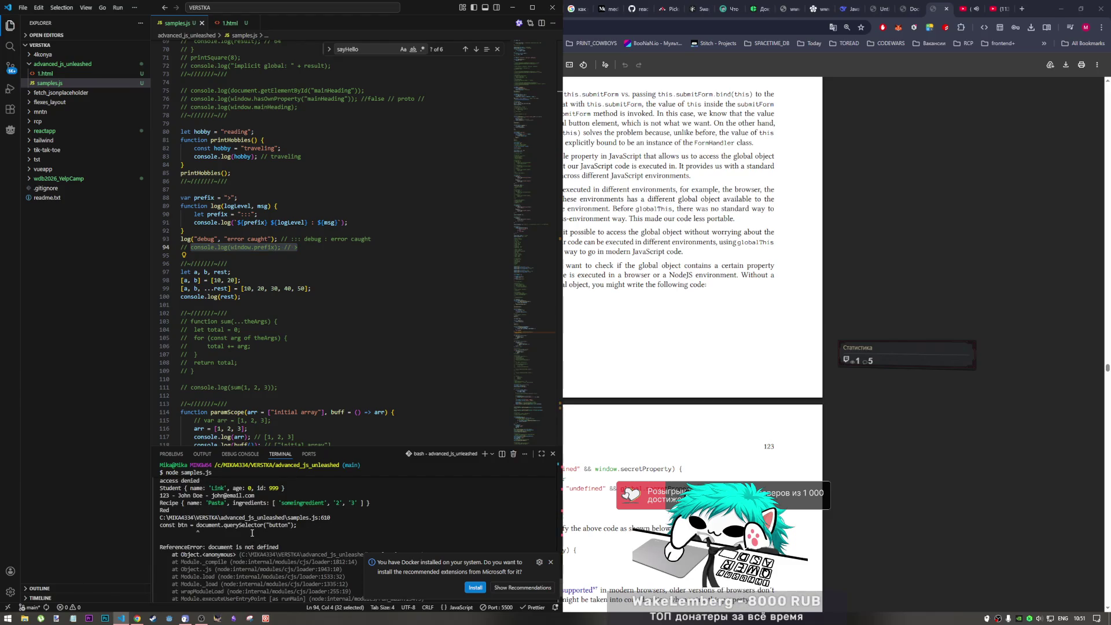
- Comment out the failing const btn line 610 and rerun node samples.js
{"action": "left_click", "coordinate": [277, 518], "text": "ctrl"}
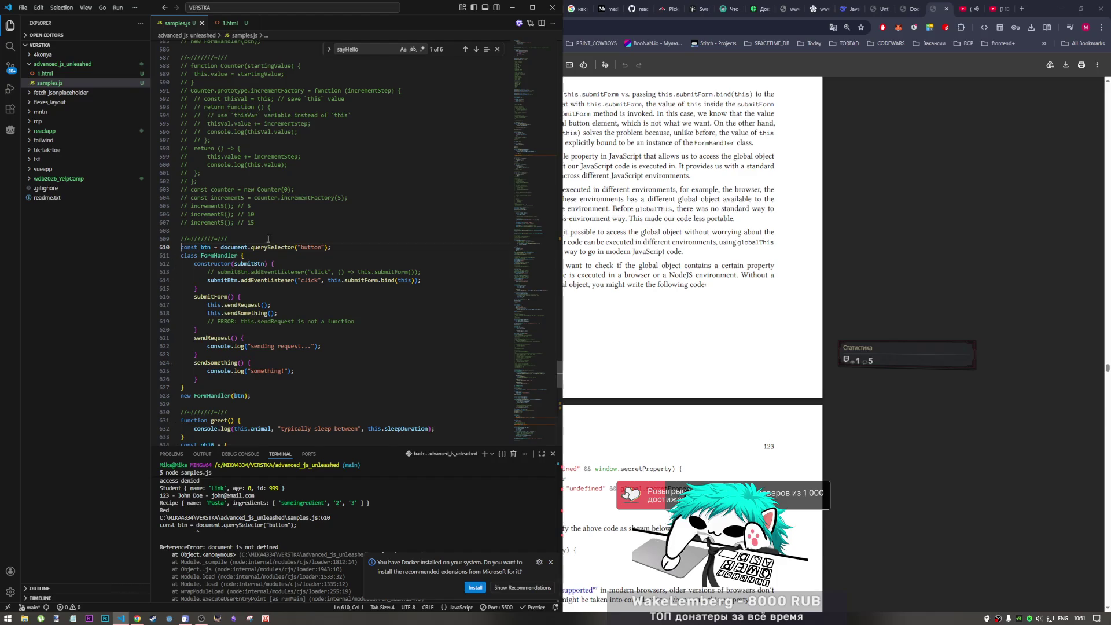
{"action": "left_click", "coordinate": [345, 249]}
{"action": "scroll", "coordinate": [338, 260], "scroll_direction": "down", "scroll_amount": 3}
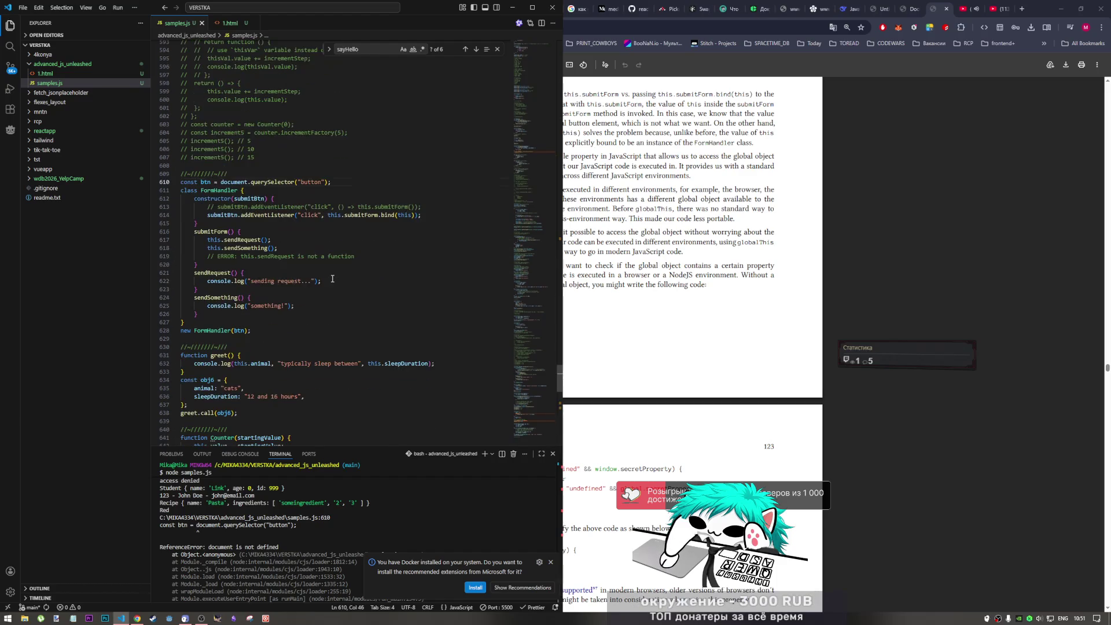
{"action": "key", "text": "ctrl+slash"}
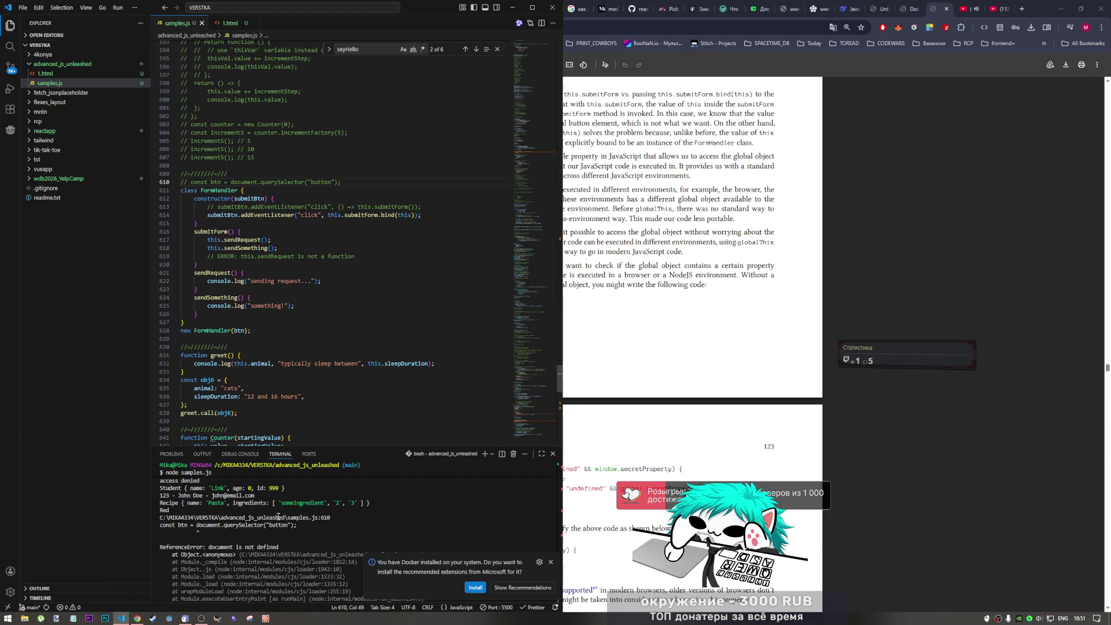
{"action": "scroll", "coordinate": [239, 583], "scroll_direction": "down", "scroll_amount": 2}
{"action": "left_click", "coordinate": [228, 596]}
{"action": "key", "text": "Up"}
{"action": "key", "text": "Return"}
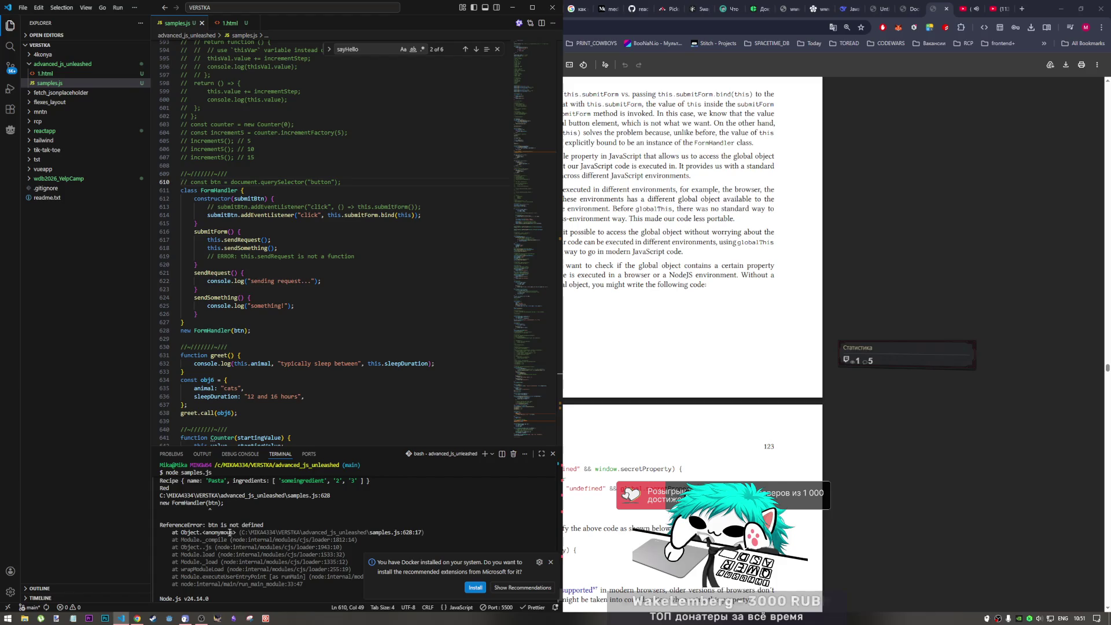
{"action": "scroll", "coordinate": [225, 148], "scroll_direction": "down", "scroll_amount": 2}
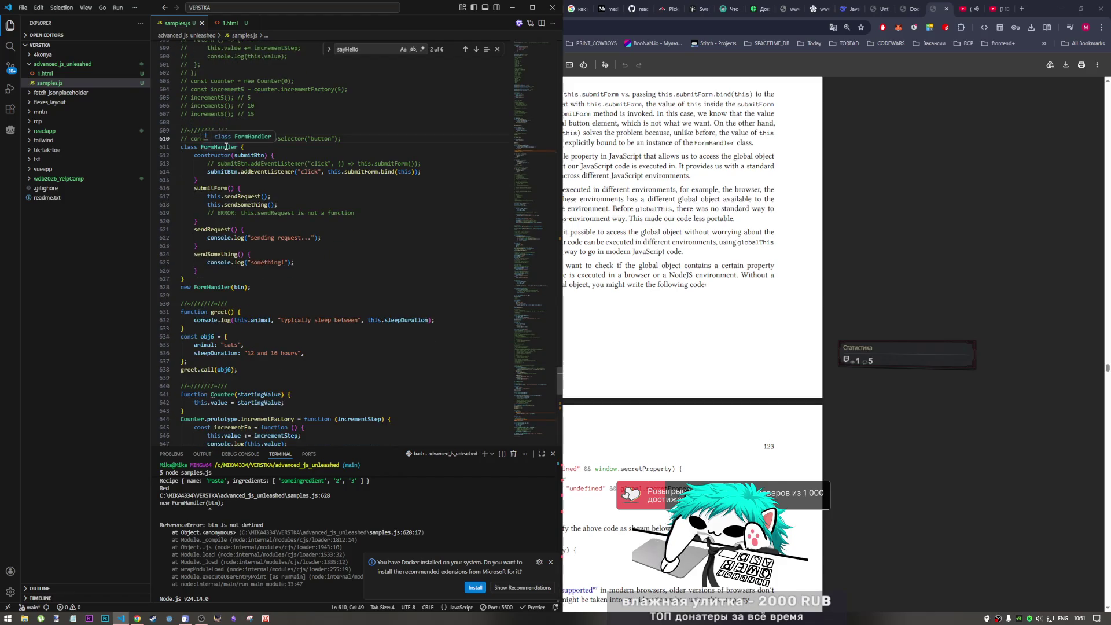
{"action": "left_click_drag", "start_coordinate": [227, 147], "coordinate": [295, 324]}
{"action": "scroll", "coordinate": [296, 325], "scroll_direction": "down", "scroll_amount": 10}
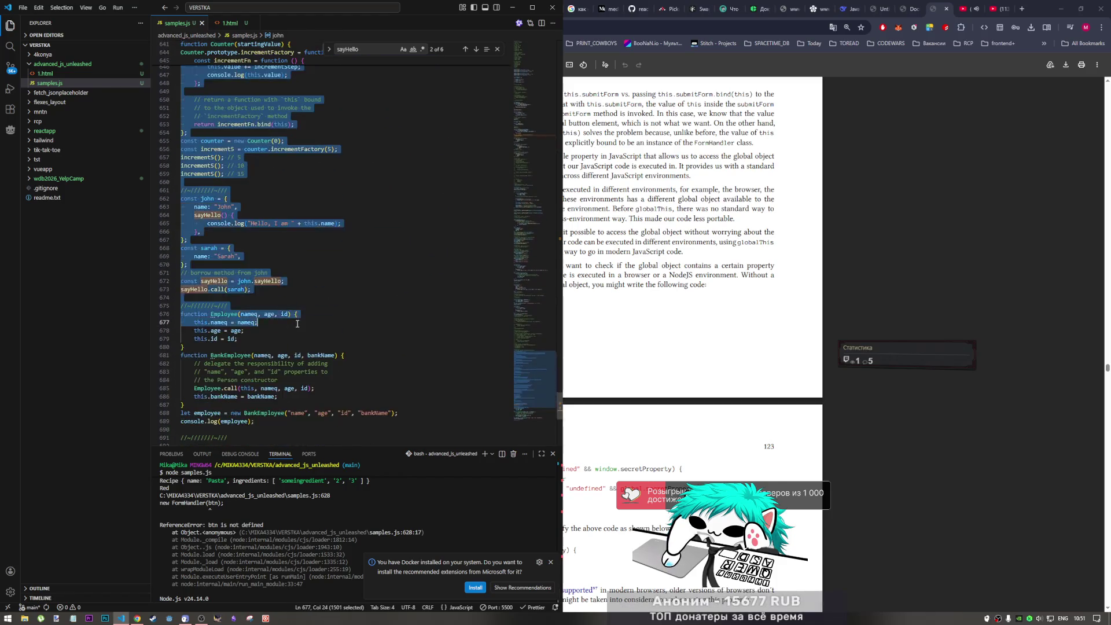
{"action": "mouse_move", "coordinate": [296, 325]}
{"action": "left_mouse_down"}
{"action": "mouse_move", "coordinate": [280, 212]}
{"action": "mouse_move", "coordinate": [300, 318]}
{"action": "left_mouse_up"}
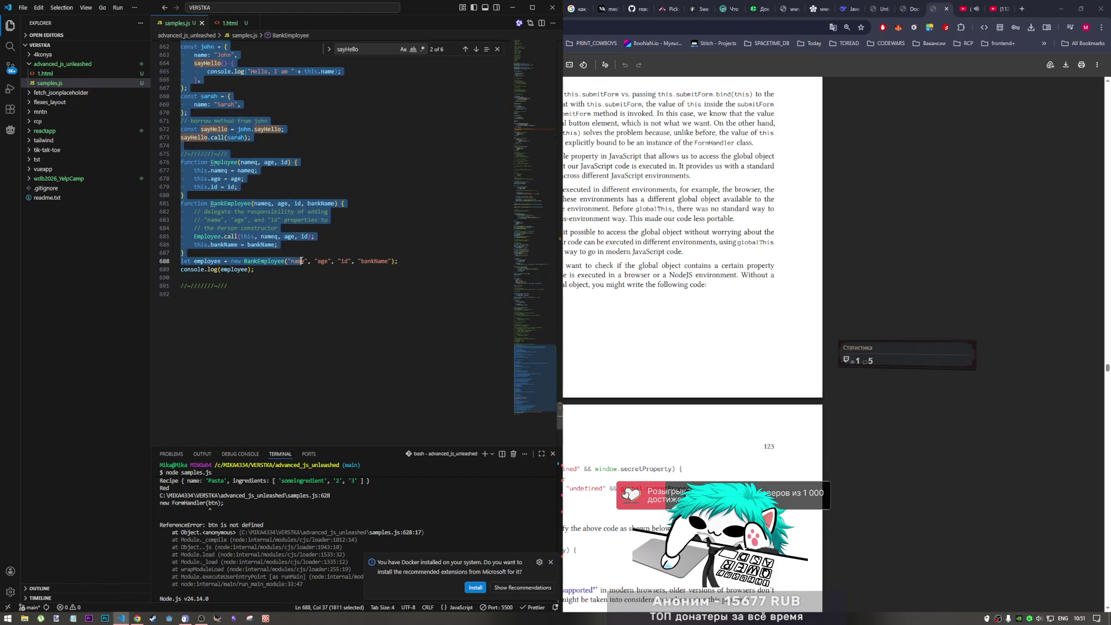
{"action": "scroll", "coordinate": [314, 285], "scroll_direction": "up", "scroll_amount": 6}
{"action": "scroll", "coordinate": [314, 286], "scroll_direction": "up", "scroll_amount": 3}
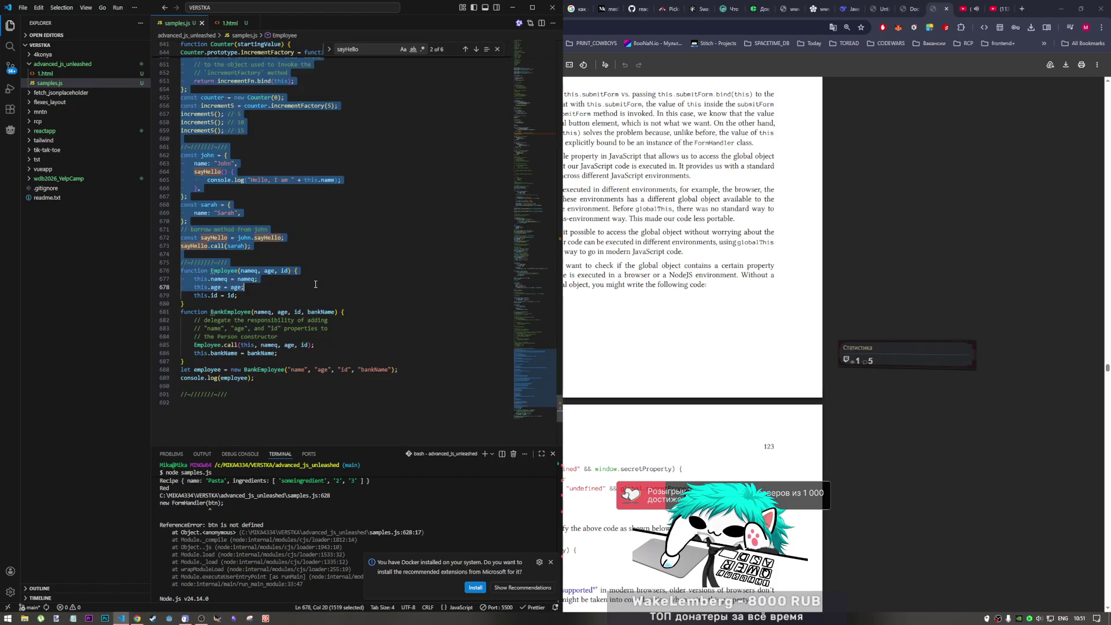
{"action": "mouse_move", "coordinate": [315, 286]}
{"action": "left_mouse_down"}
{"action": "mouse_move", "coordinate": [310, 260]}
{"action": "mouse_move", "coordinate": [302, 378]}
{"action": "left_mouse_up"}
{"action": "scroll", "coordinate": [310, 261], "scroll_direction": "up", "scroll_amount": 5}
{"action": "scroll", "coordinate": [309, 260], "scroll_direction": "down", "scroll_amount": 10}
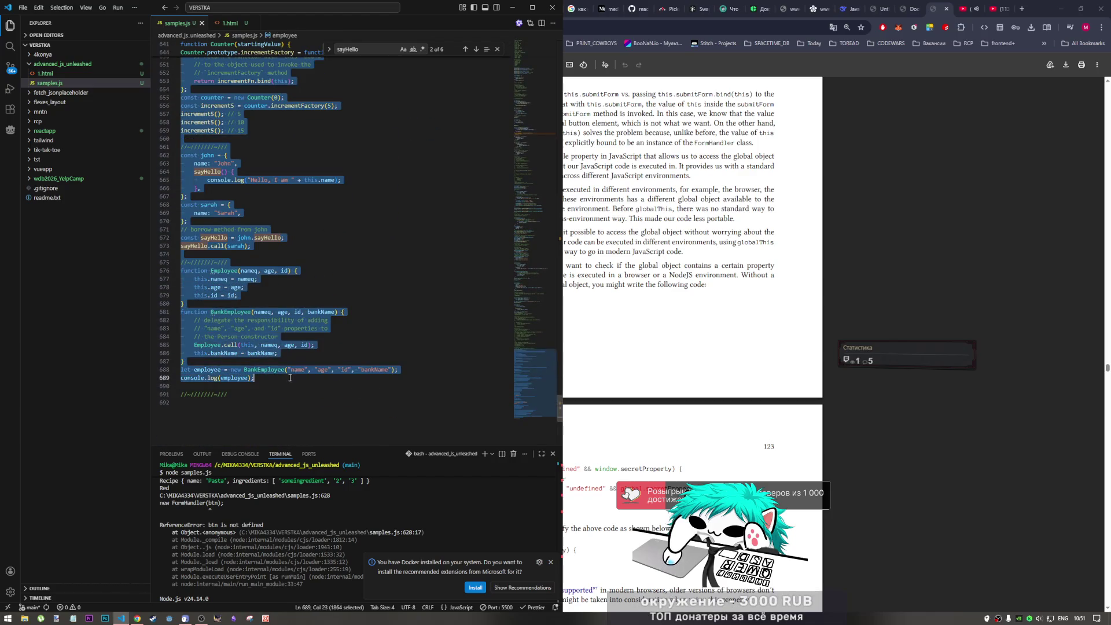
- Comment out the selected example lines, add a console.log snippet, and run node samples.js
{"action": "key", "text": "ctrl+slash"}
{"action": "left_click", "coordinate": [274, 405]}
{"action": "type", "text": "log"}
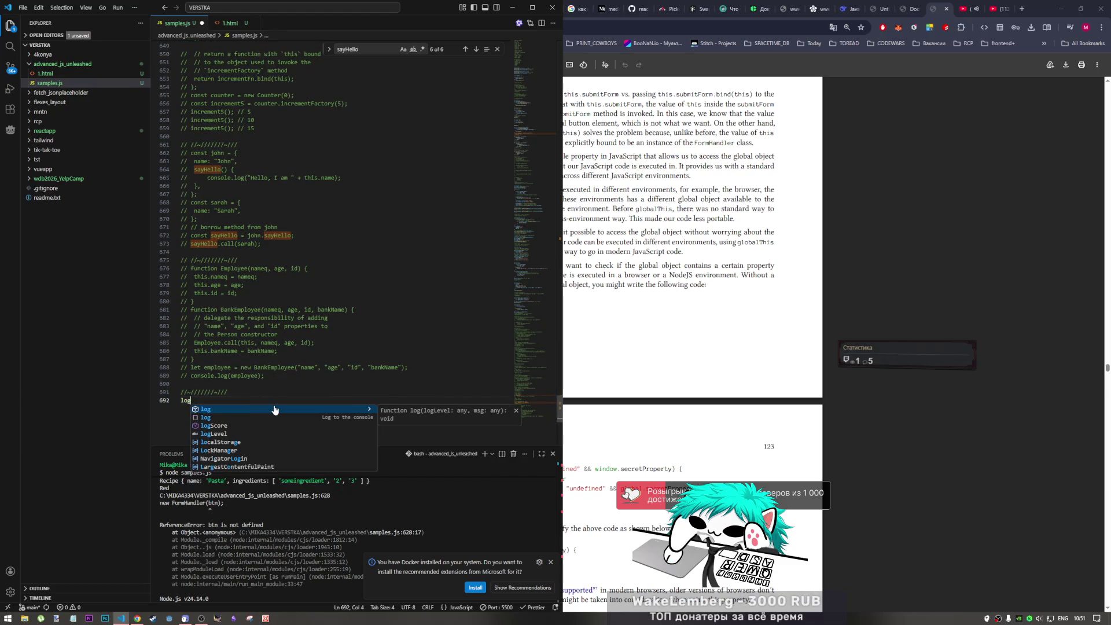
{"action": "key", "text": "Return"}
{"action": "type", "text": "this);"}
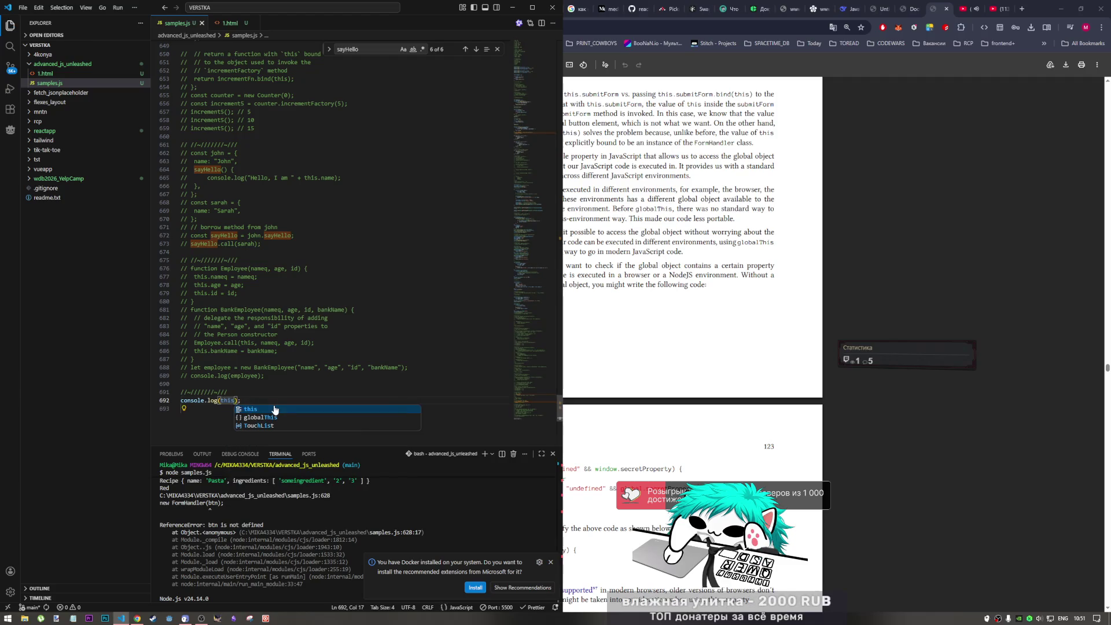
{"action": "scroll", "coordinate": [247, 581], "scroll_direction": "down", "scroll_amount": 1}
{"action": "left_click", "coordinate": [246, 581]}
{"action": "key", "text": "Up"}
{"action": "key", "text": "Return"}
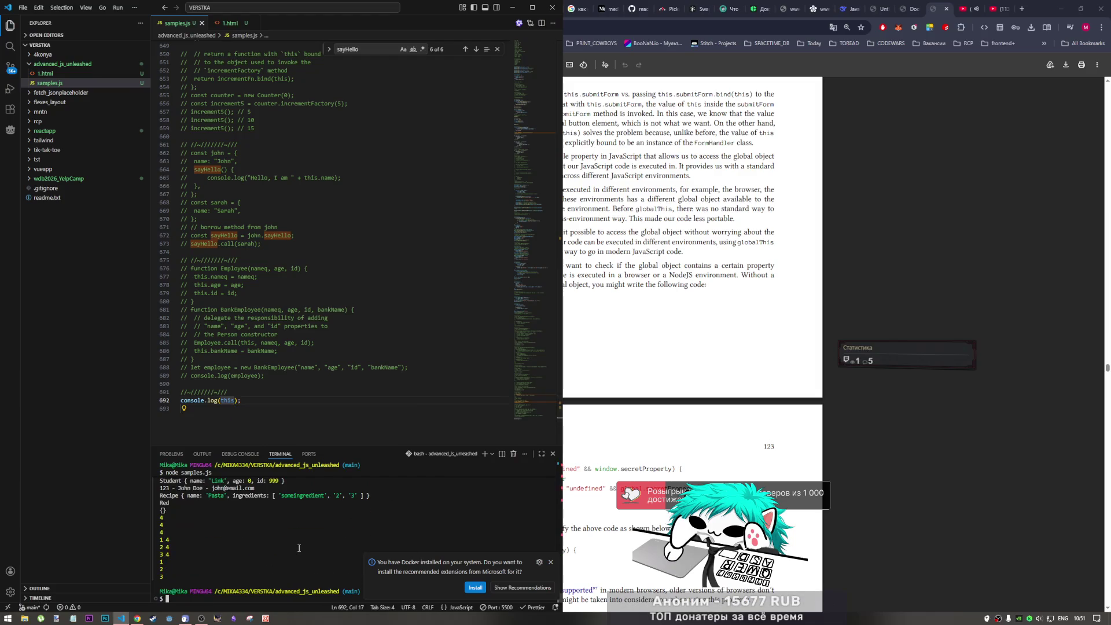
{"action": "scroll", "coordinate": [266, 521], "scroll_direction": "up", "scroll_amount": 2}
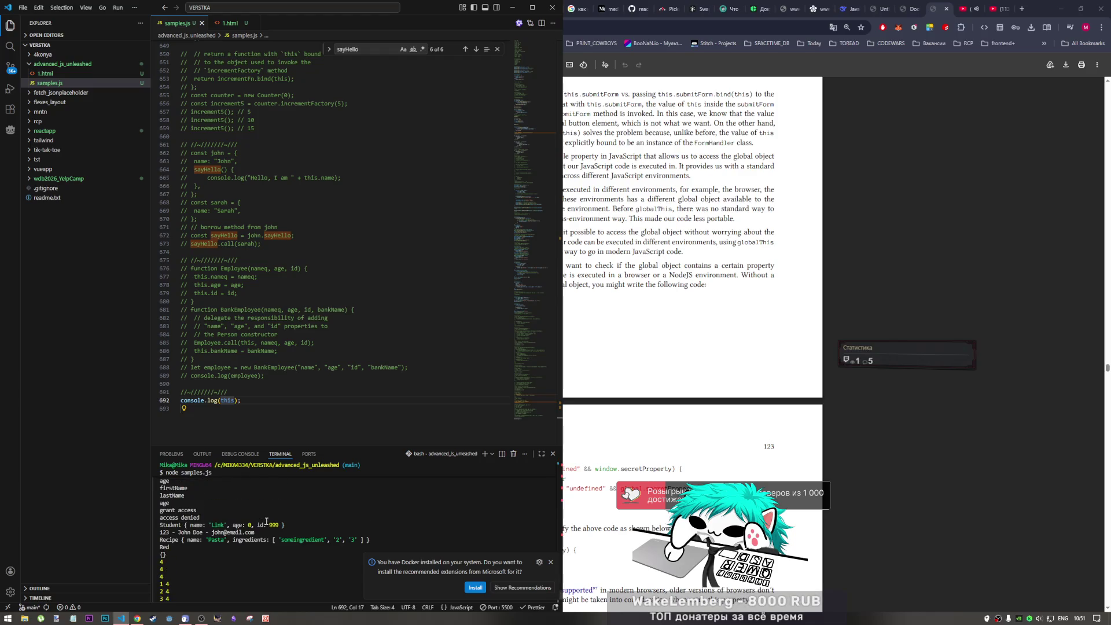
- Wrap the console.log(this) inside a block, save samples.js, and rerun it in node, logging {}
{"action": "left_click", "coordinate": [261, 395]}
{"action": "key", "text": "Return"}
{"action": "type", "text": "{"}
{"action": "key", "text": "Delete"}
{"action": "key", "text": "Down"}
{"action": "key", "text": "Home"}
{"action": "key", "text": "Tab"}
{"action": "key", "text": "End"}
{"action": "key", "text": "Return"}
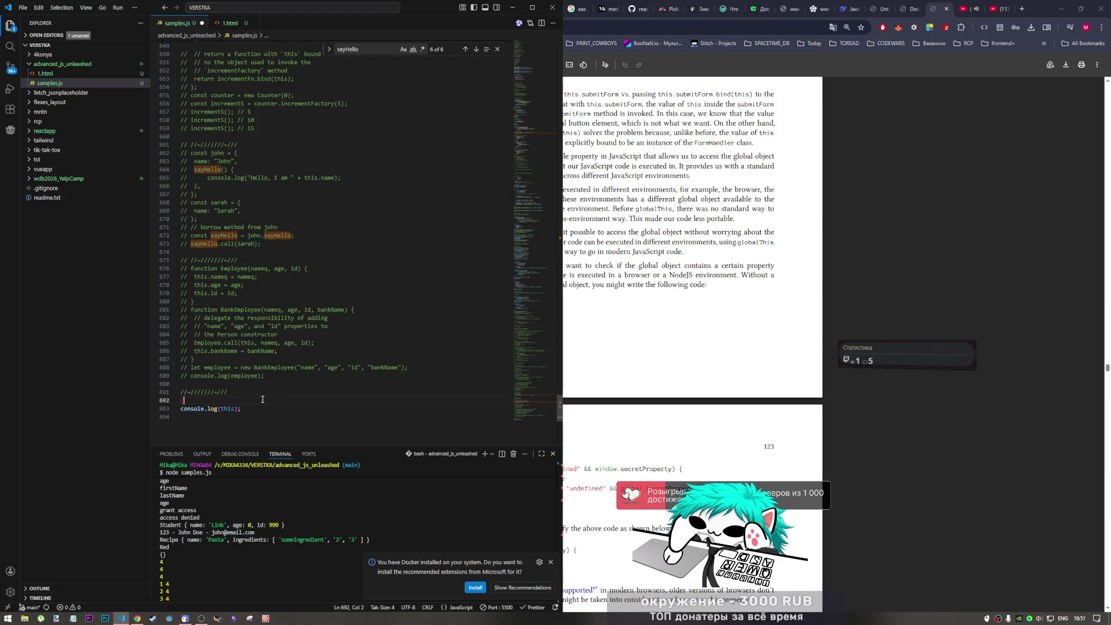
{"action": "type", "text": "}"}
{"action": "scroll", "coordinate": [241, 423], "scroll_direction": "down", "scroll_amount": 1}
{"action": "key", "text": "ctrl+s"}
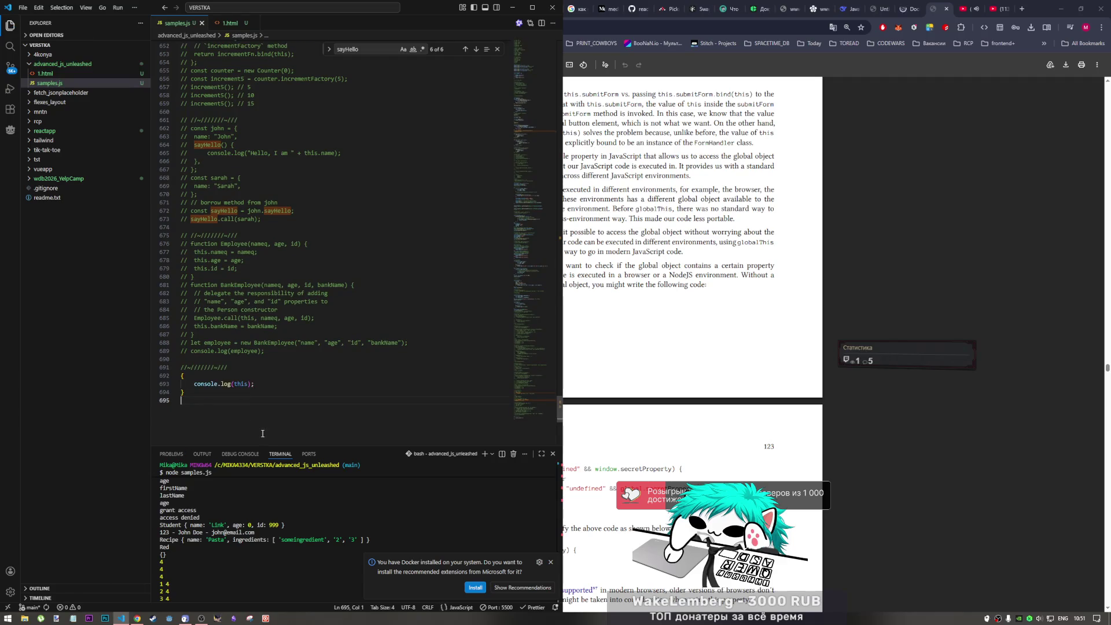
{"action": "left_click", "coordinate": [217, 573]}
{"action": "key", "text": "Up"}
{"action": "key", "text": "Return"}
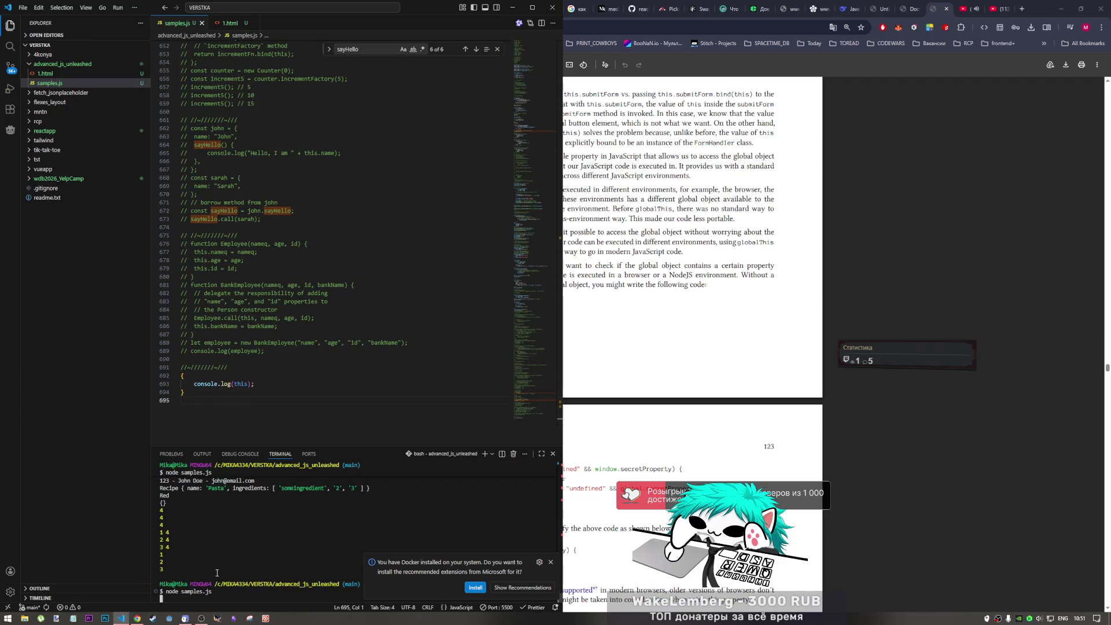
- Undo the block and commenting edits in samples.js, then switch to the book PDF in Chrome
{"action": "left_click", "coordinate": [295, 352]}
{"action": "key", "text": "ctrl+z"}
{"action": "key", "text": "ctrl+z"}
{"action": "key", "text": "ctrl+z"}
{"action": "key", "text": "ctrl+z"}
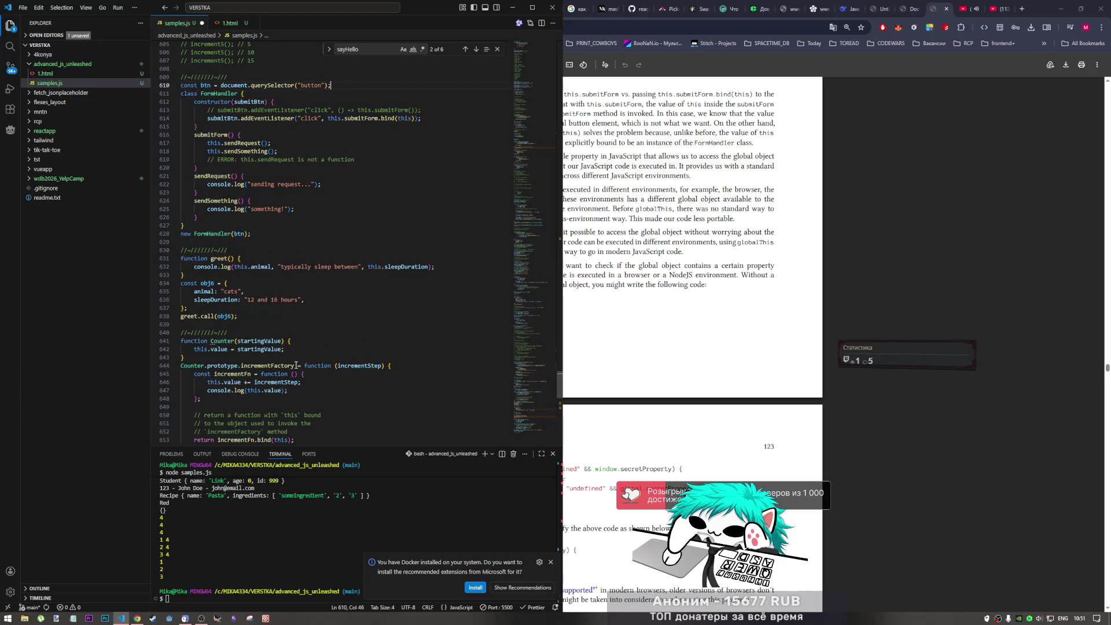
{"action": "key", "text": "ctrl+z"}
{"action": "key", "text": "ctrl+z"}
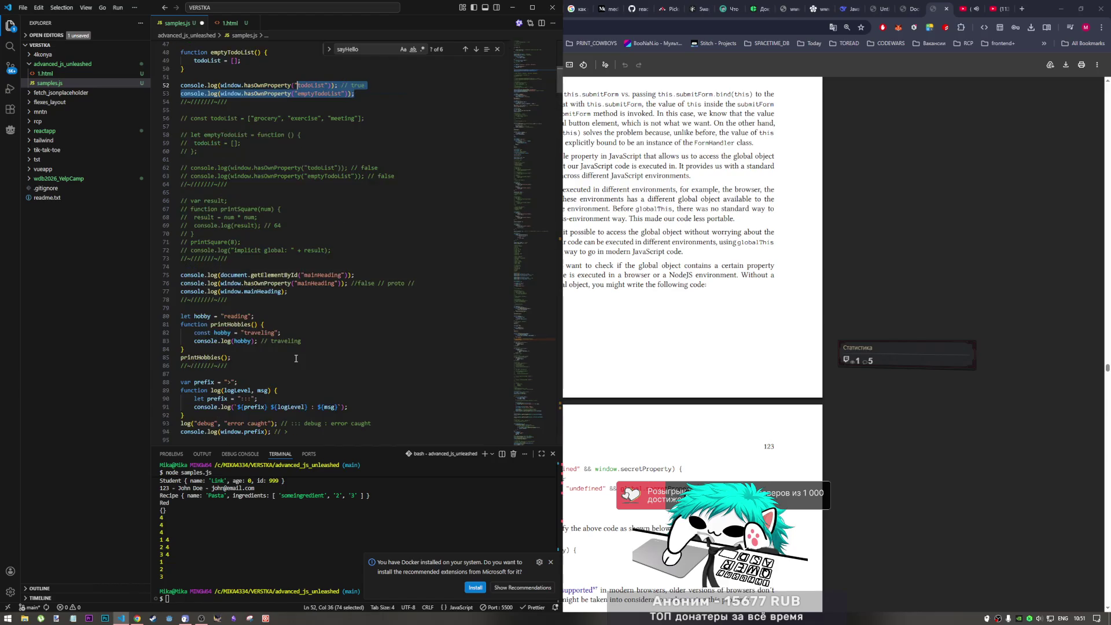
{"action": "key", "text": "ctrl+z"}
{"action": "key", "text": "ctrl+z"}
{"action": "key", "text": "ctrl+z"}
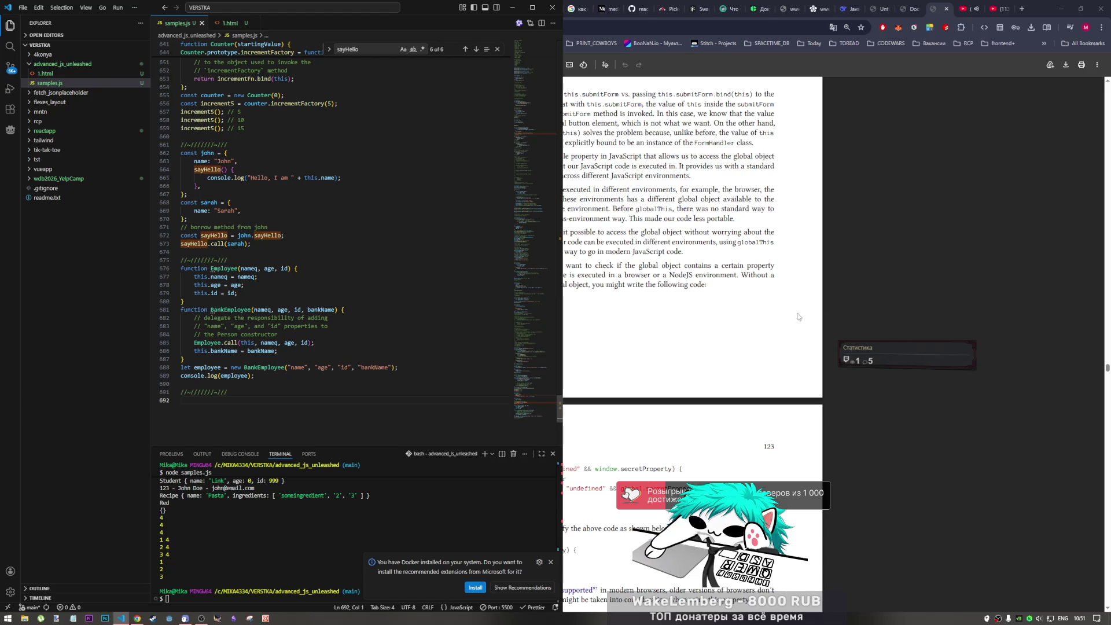
{"action": "left_click", "coordinate": [498, 50]}
{"action": "key", "text": "alt+Tab"}
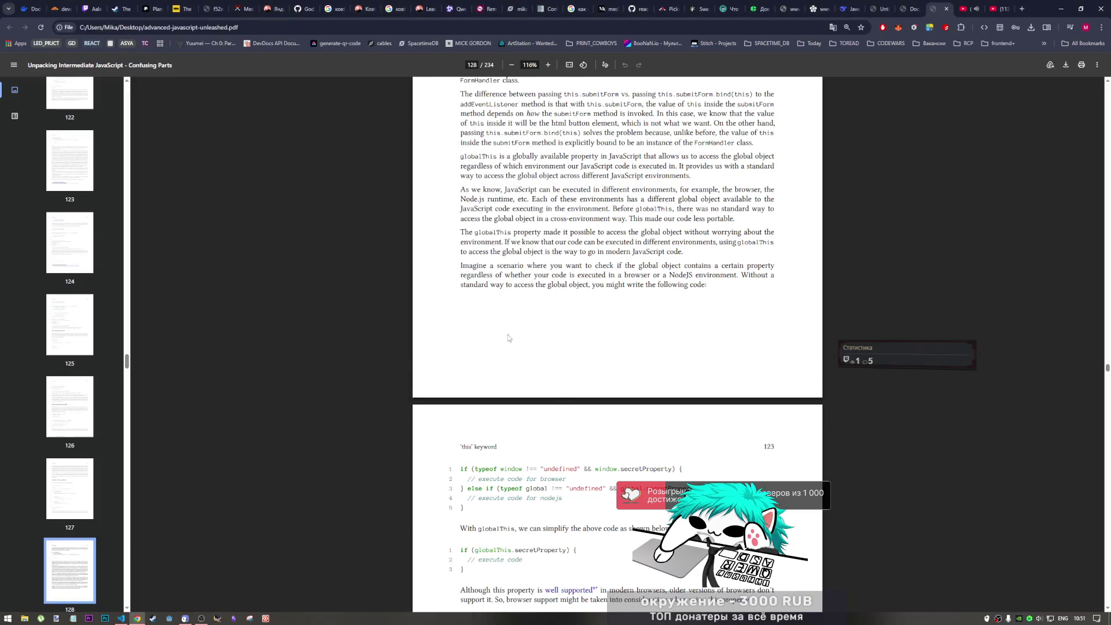
{"action": "scroll", "coordinate": [542, 338], "scroll_direction": "up", "scroll_amount": 1}
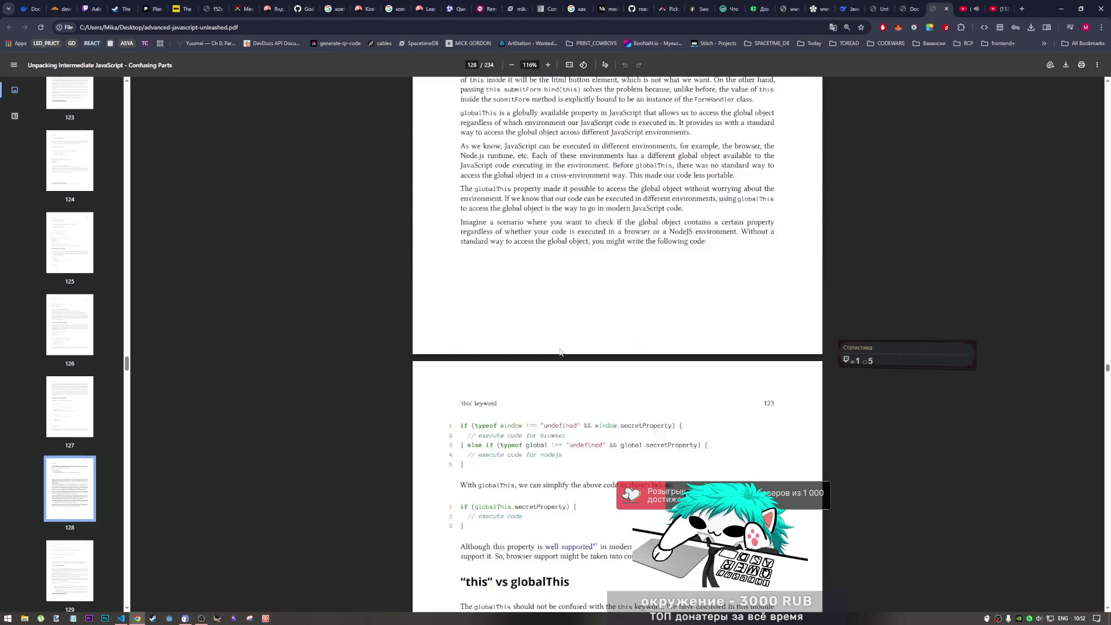
{"action": "scroll", "coordinate": [547, 343], "scroll_direction": "up", "scroll_amount": 1}
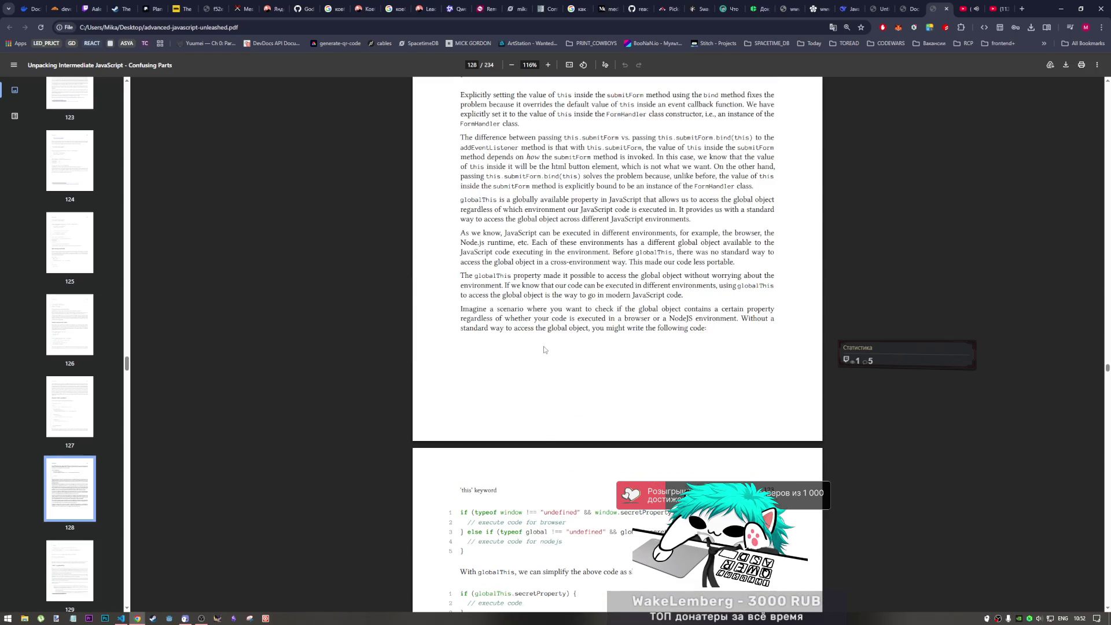
{"action": "scroll", "coordinate": [547, 347], "scroll_direction": "up", "scroll_amount": 1}
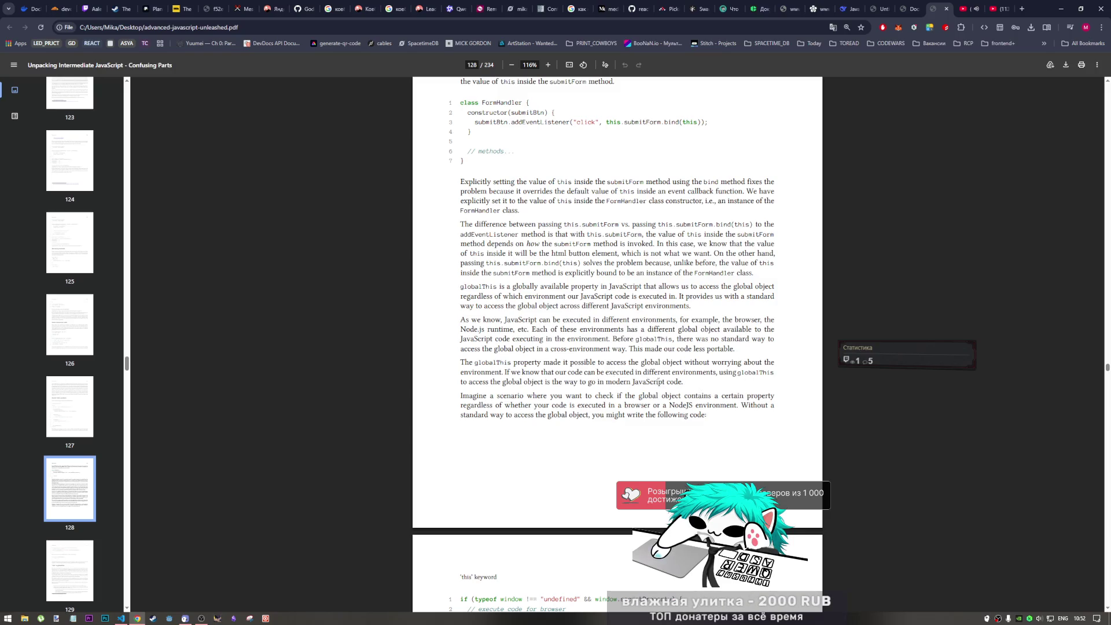
{"action": "scroll", "coordinate": [527, 381], "scroll_direction": "down", "scroll_amount": 1}
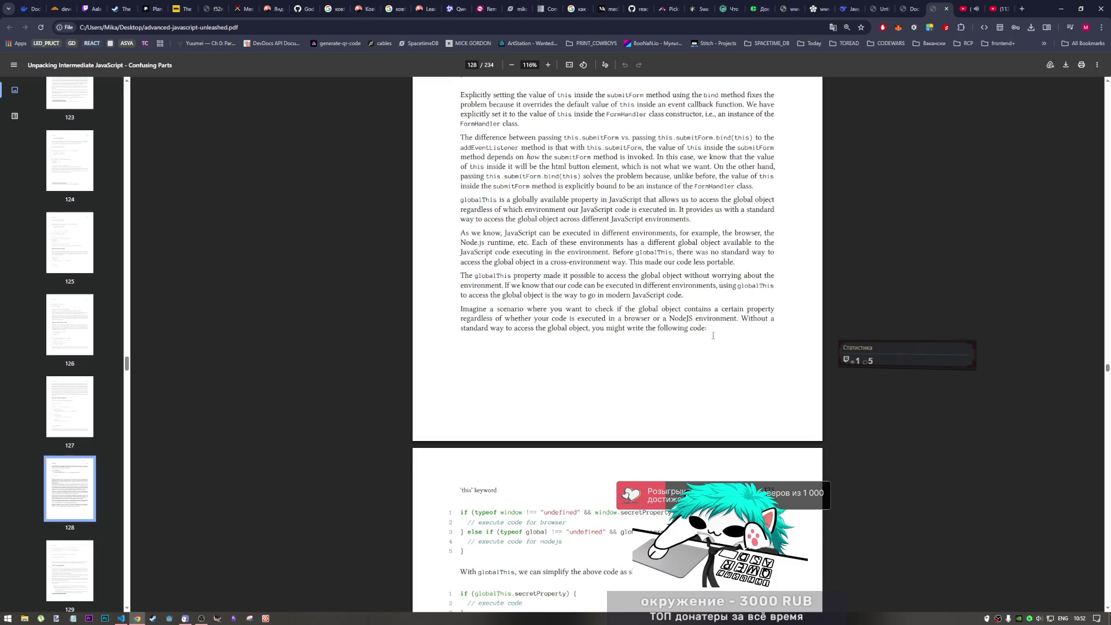
{"action": "scroll", "coordinate": [715, 338], "scroll_direction": "down", "scroll_amount": 3}
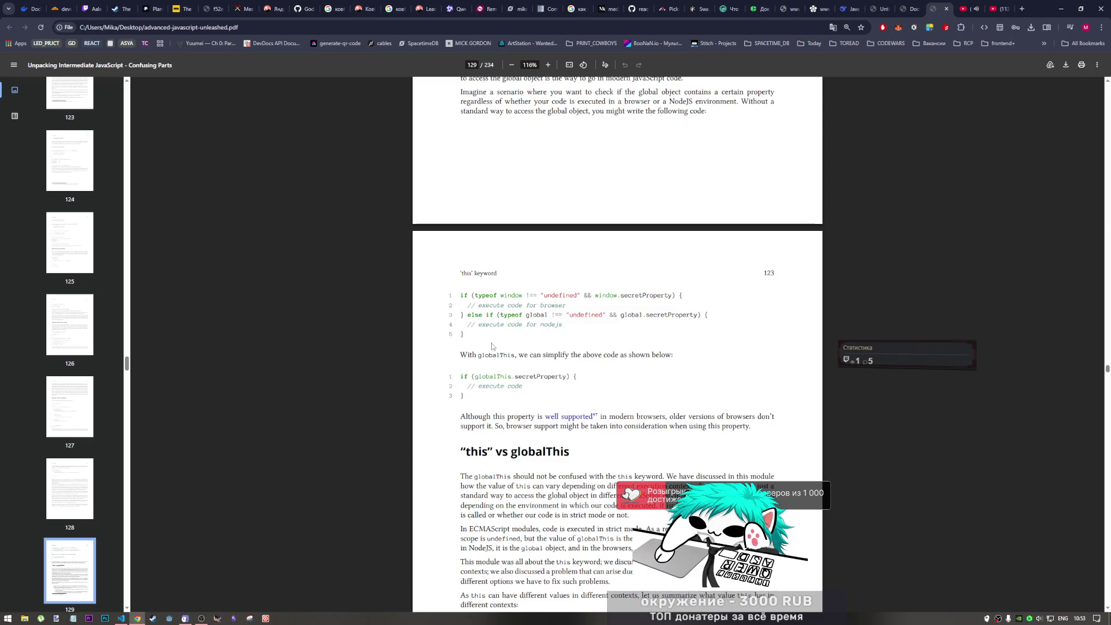
- Select globalThis in the simplified-code sentence and follow the 'well supported' link to caniuse.com
{"action": "left_click_drag", "start_coordinate": [478, 355], "coordinate": [507, 356]}
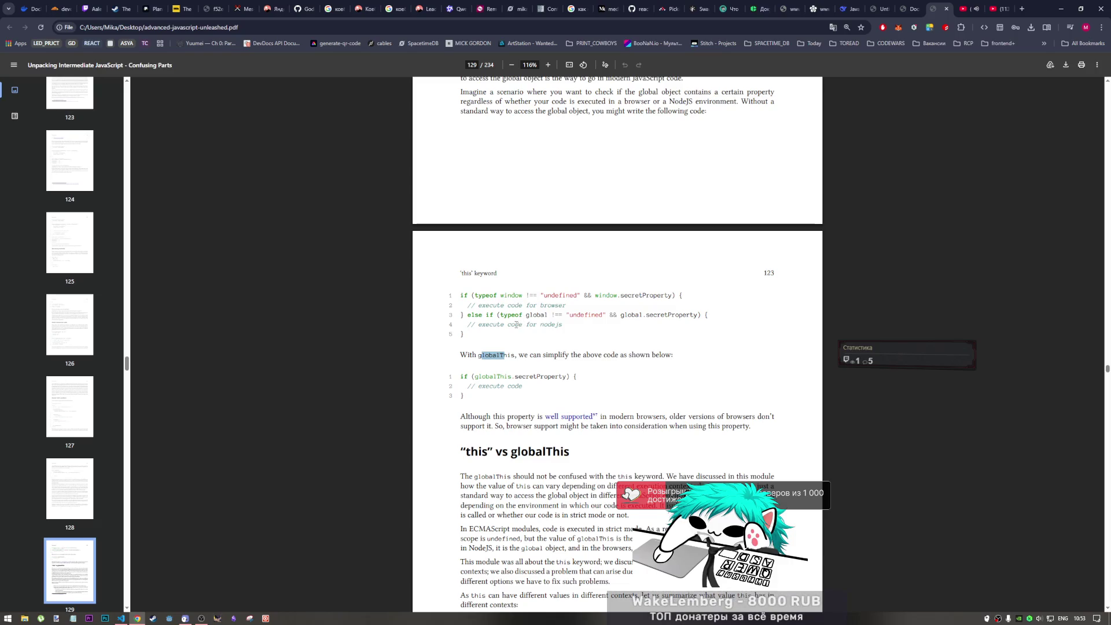
{"action": "scroll", "coordinate": [513, 324], "scroll_direction": "down", "scroll_amount": 1}
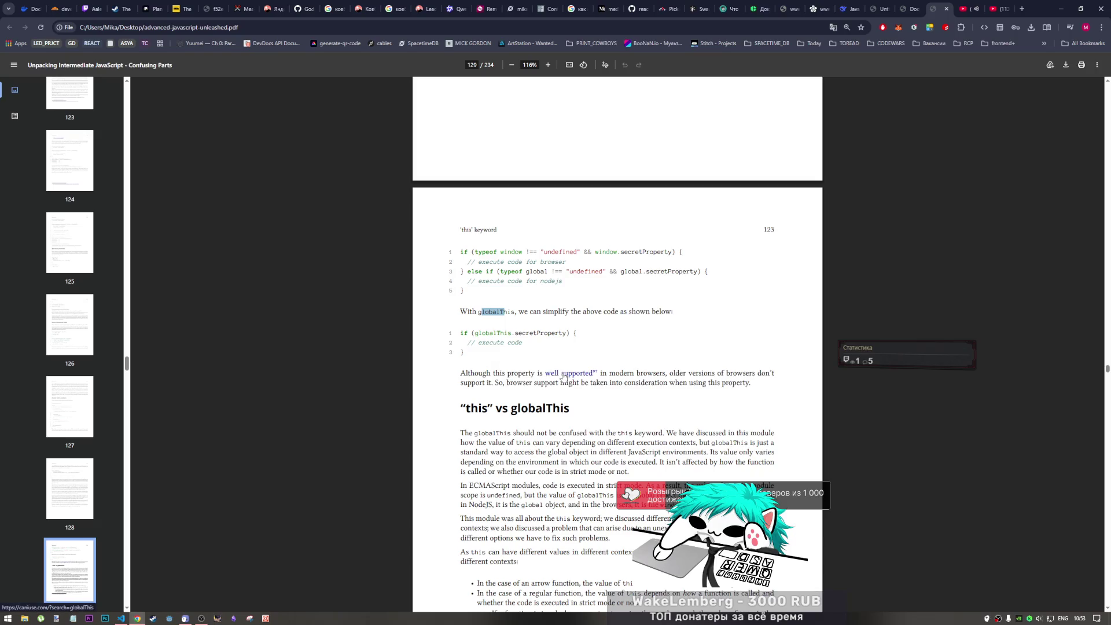
{"action": "left_click", "coordinate": [563, 377]}
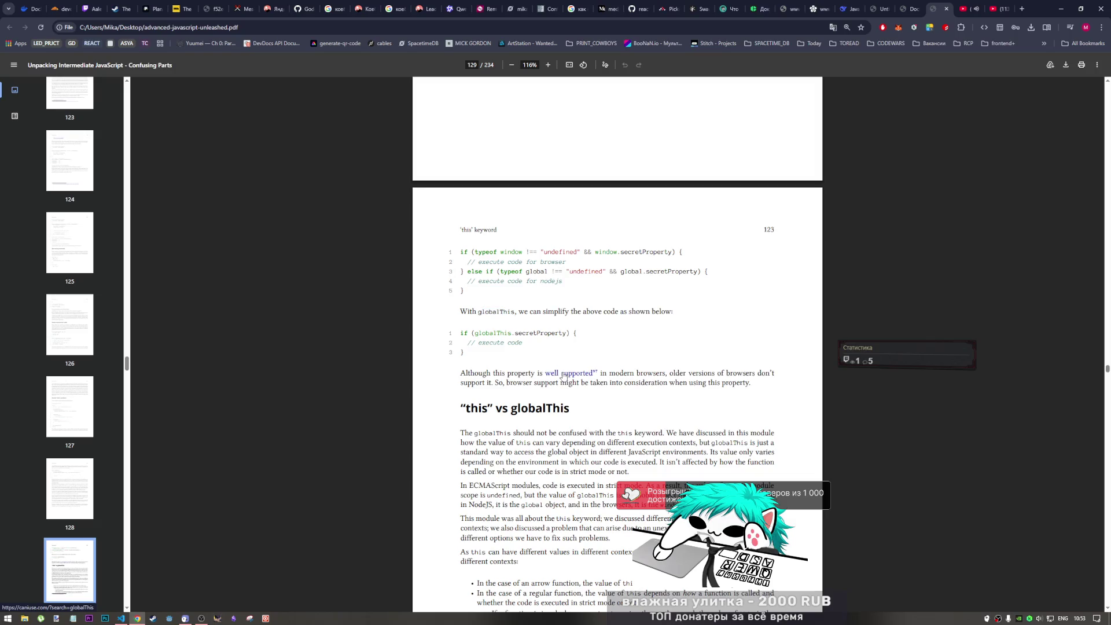
- Move the Can I use tab left, highlight the 95.72% global usage figure, then return to the book PDF
{"action": "left_click", "coordinate": [993, 8]}
{"action": "left_click_drag", "start_coordinate": [992, 8], "coordinate": [920, 11]}
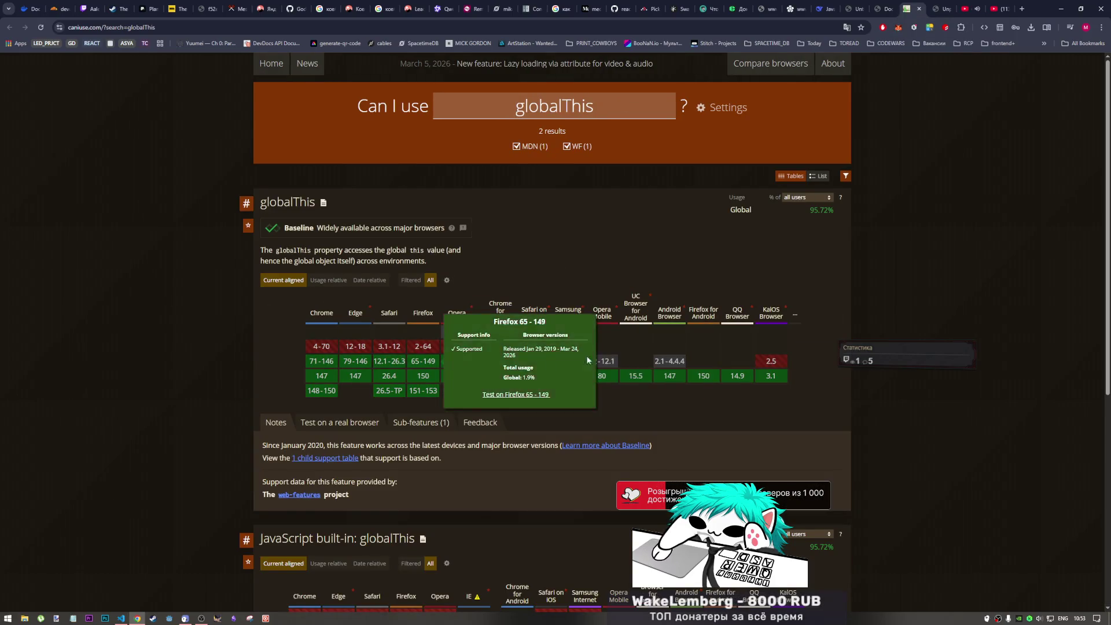
{"action": "scroll", "coordinate": [469, 355], "scroll_direction": "down", "scroll_amount": 2}
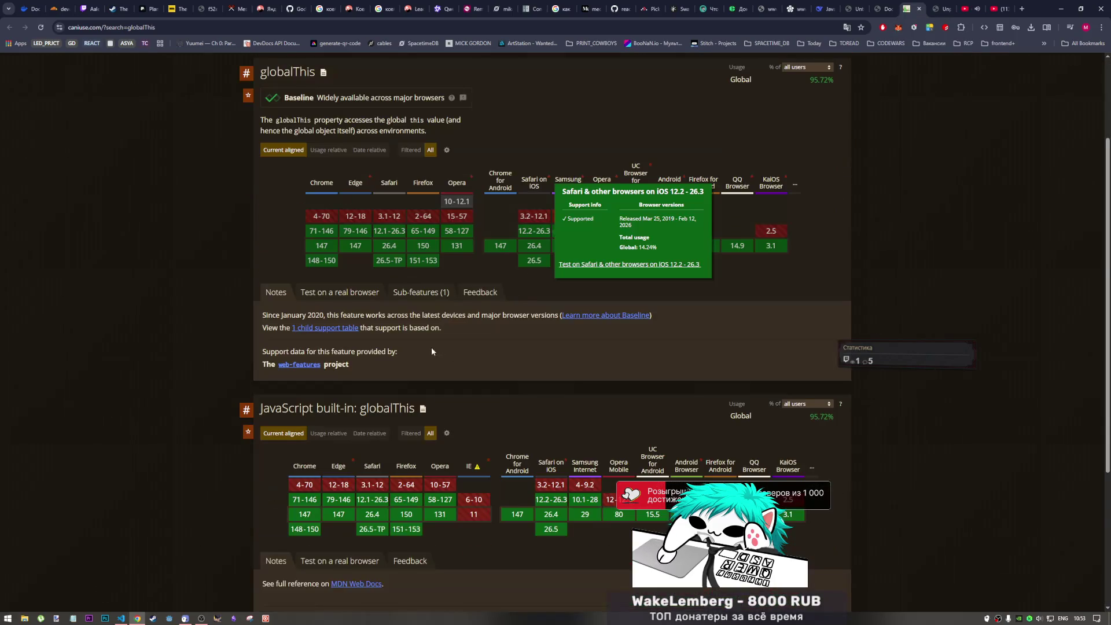
{"action": "scroll", "coordinate": [431, 346], "scroll_direction": "down", "scroll_amount": 3}
{"action": "scroll", "coordinate": [844, 141], "scroll_direction": "up", "scroll_amount": 3}
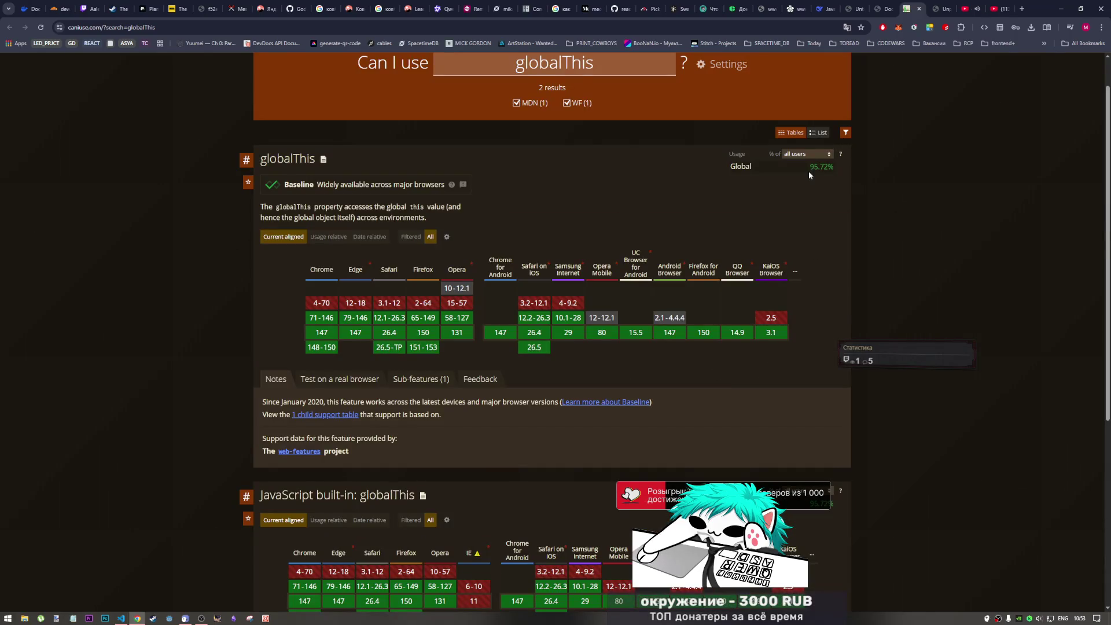
{"action": "left_click_drag", "start_coordinate": [810, 169], "coordinate": [837, 172]}
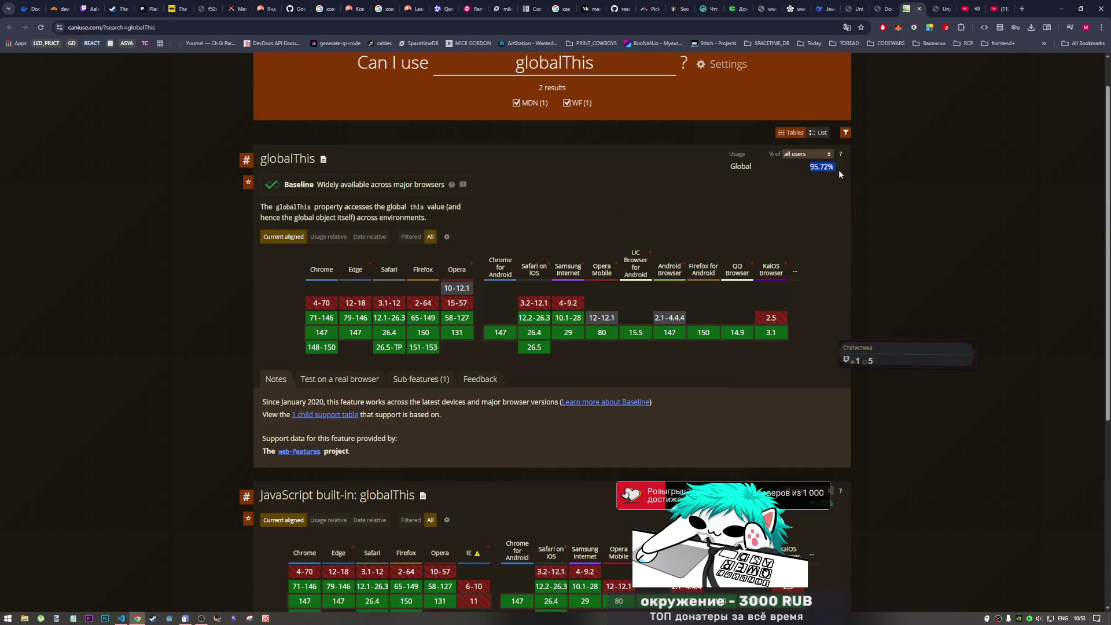
{"action": "left_click", "coordinate": [829, 214]}
{"action": "scroll", "coordinate": [829, 216], "scroll_direction": "down", "scroll_amount": 3}
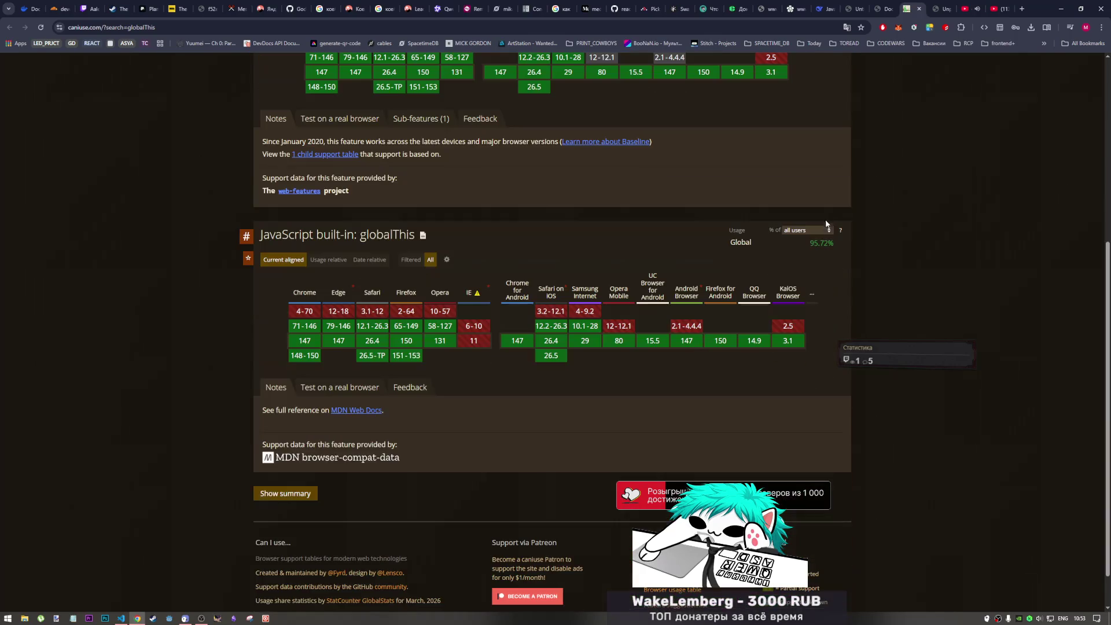
{"action": "double_click", "coordinate": [820, 242]}
{"action": "scroll", "coordinate": [673, 323], "scroll_direction": "down", "scroll_amount": 1}
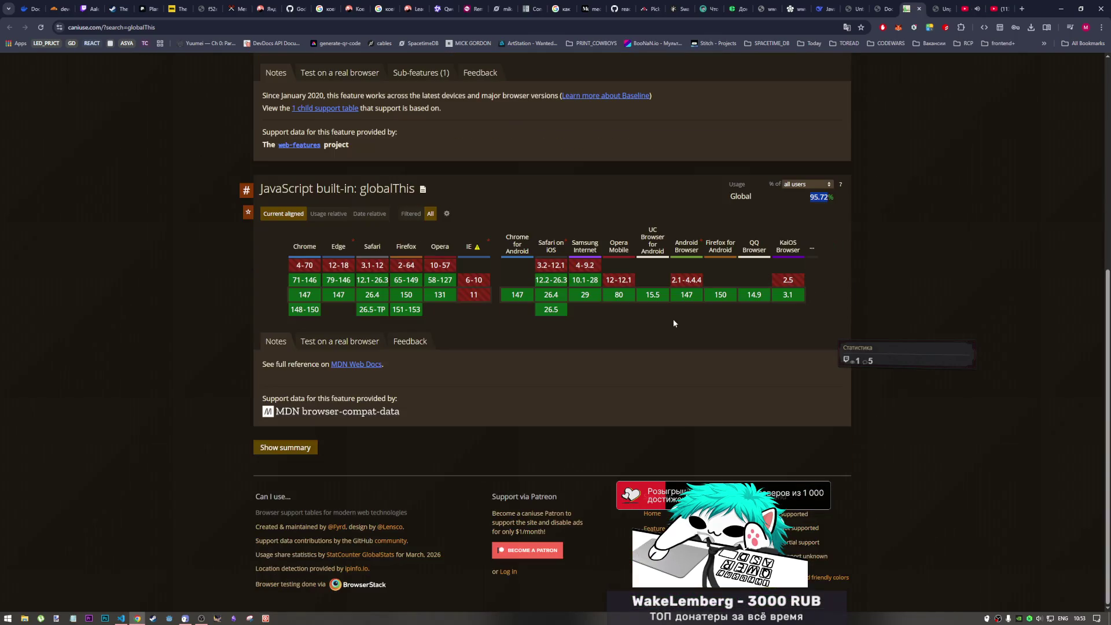
{"action": "scroll", "coordinate": [673, 323], "scroll_direction": "up", "scroll_amount": 2}
{"action": "scroll", "coordinate": [538, 318], "scroll_direction": "up", "scroll_amount": 2}
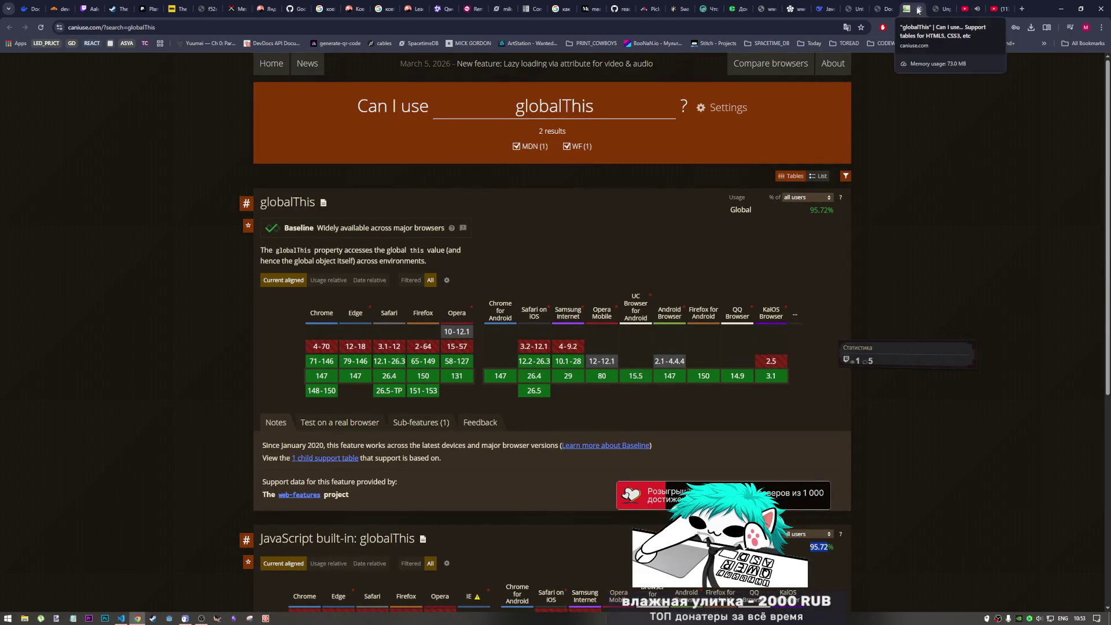
{"action": "left_click", "coordinate": [936, 9]}
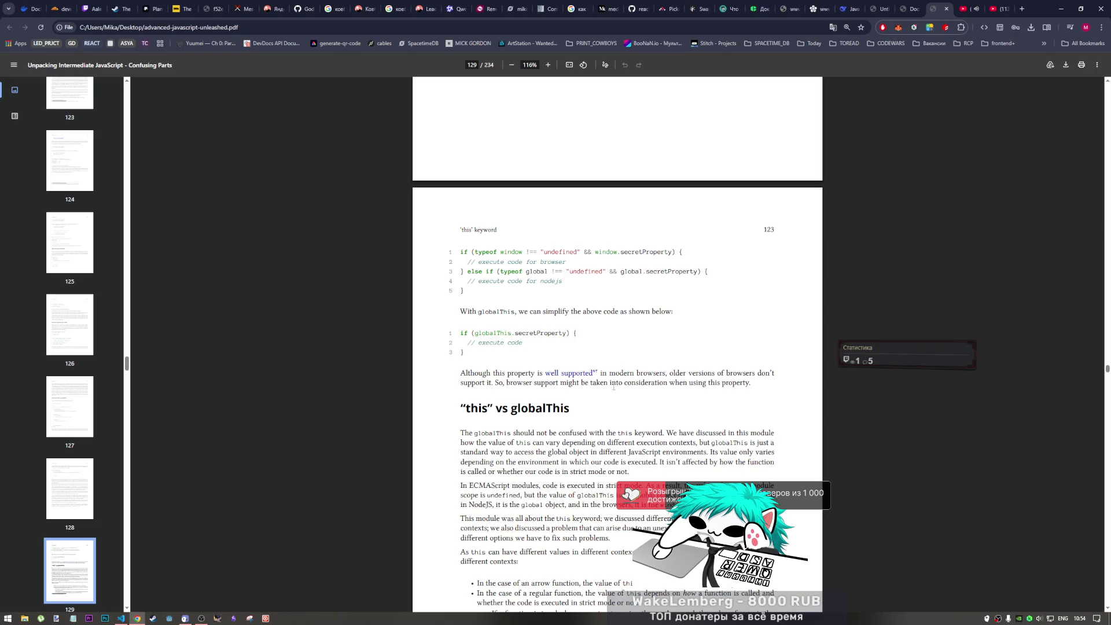
{"action": "scroll", "coordinate": [523, 321], "scroll_direction": "down", "scroll_amount": 2}
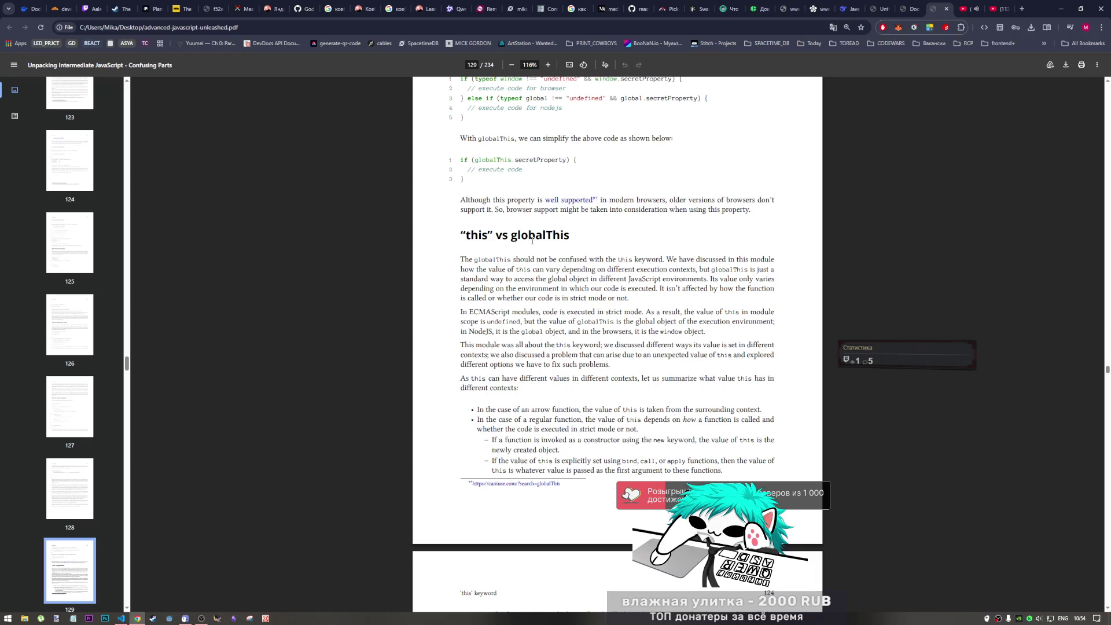
{"action": "scroll", "coordinate": [532, 240], "scroll_direction": "up", "scroll_amount": 1}
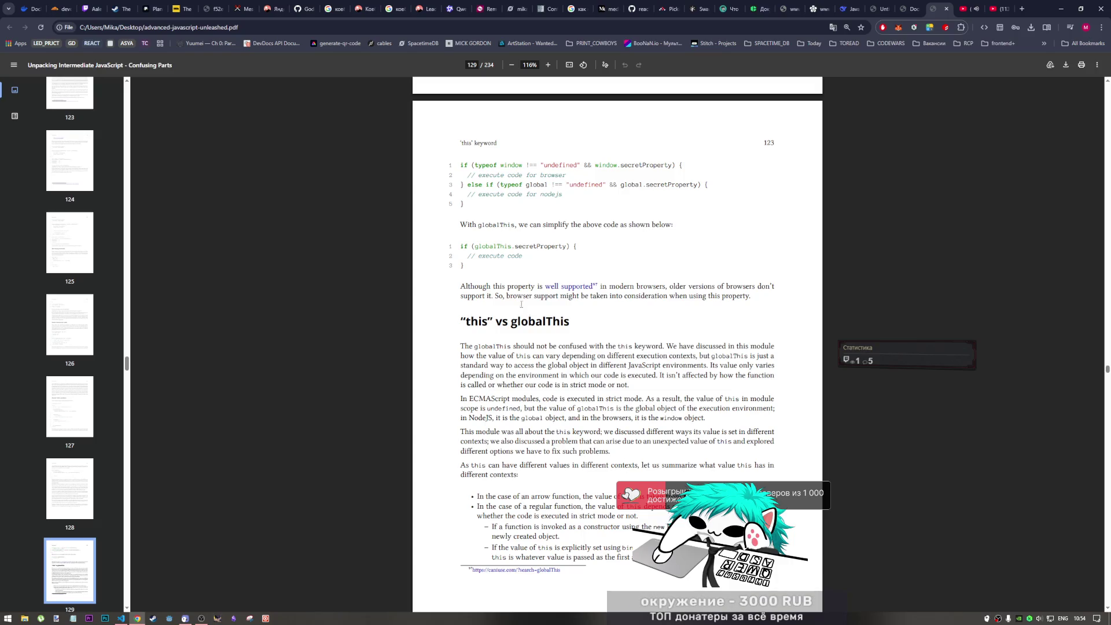
{"action": "scroll", "coordinate": [520, 308], "scroll_direction": "down", "scroll_amount": 1}
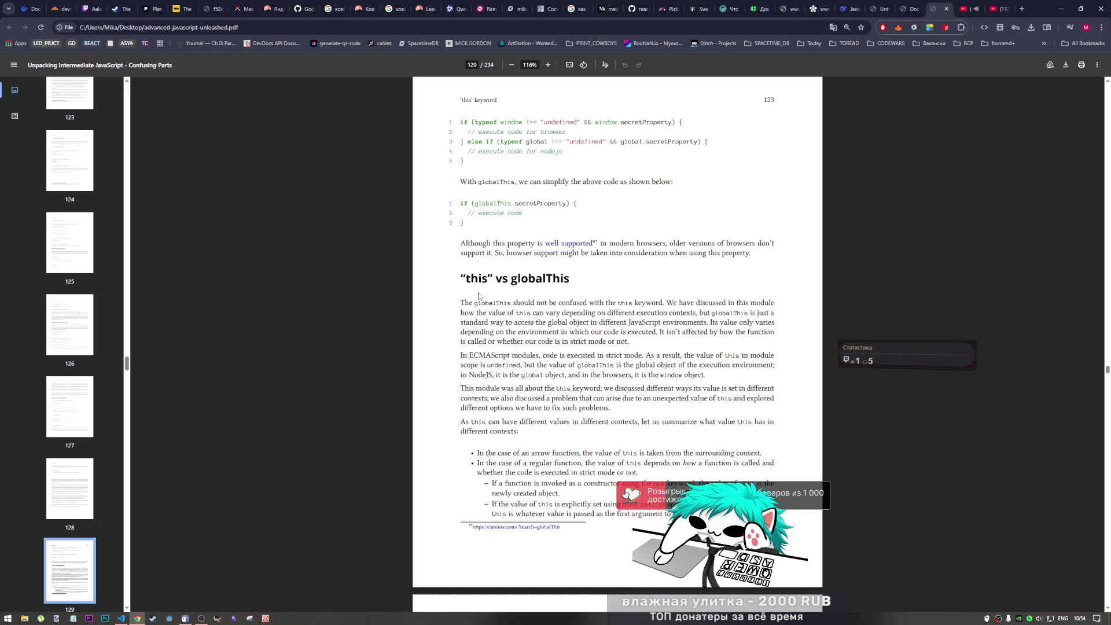
{"action": "scroll", "coordinate": [484, 281], "scroll_direction": "down", "scroll_amount": 2}
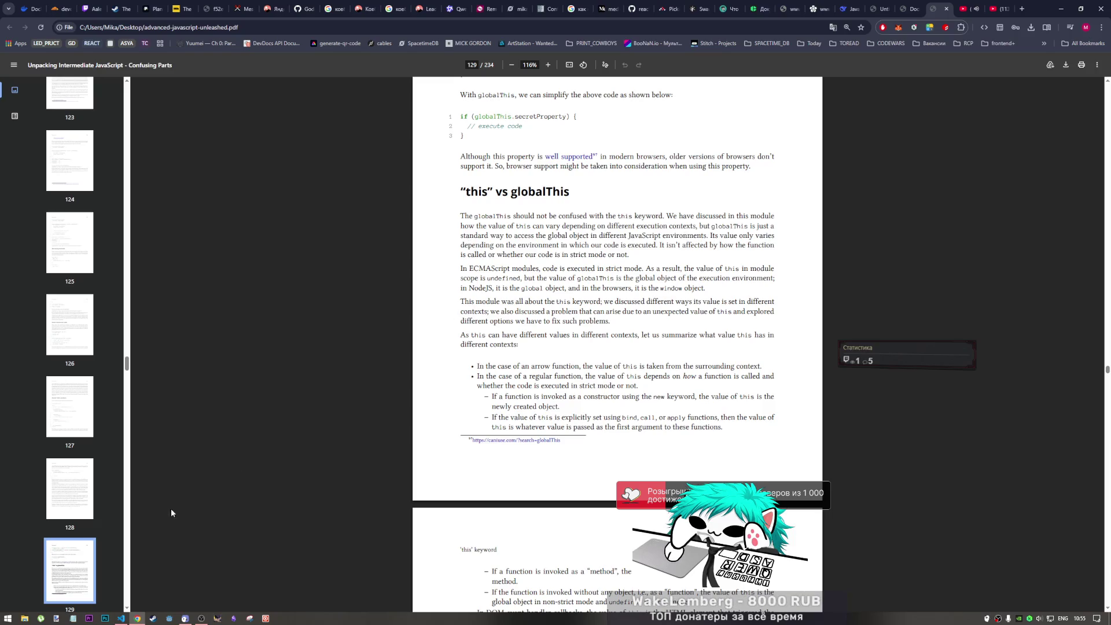
- Bring the VS Code window with samples.js forward from the taskbar
{"action": "left_click", "coordinate": [121, 618]}
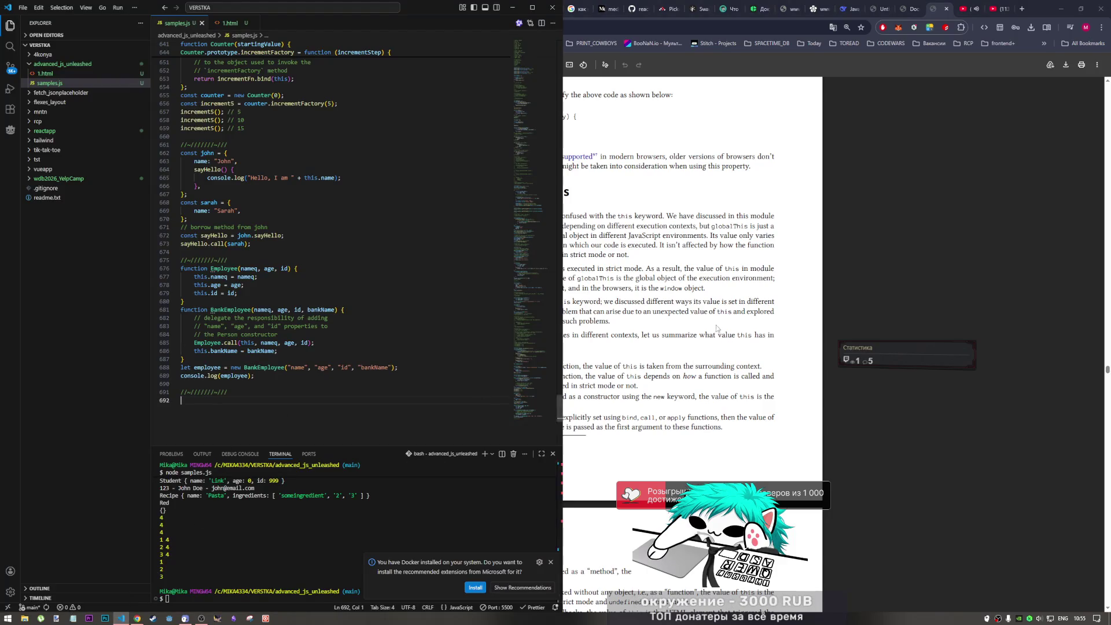
- Copy globalThis from the PDF, add console.log(globalThis) in samples.js, and run it in node
{"action": "left_click", "coordinate": [577, 341]}
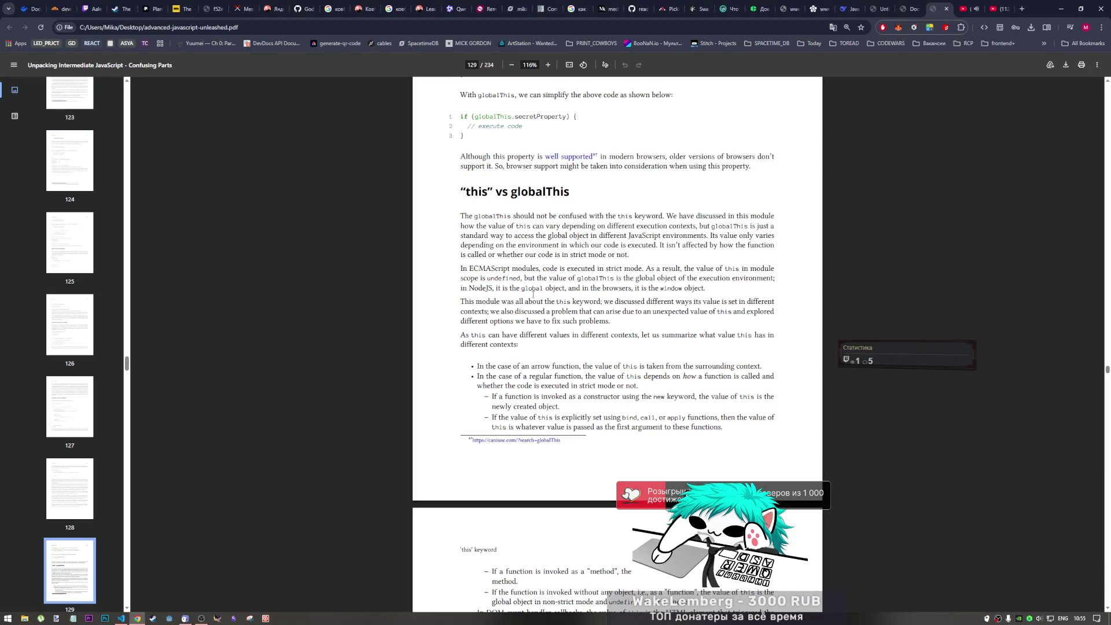
{"action": "double_click", "coordinate": [492, 216]}
{"action": "key", "text": "ctrl+c"}
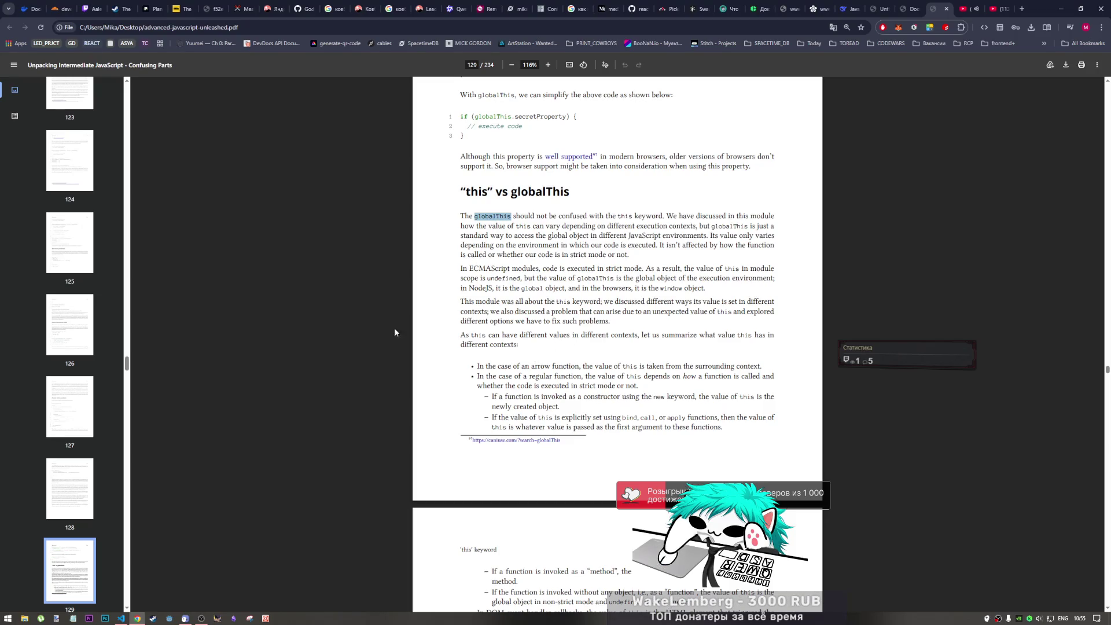
{"action": "left_click", "coordinate": [121, 618]}
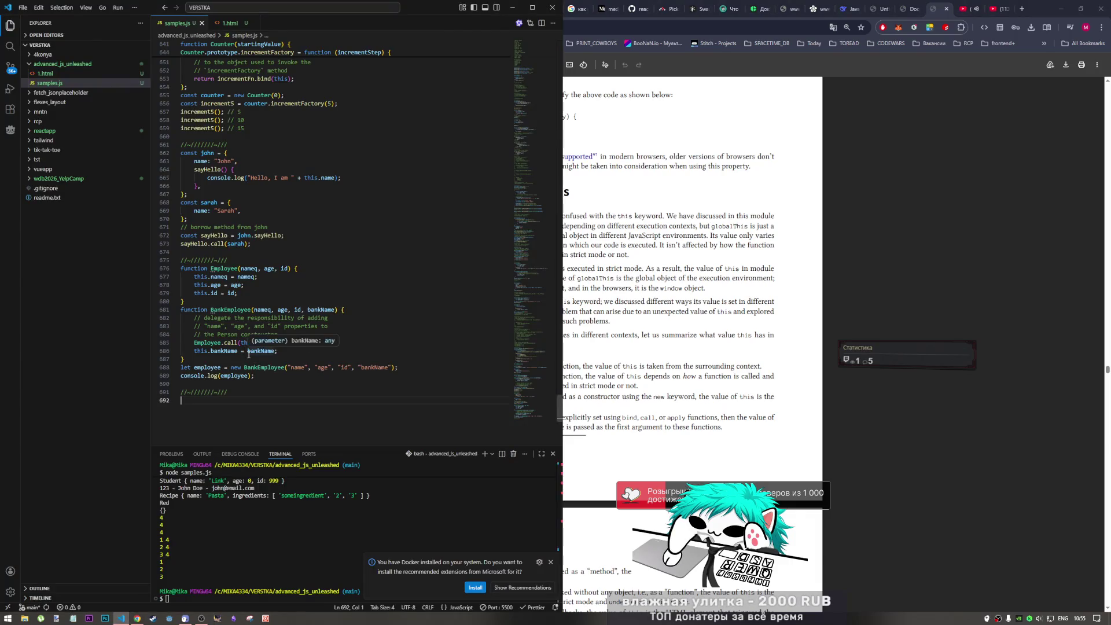
{"action": "type", "text": "log"}
{"action": "key", "text": "Return"}
{"action": "key", "text": "ctrl+v"}
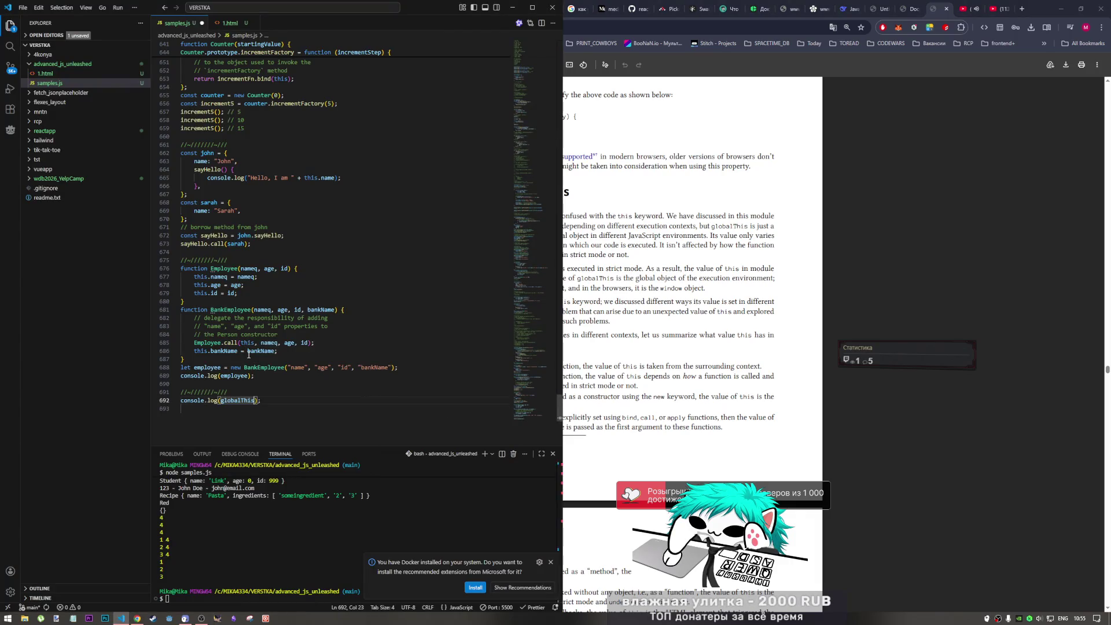
{"action": "left_click", "coordinate": [241, 598]}
{"action": "key", "text": "Up"}
{"action": "key", "text": "Return"}
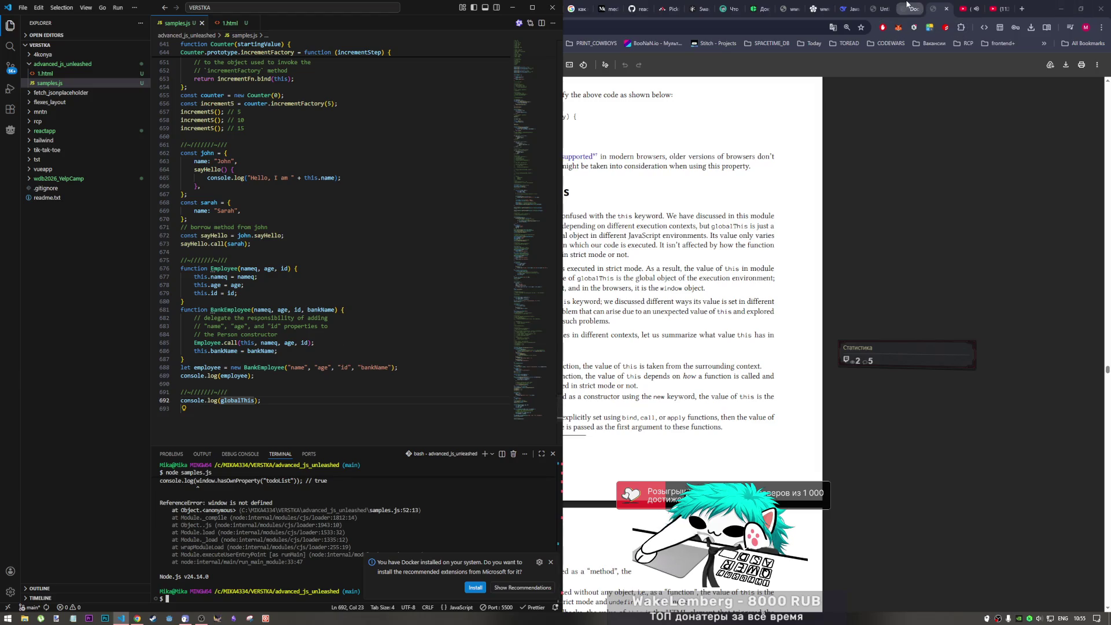
- Delete the console.log(globalThis) test line, save samples.js, and switch back to the book PDF
{"action": "left_click", "coordinate": [890, 9]}
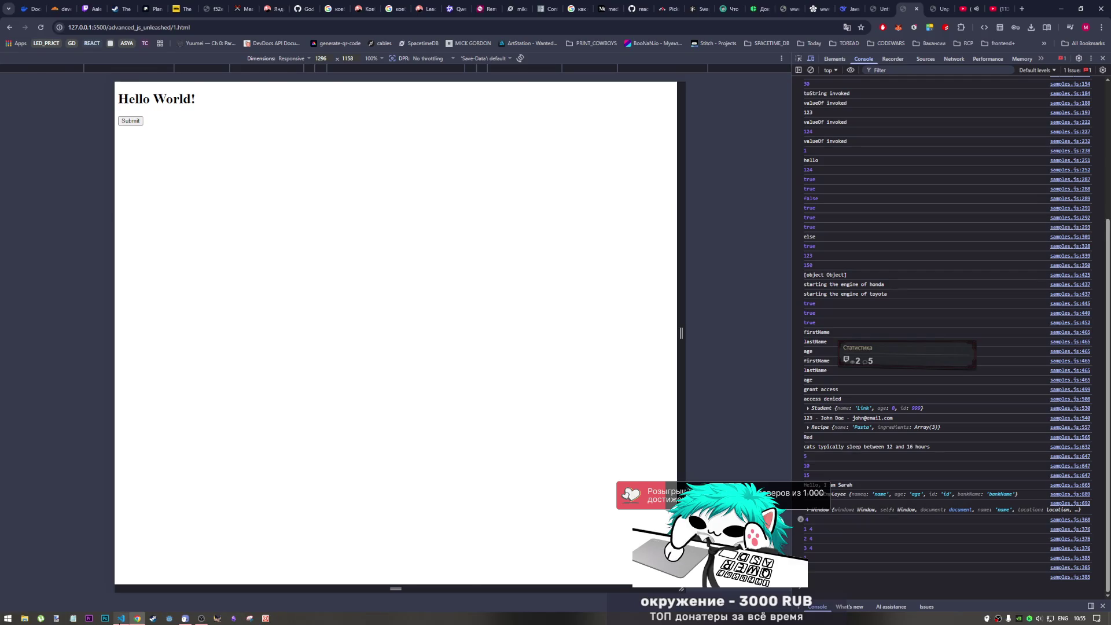
{"action": "left_click", "coordinate": [121, 618]}
{"action": "left_click_drag", "start_coordinate": [280, 402], "coordinate": [180, 401]}
{"action": "key", "text": "BackSpace"}
{"action": "key", "text": "BackSpace"}
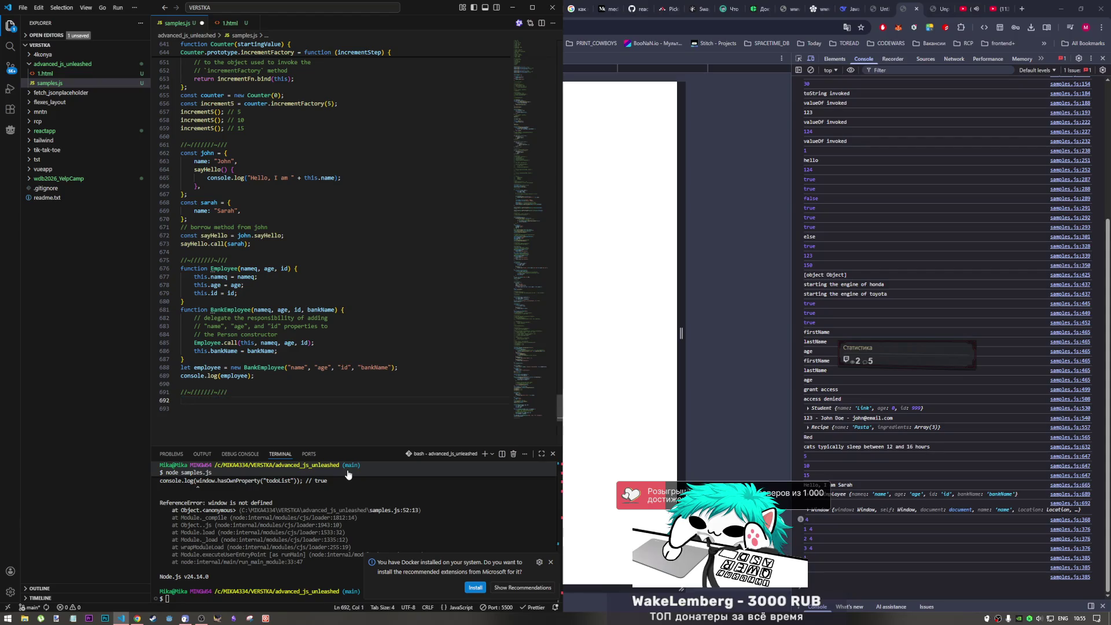
{"action": "key", "text": "ctrl+s"}
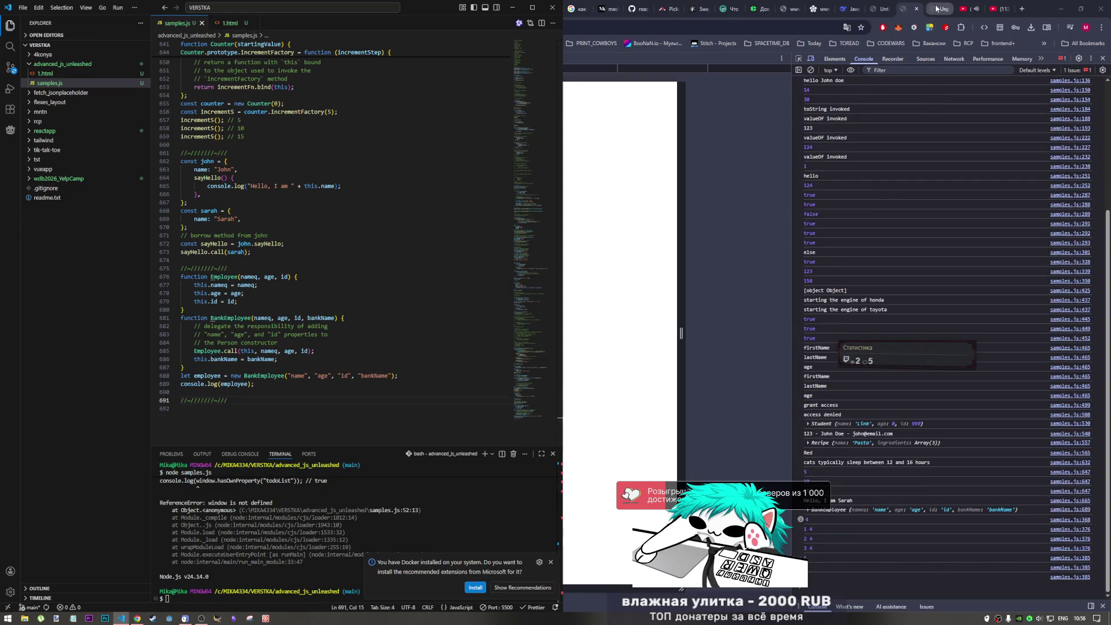
{"action": "left_click", "coordinate": [935, 11]}
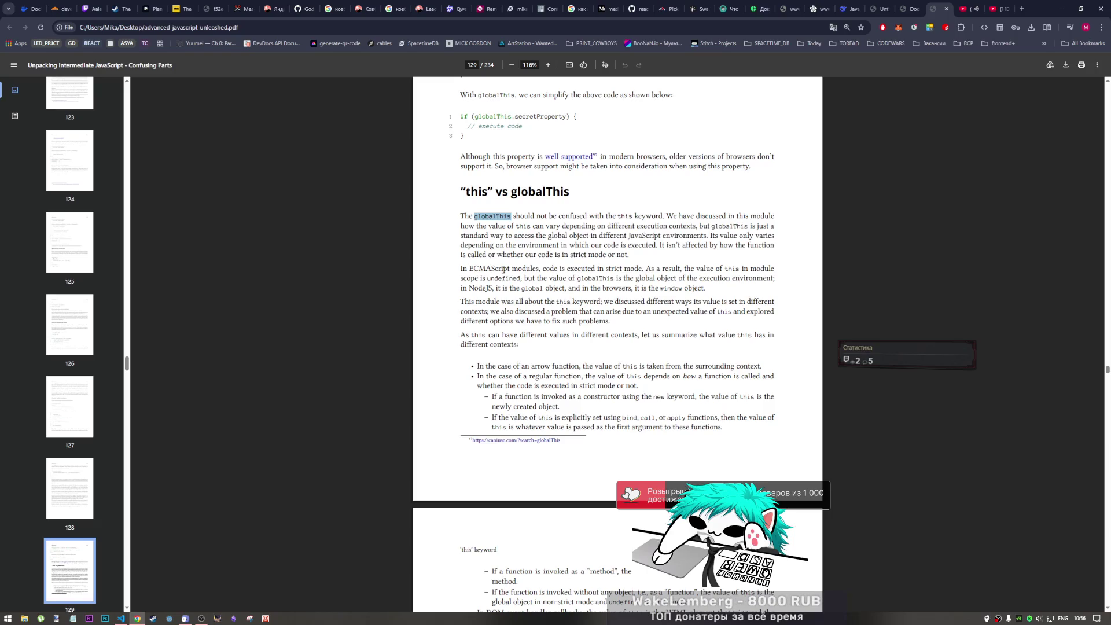
- Select and clear the sentences about this in modules, globalThis and browsers' window object while reading
{"action": "left_click_drag", "start_coordinate": [644, 269], "coordinate": [759, 269]}
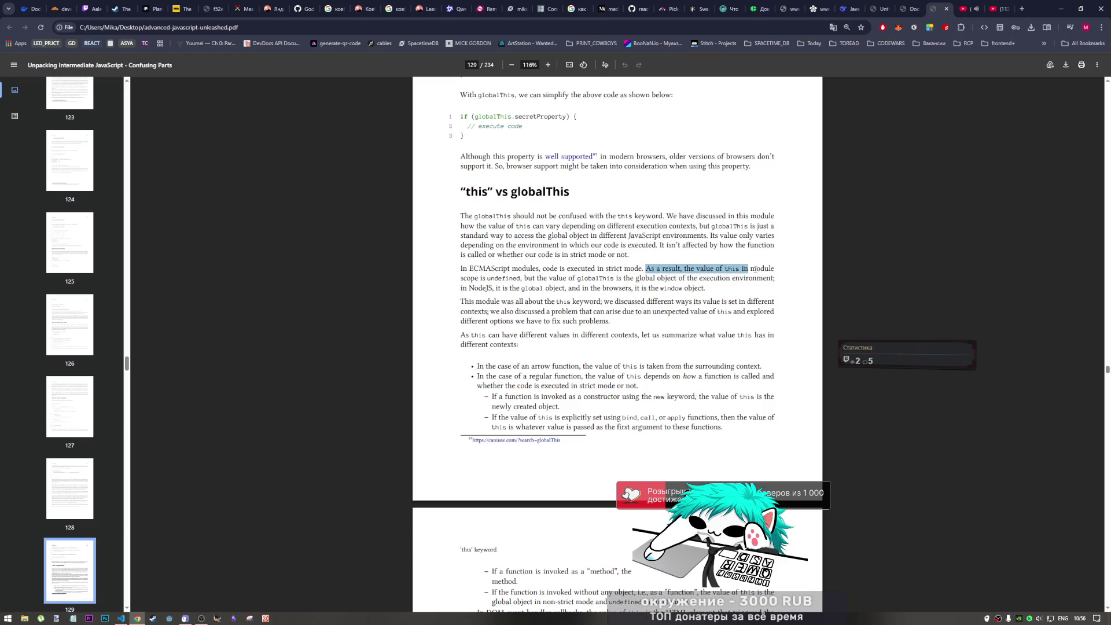
{"action": "left_click", "coordinate": [743, 274]}
{"action": "mouse_move", "coordinate": [743, 274]}
{"action": "left_mouse_down"}
{"action": "mouse_move", "coordinate": [512, 280]}
{"action": "mouse_move", "coordinate": [740, 280]}
{"action": "left_mouse_up"}
{"action": "left_click", "coordinate": [512, 280]}
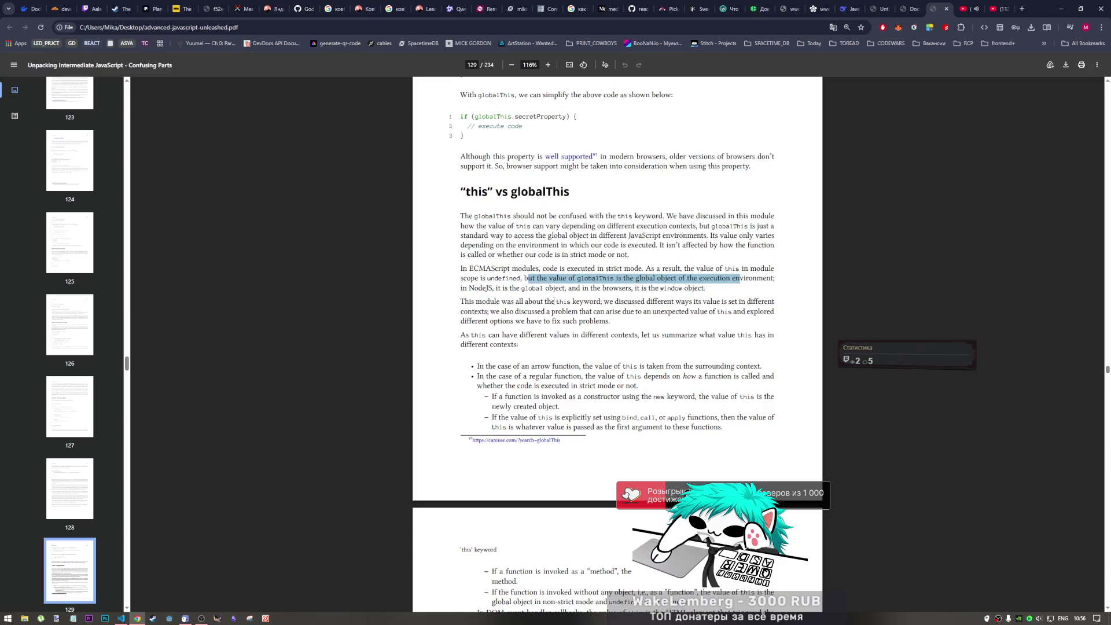
{"action": "left_click_drag", "start_coordinate": [511, 287], "coordinate": [706, 289]}
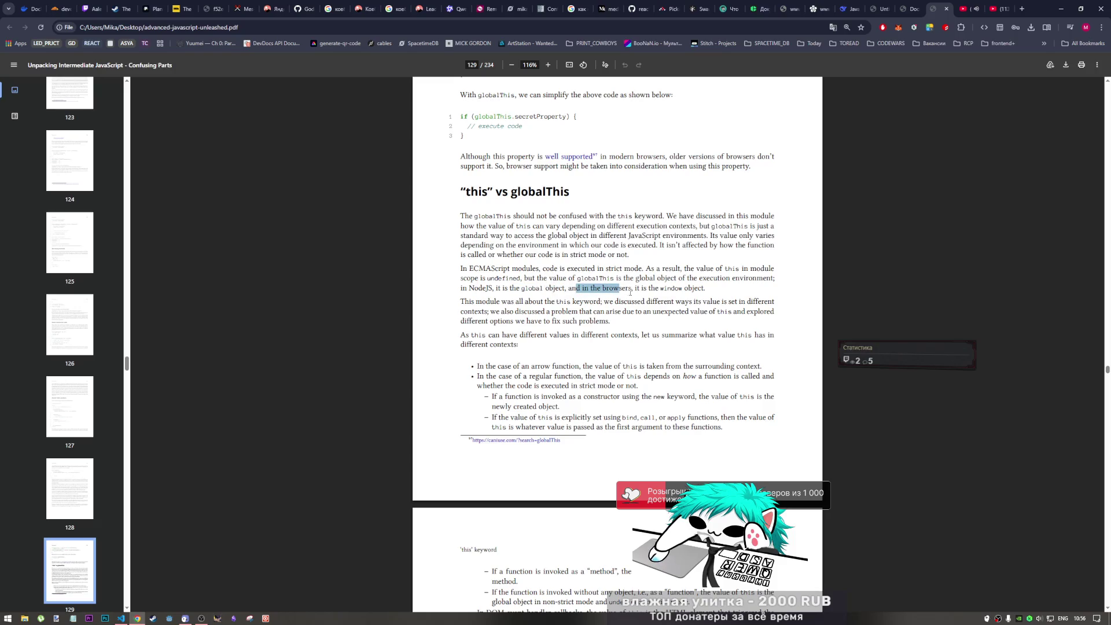
{"action": "left_click", "coordinate": [706, 291]}
{"action": "scroll", "coordinate": [494, 305], "scroll_direction": "down", "scroll_amount": 2}
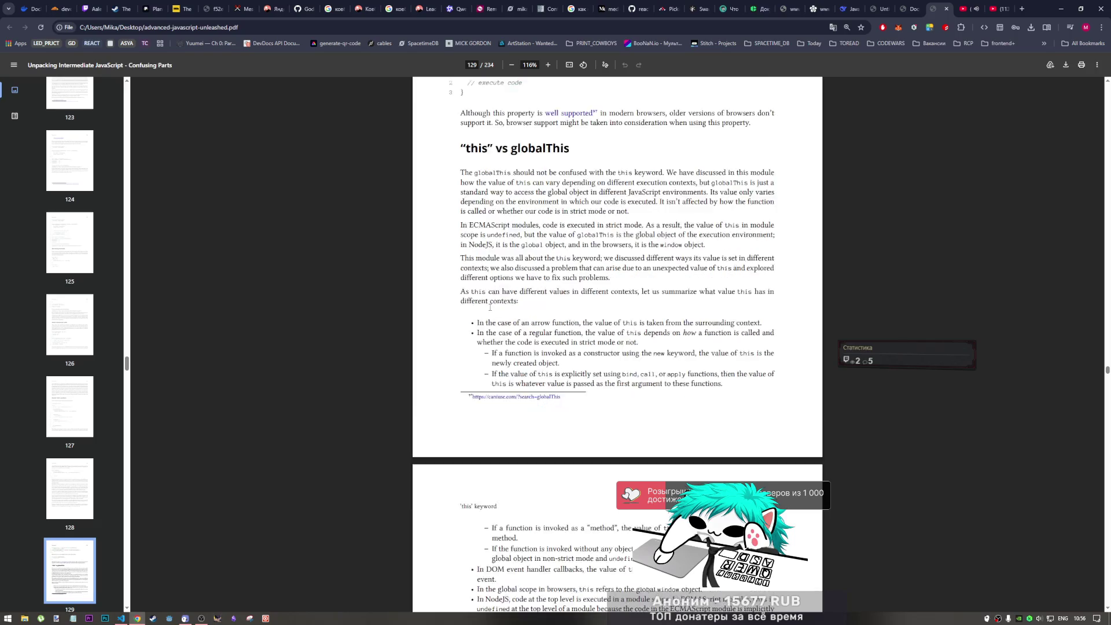
{"action": "scroll", "coordinate": [493, 302], "scroll_direction": "down", "scroll_amount": 2}
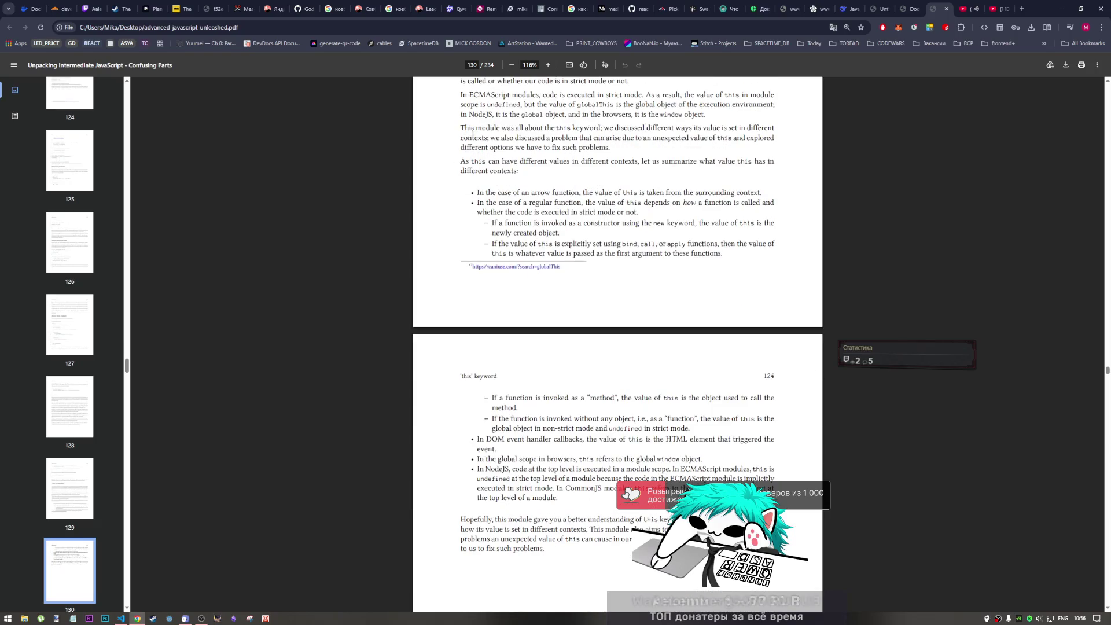